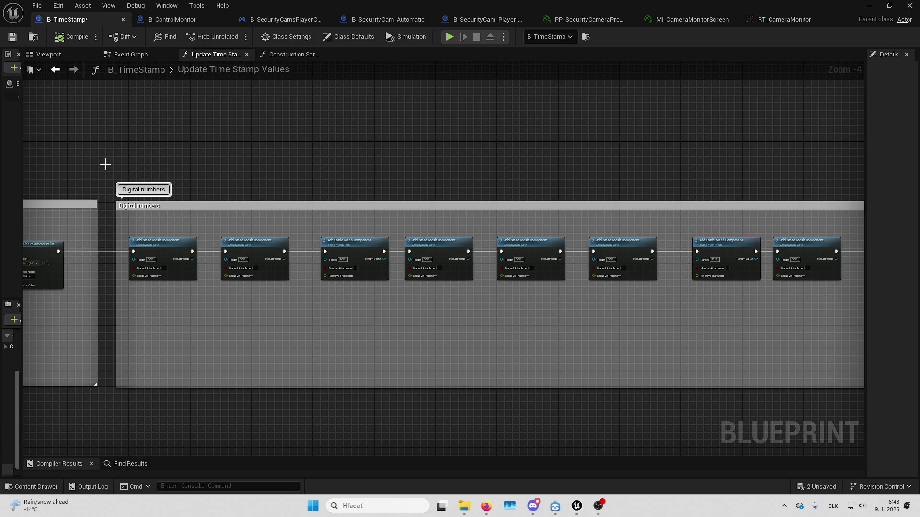
Screenshot the Digital numbers and Add Static Mesh Component nodes, then reveal Components and My Blueprint
mouse_move(107, 164)
mouse_down()
mouse_move(151, 196)
mouse_move(849, 402)
mouse_move(845, 389)
mouse_up()
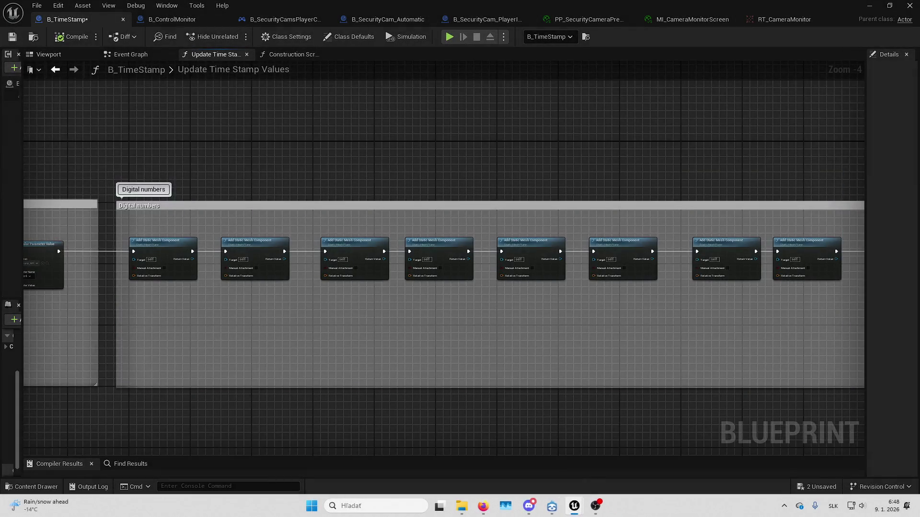
mouse_move(699, 305)
mouse_down()
mouse_move(190, 303)
mouse_move(103, 302)
mouse_move(95, 293)
mouse_up()
mouse_move(244, 286)
mouse_down()
mouse_move(46, 310)
mouse_move(26, 321)
mouse_up()
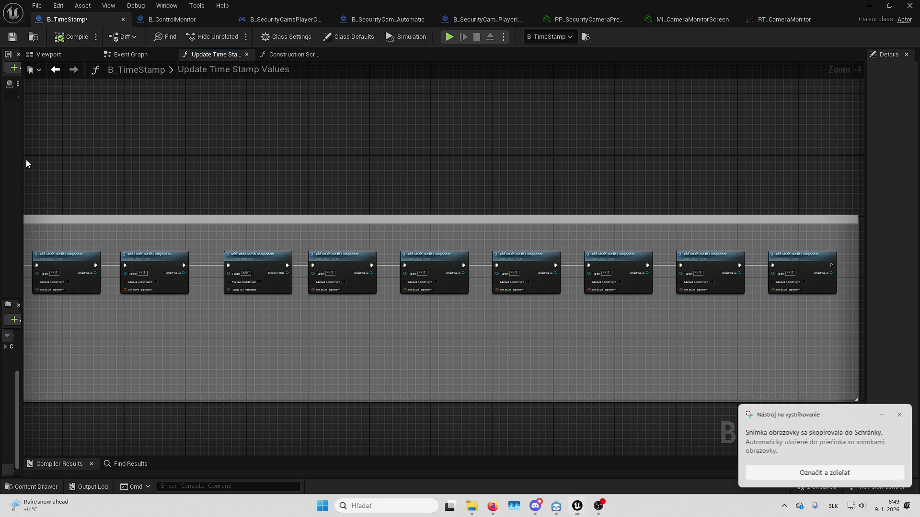
key(super+shift+s)
mouse_move(25, 158)
mouse_down()
mouse_move(711, 318)
mouse_move(885, 370)
mouse_move(866, 383)
mouse_up()
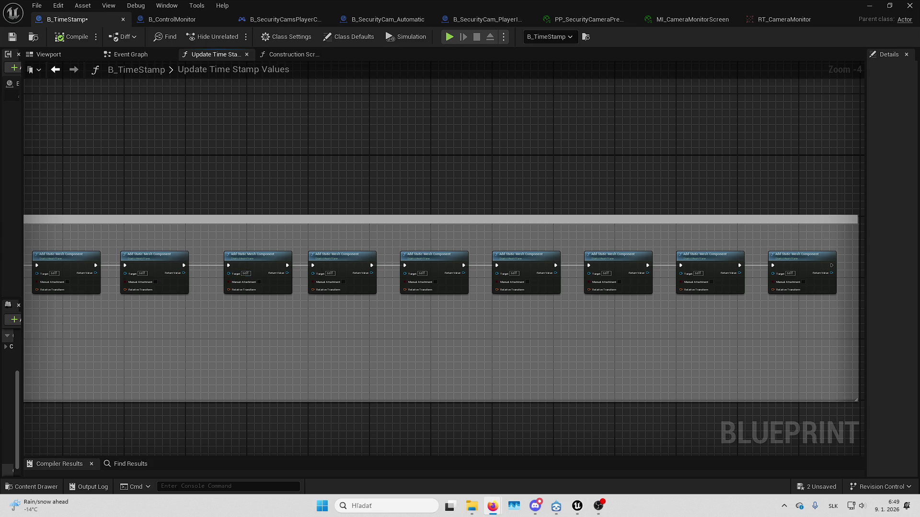
mouse_move(136, 278)
mouse_down()
mouse_move(136, 266)
mouse_move(159, 270)
mouse_up()
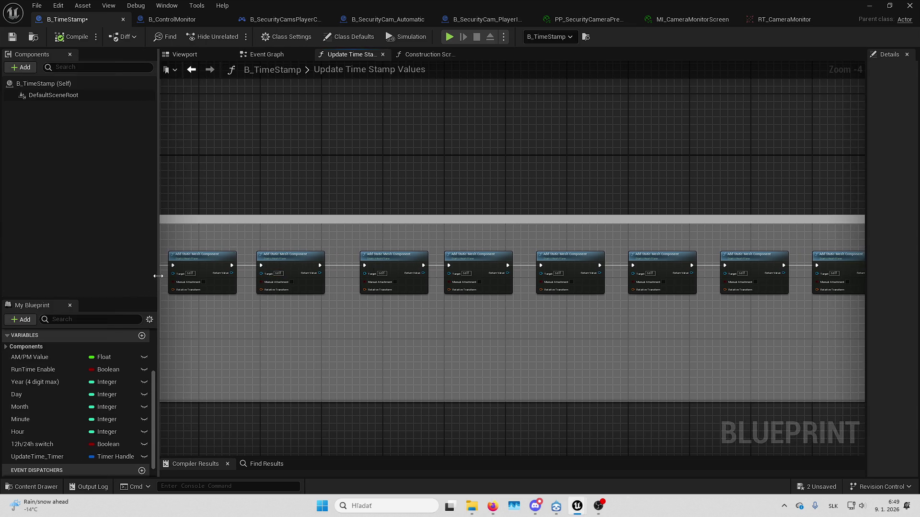
Save the unsaved B_TimeStamp changes with Save Selected
drag(864, 193, 756, 192)
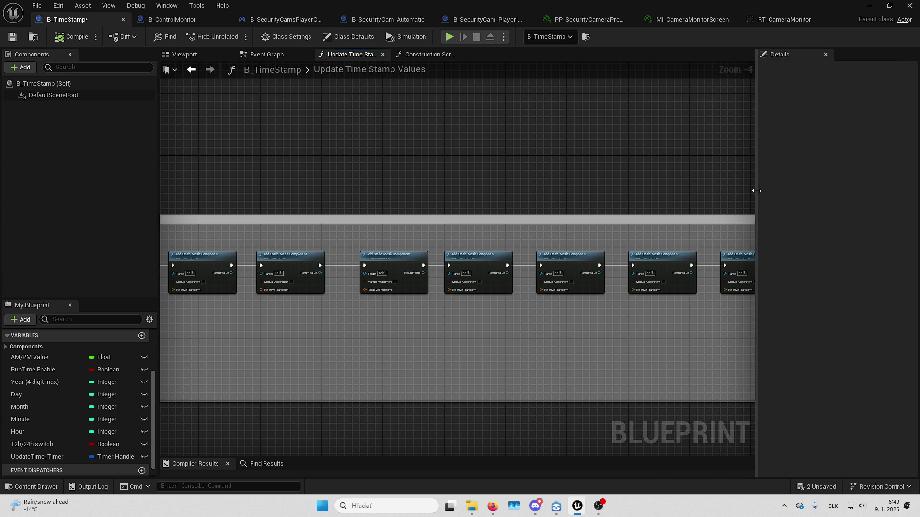
click(821, 487)
click(534, 360)
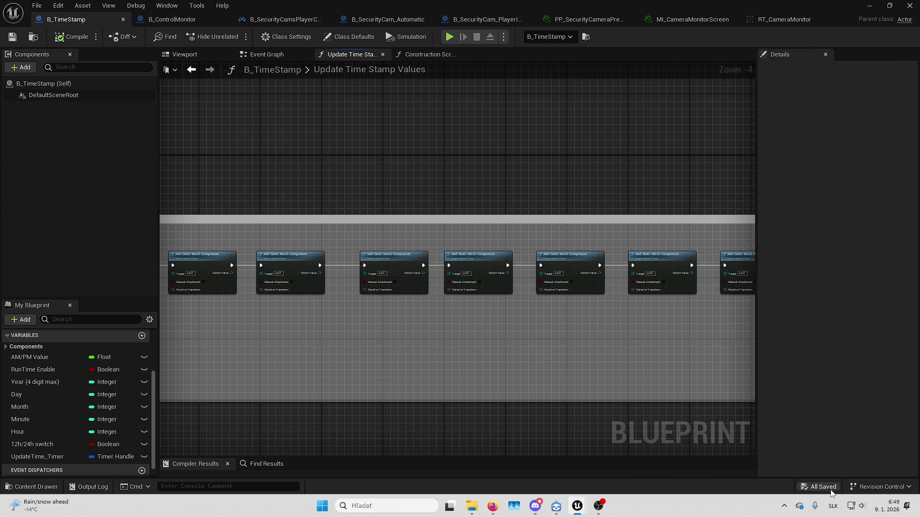
Pan to the Date (MM/DD/YYYY) section, then minimize the editor and fly toward the maze wall
mouse_move(477, 349)
mouse_down()
mouse_move(430, 312)
mouse_move(777, 354)
mouse_move(666, 246)
mouse_move(451, 221)
mouse_up()
drag(343, 124, 409, 131)
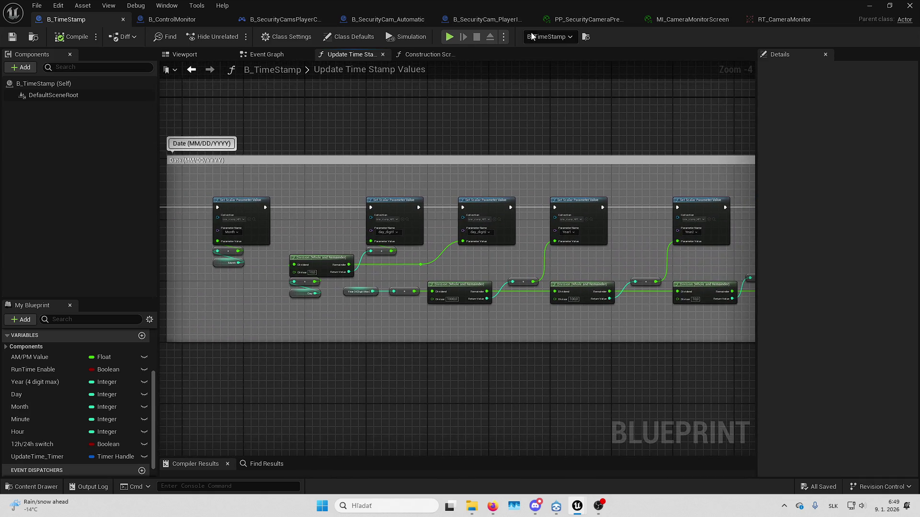
click(871, 5)
drag(393, 174, 392, 174)
Start a Play-In-Editor session with a network Net Mode and two players
key(F11)
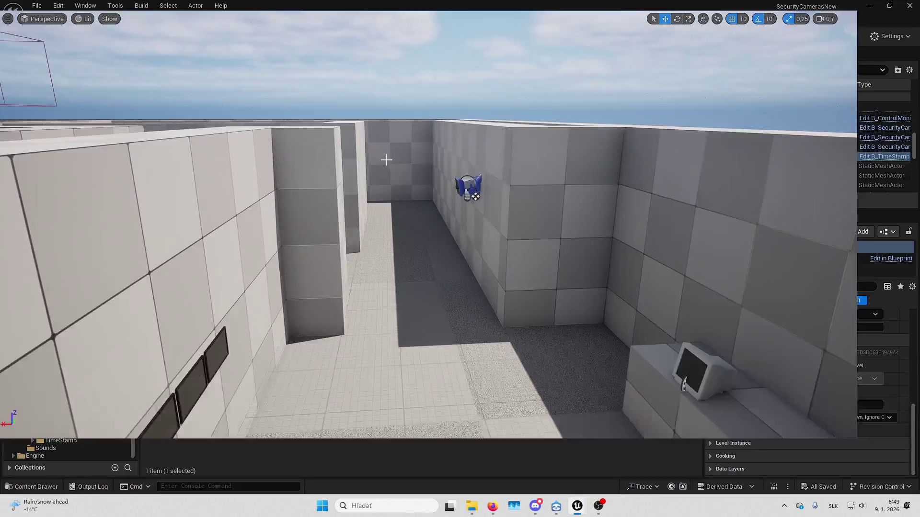
click(309, 36)
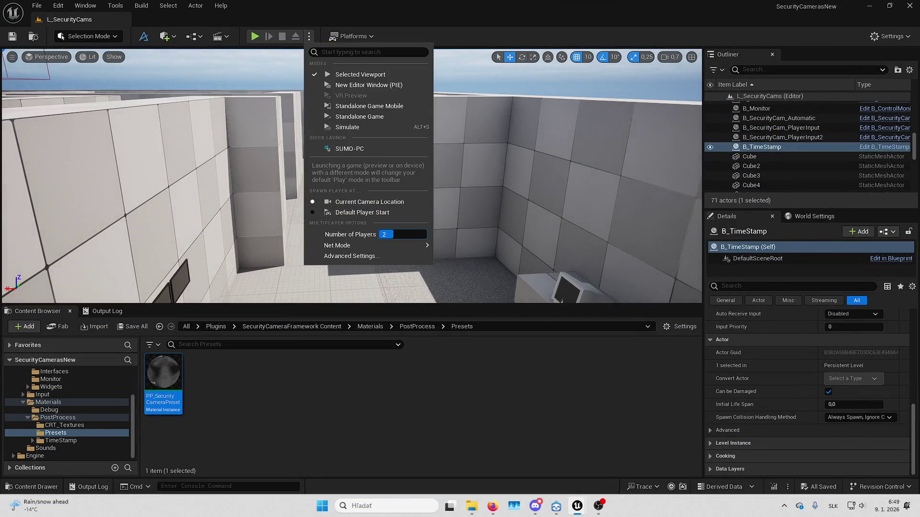
click(460, 256)
click(255, 36)
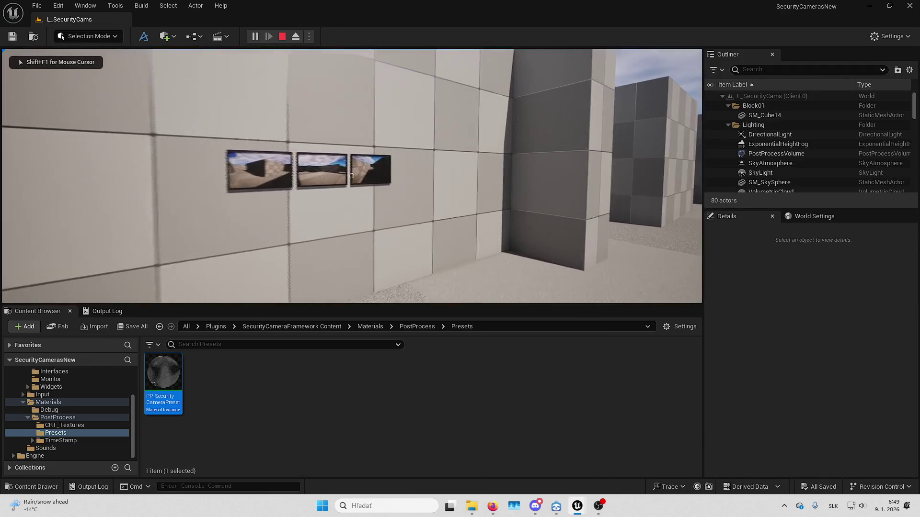
Show the frame rate with stat fps and make the game view fill the screen
key(shift+F1)
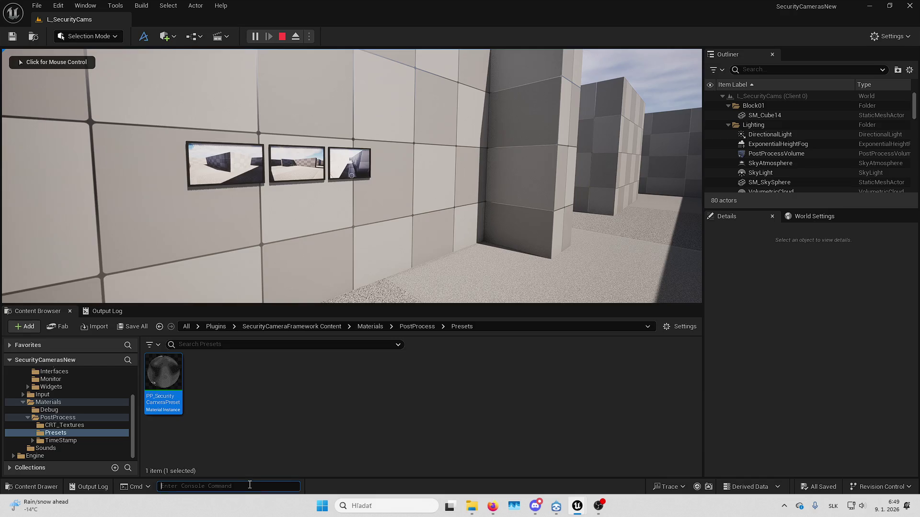
text(stat fps)
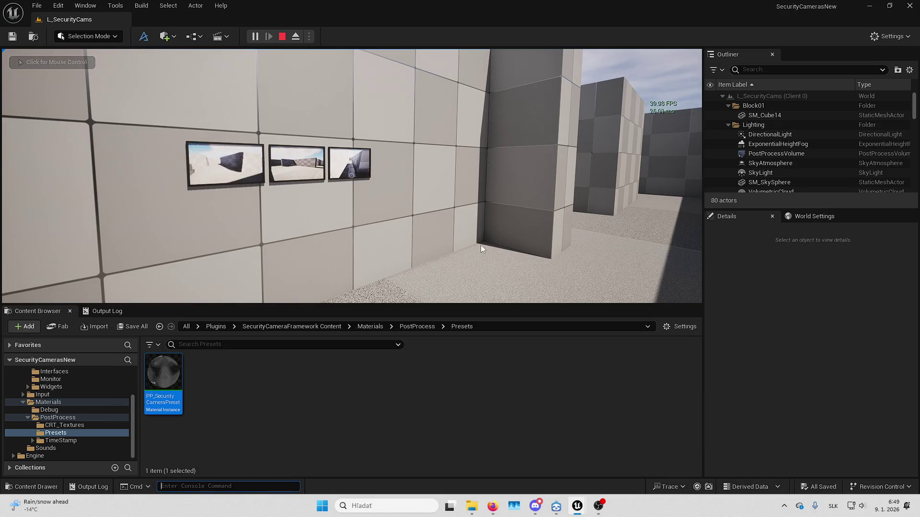
key(F11)
click(481, 246)
Walk to the wall monitor, watch its feeds on cameras 2, 0 and 2, then bring up B_TimeStamp
key(w)
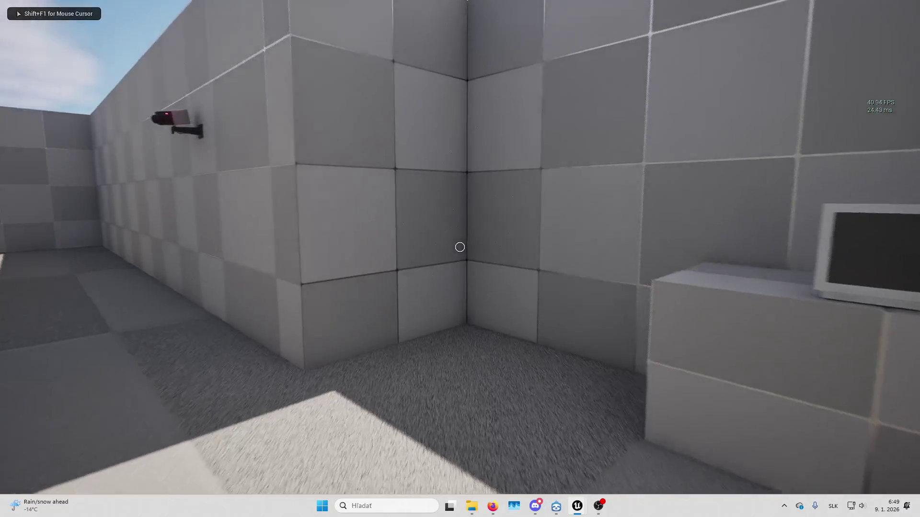
key(shift+F1)
key(f)
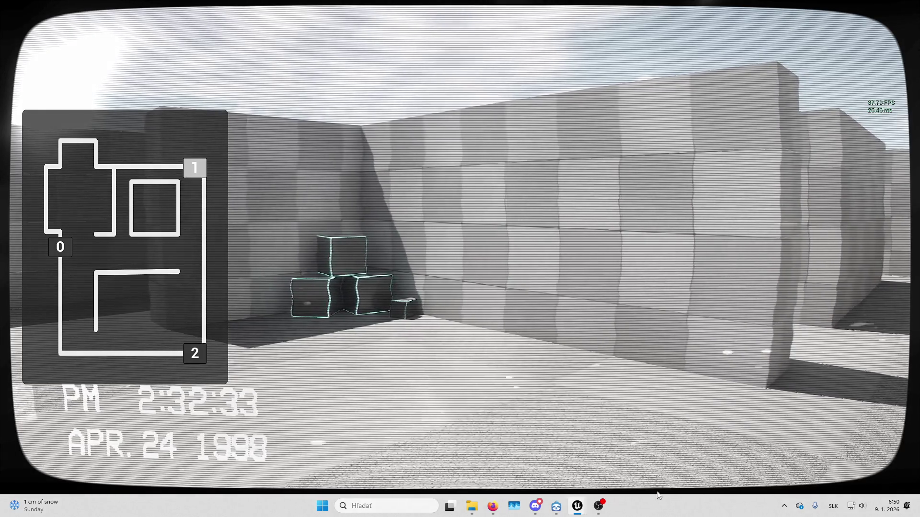
key(2)
key(0)
key(2)
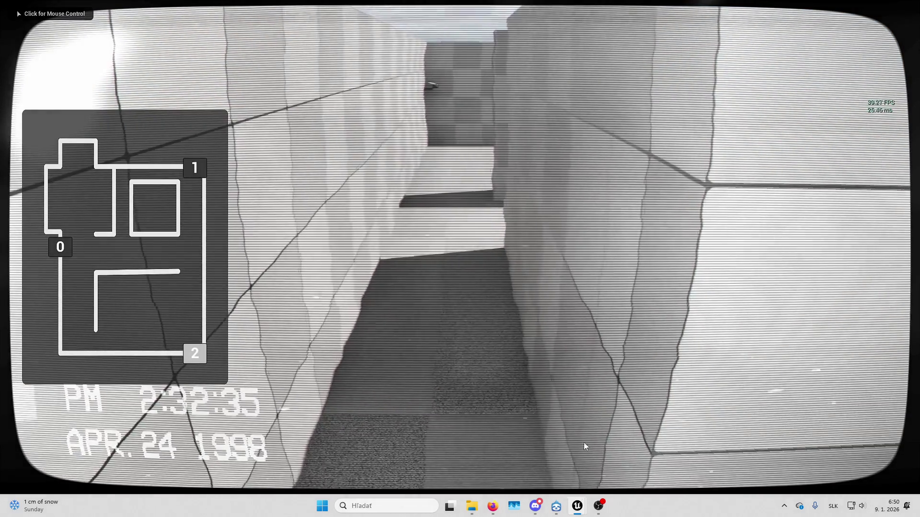
mouse_move(577, 506)
click(596, 458)
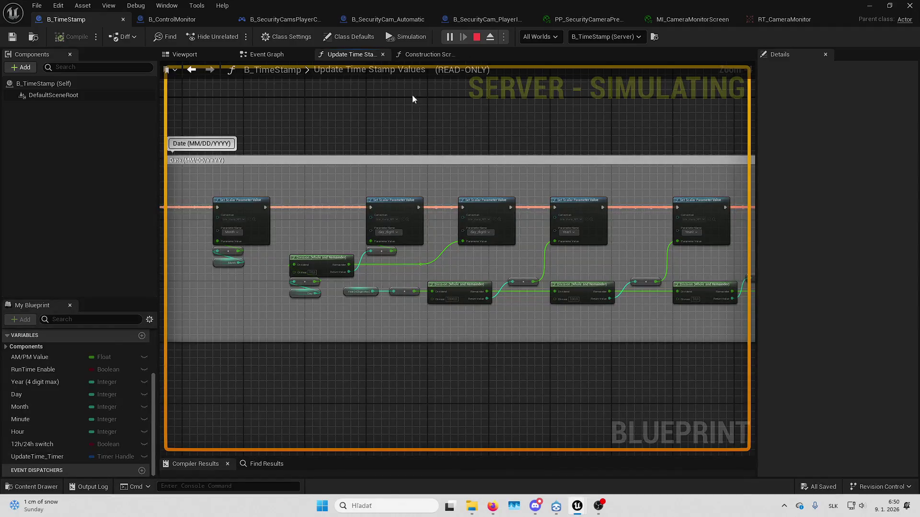
Show B_TimeStamp's Class Defaults, filter the Details search, and stop the simulation
click(360, 36)
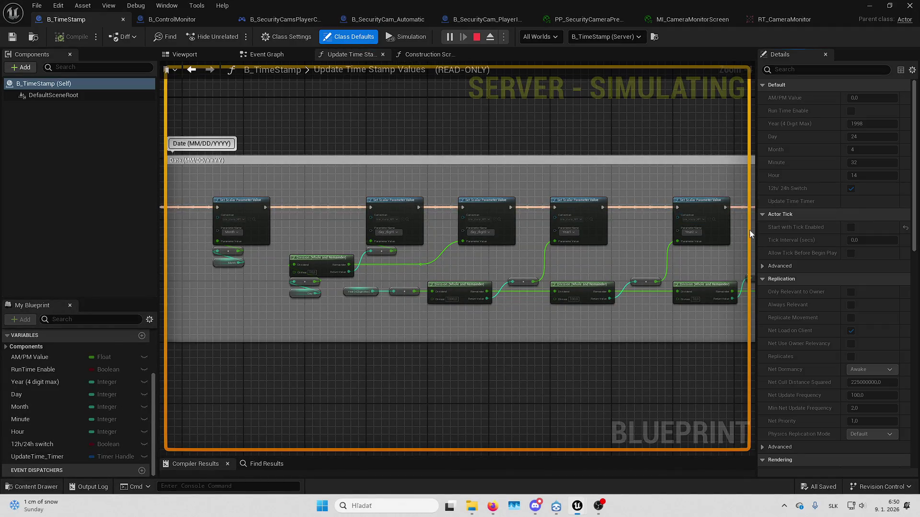
text(re)
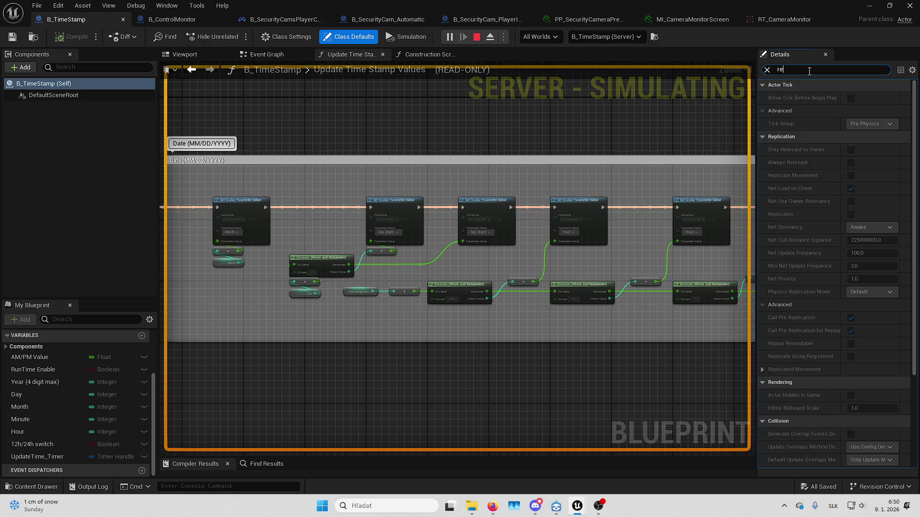
key(Escape)
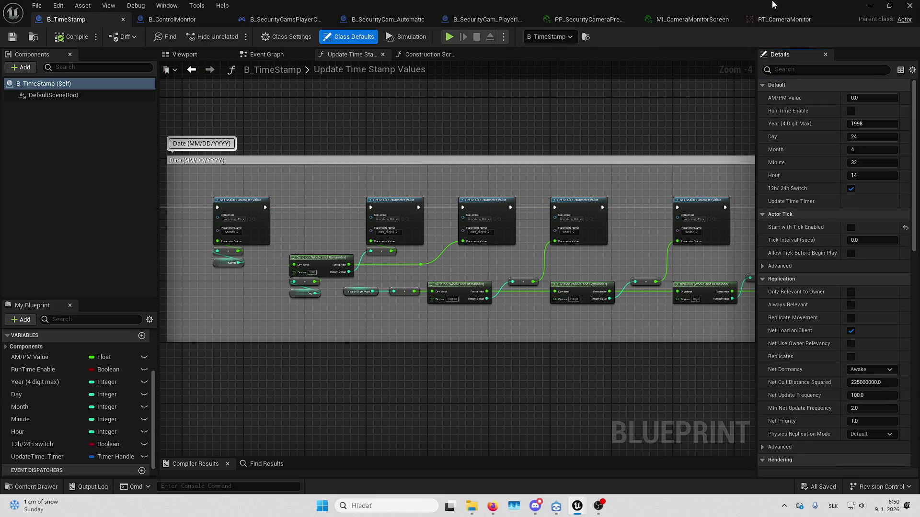
Replay the level, check the monitor feed's APR. 24 1998 timestamp, then stop playing
key(alt+Tab)
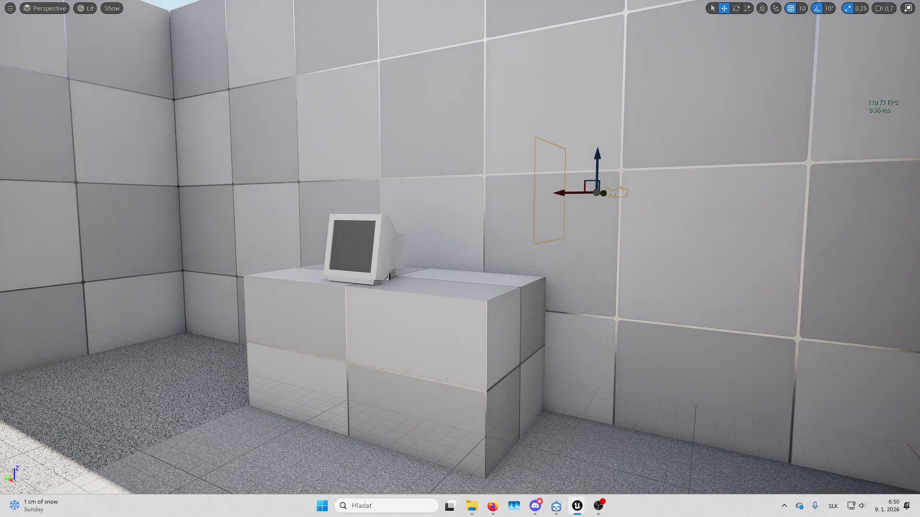
key(alt+p)
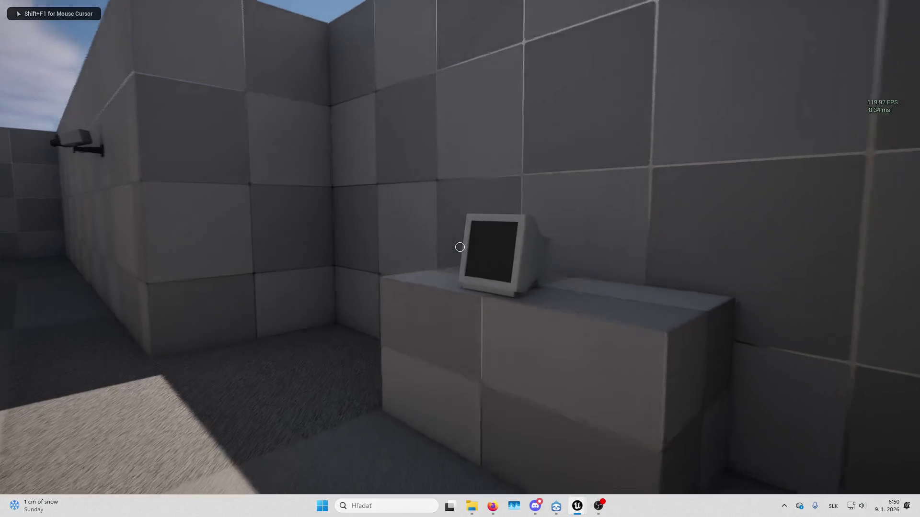
key(e)
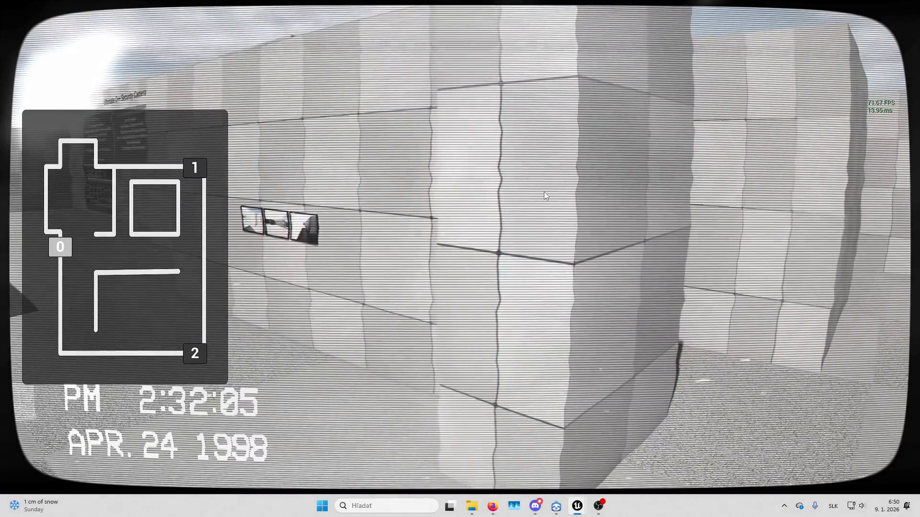
key(Escape)
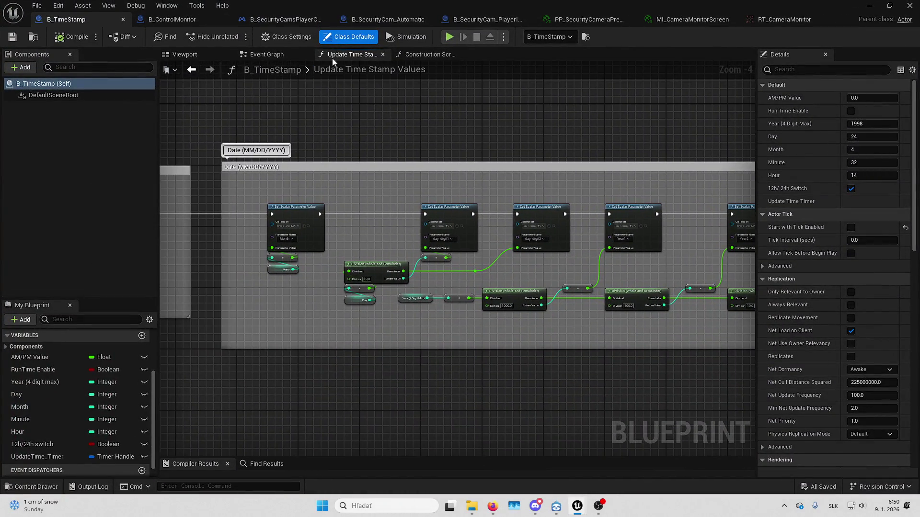
In the Event Graph, make the timestamp actor replicate
click(263, 56)
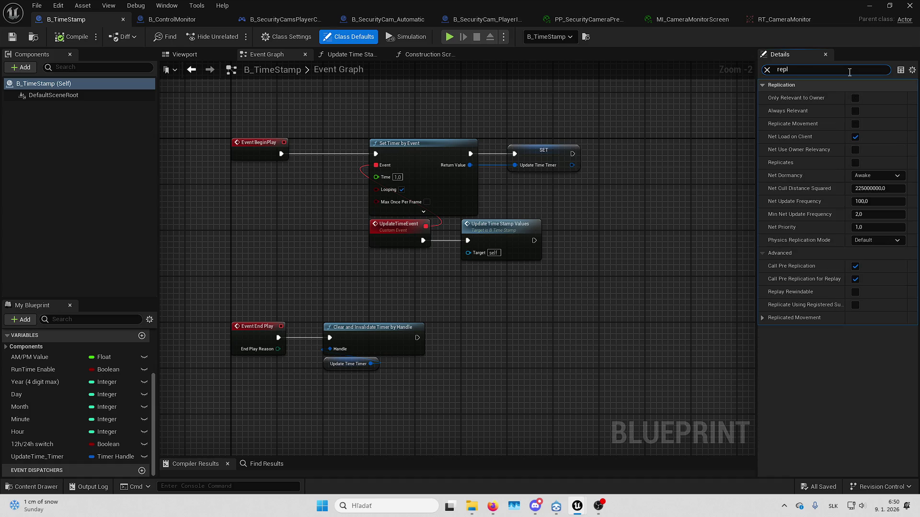
click(855, 162)
click(767, 71)
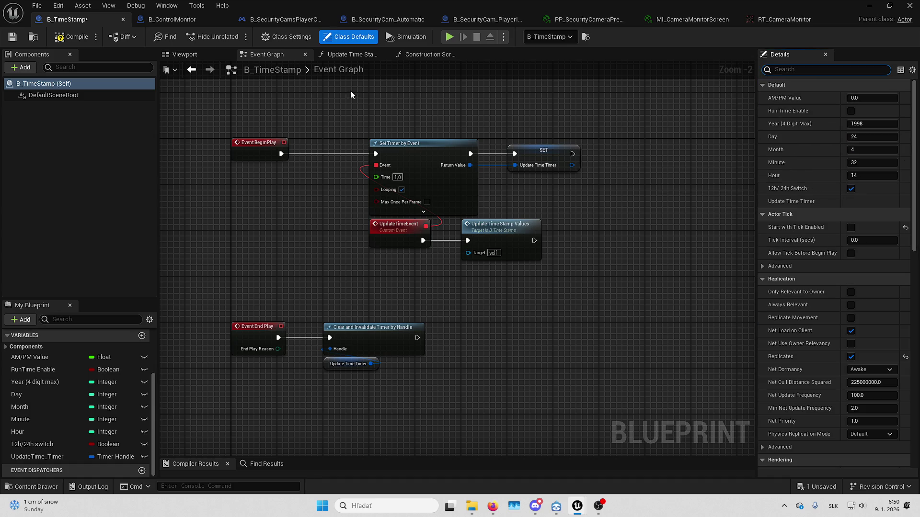
Move the four timer nodes to the right to make room after Event BeginPlay
drag(353, 95, 598, 263)
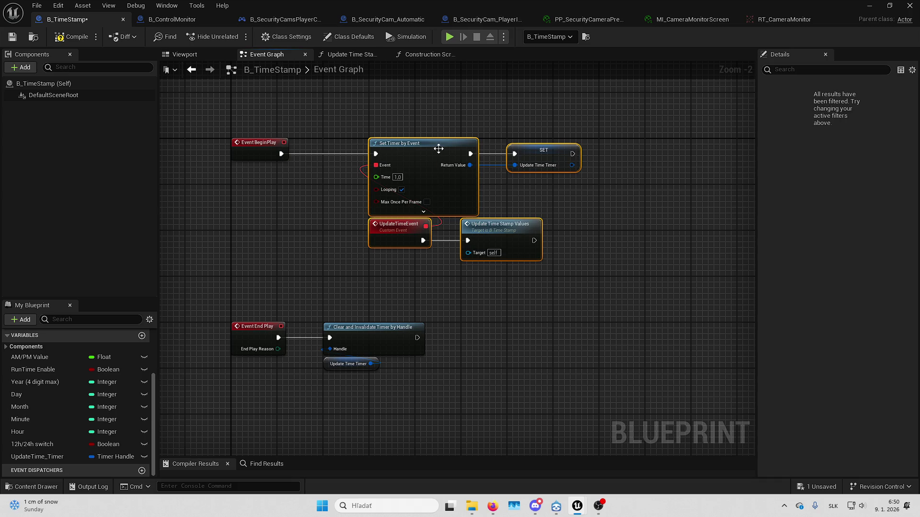
drag(439, 148, 531, 149)
click(392, 168)
Add Has Authority and a Branch after BeginPlay, with True driving Set Timer by Event
right_click(277, 200)
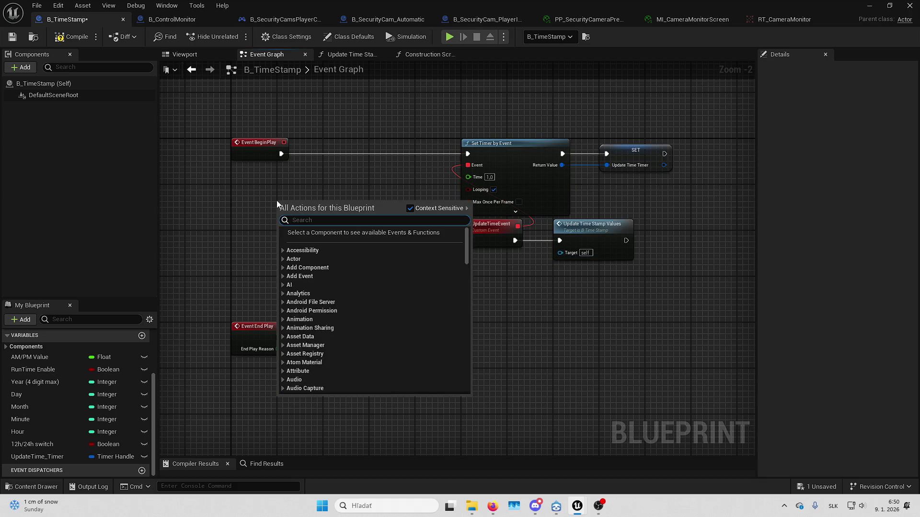
text(hasautho)
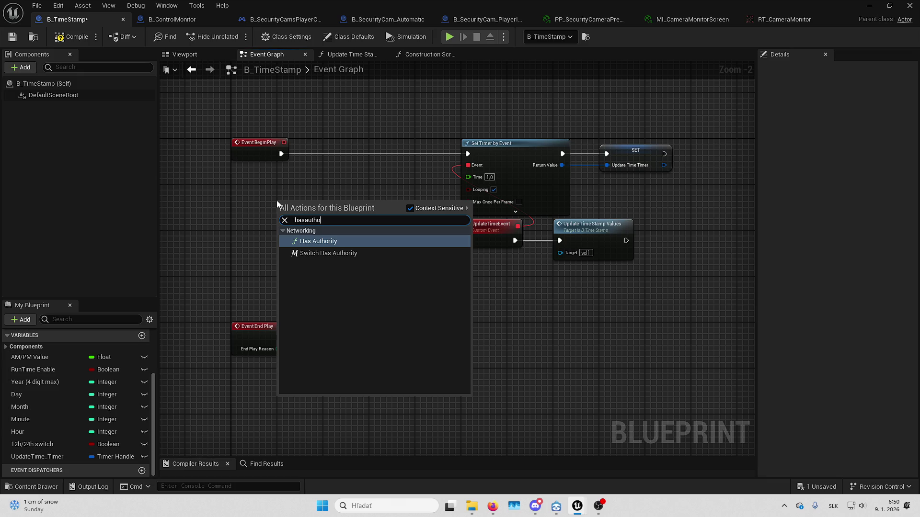
key(Return)
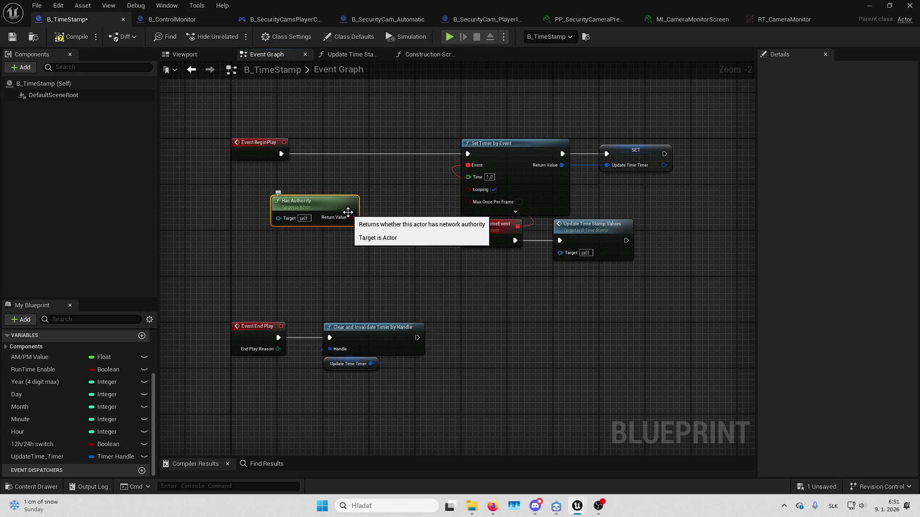
mouse_move(351, 217)
mouse_down()
mouse_move(357, 180)
mouse_move(334, 149)
mouse_up()
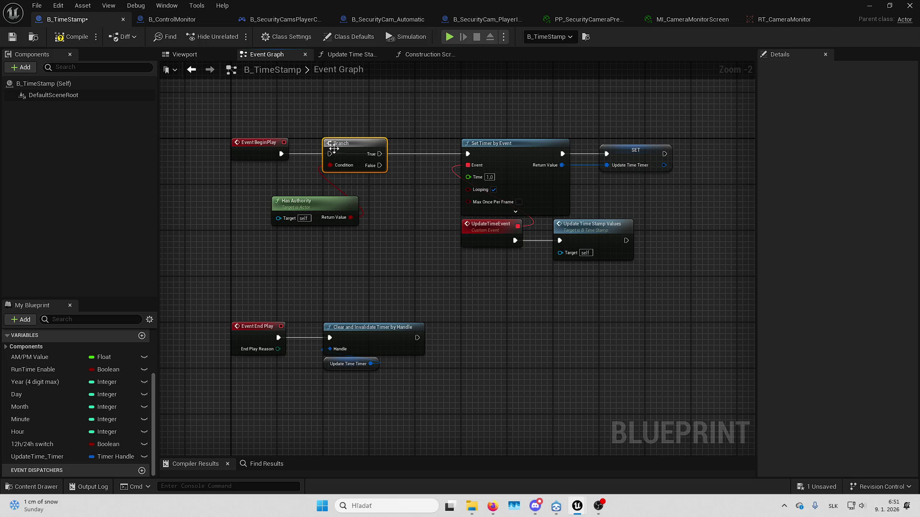
drag(379, 154, 467, 156)
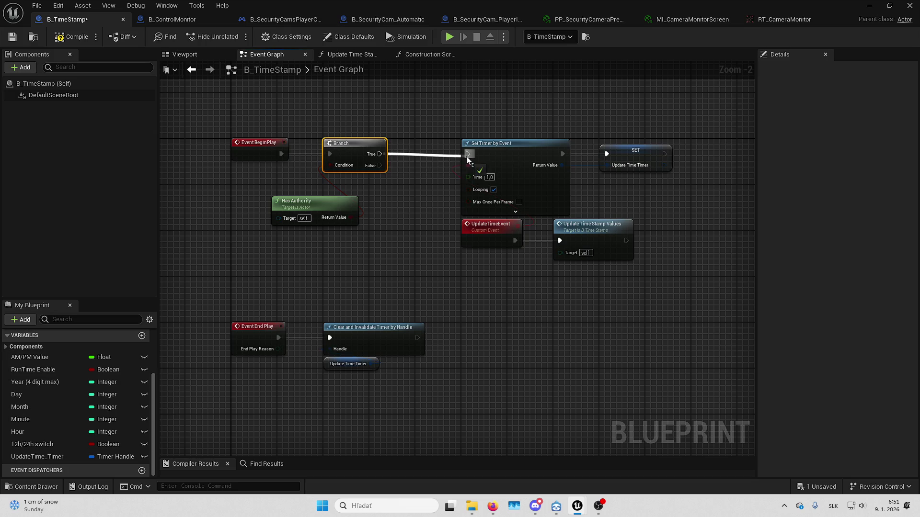
drag(324, 203, 352, 179)
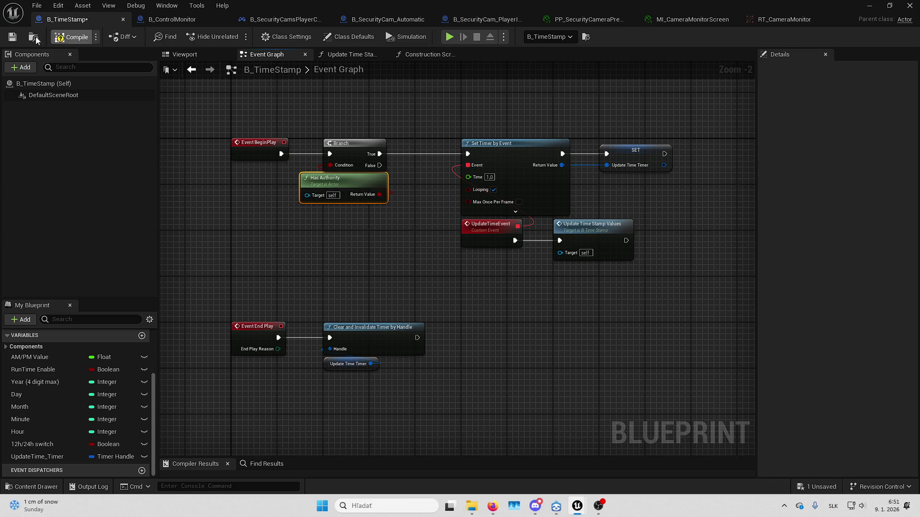
click(869, 6)
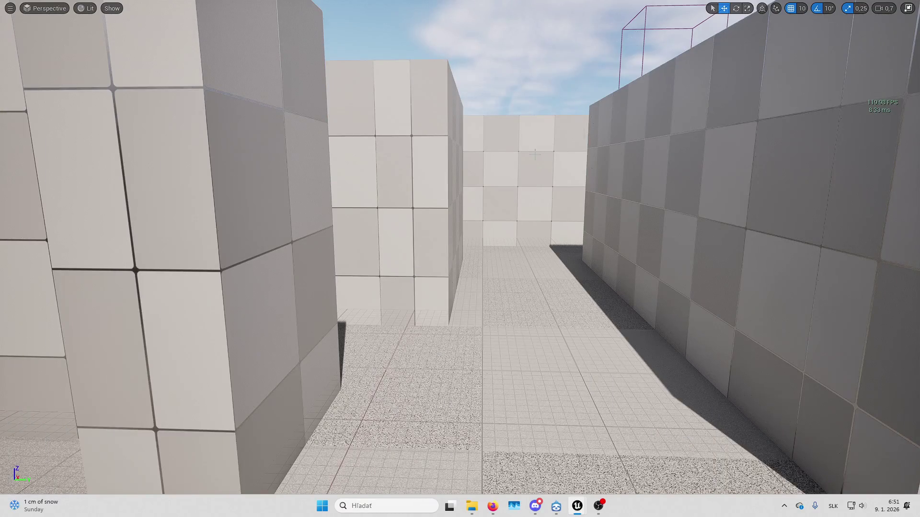
Play the level and view the monitor feed, cycling cameras 1, 2, 0, 1 and 2
key(alt+p)
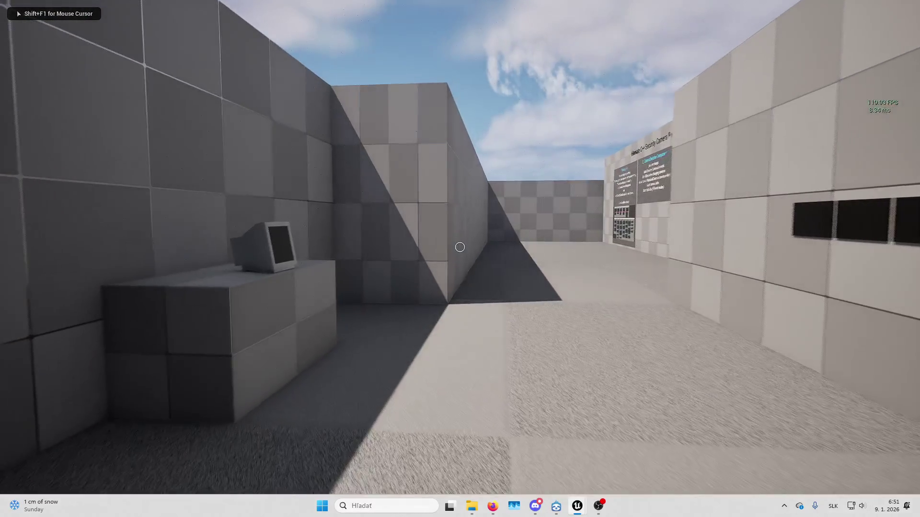
key(w)
key(e)
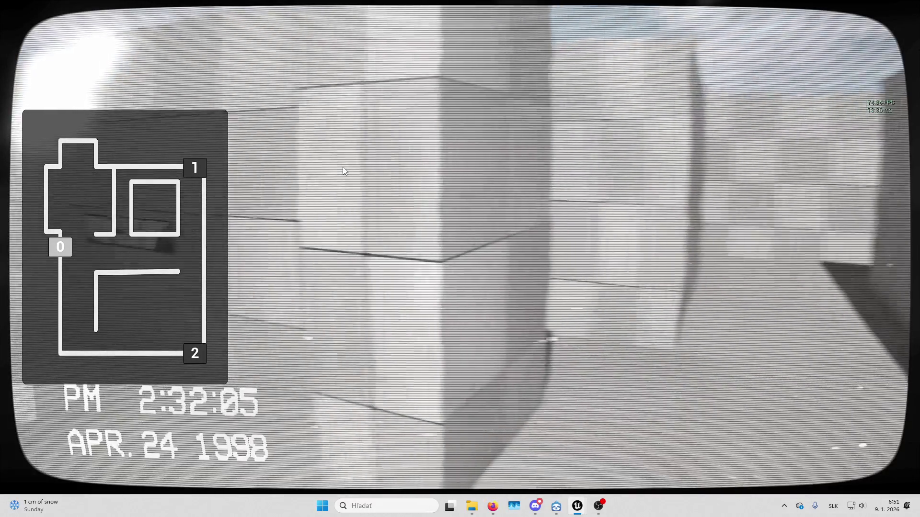
key(1)
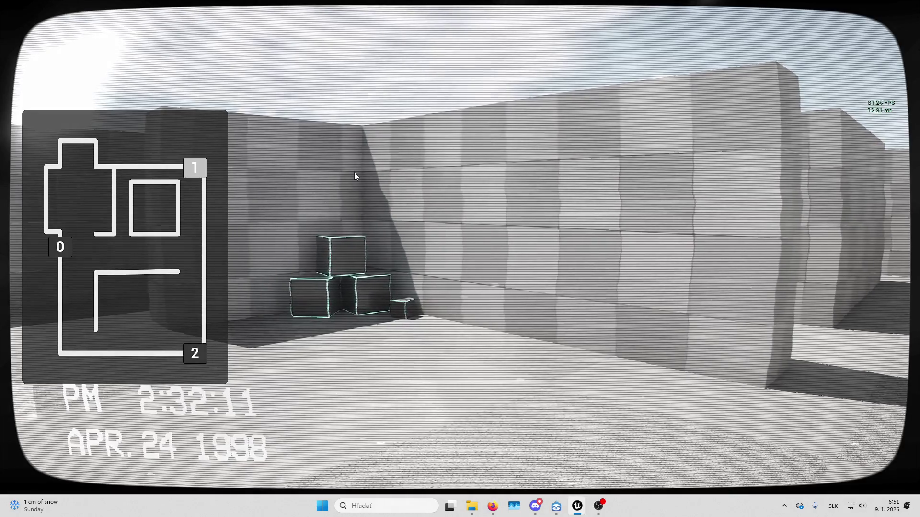
key(2)
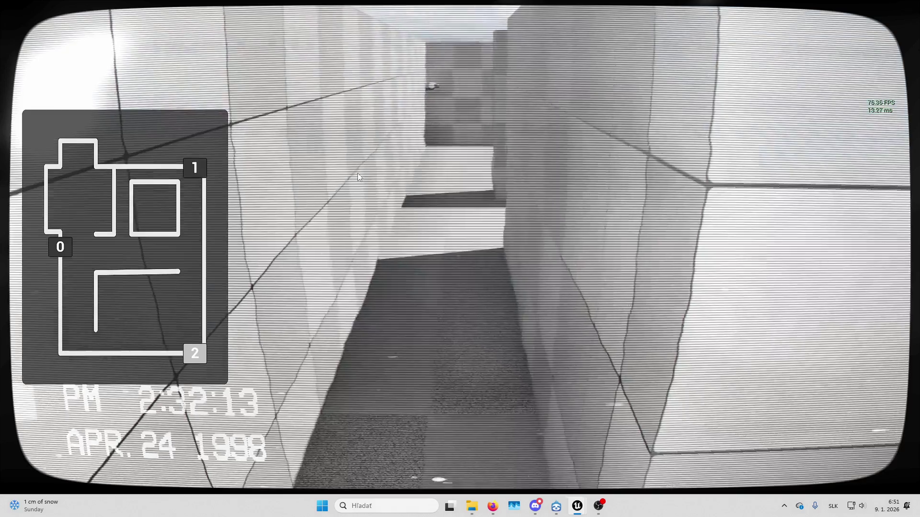
key(0)
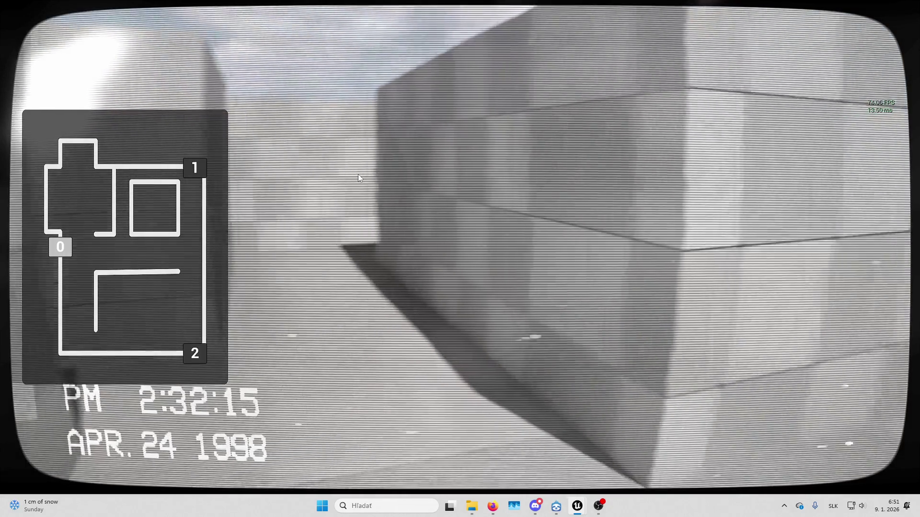
key(1)
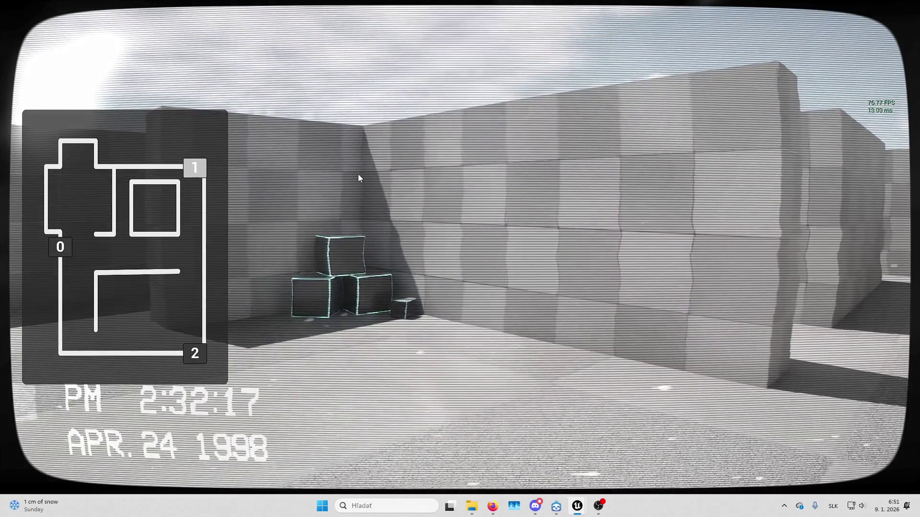
key(2)
Leave the feed, move closer to the monitor, and bring the B_TimeStamp editor back up
click(357, 178)
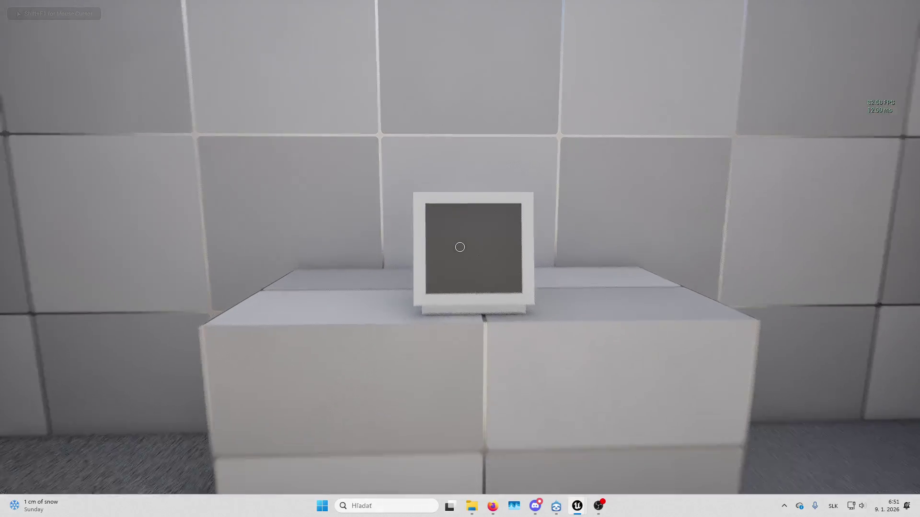
key(shift+F1)
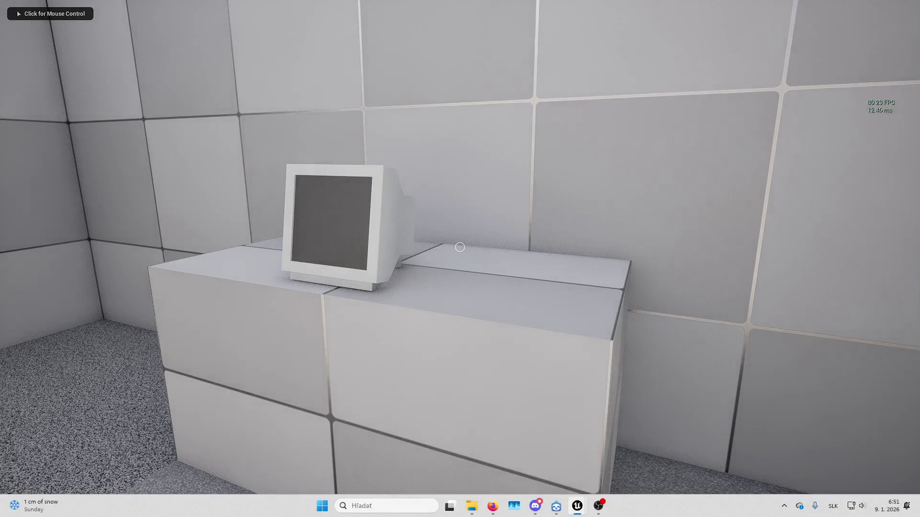
click(459, 246)
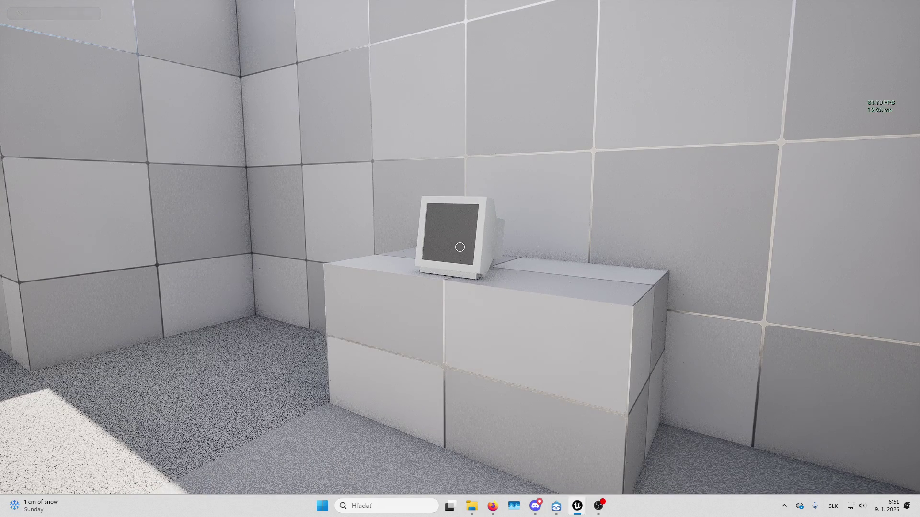
key(w)
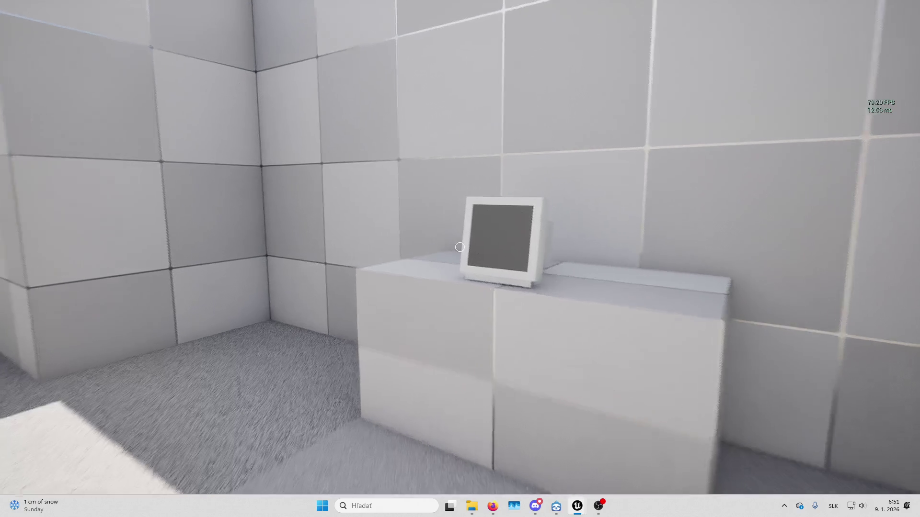
key(shift+F1)
mouse_move(577, 505)
click(602, 442)
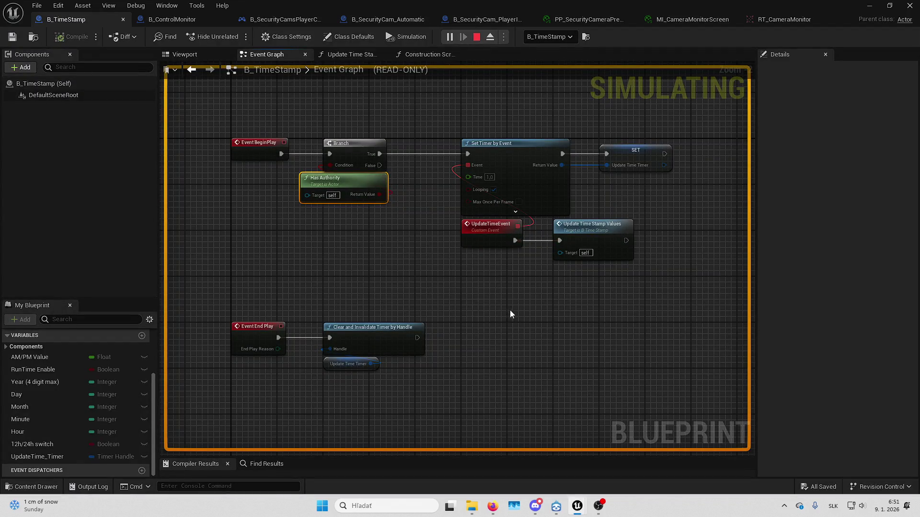
Open the Update Time Stamp Values function graph while the game is simulating
drag(526, 324, 490, 329)
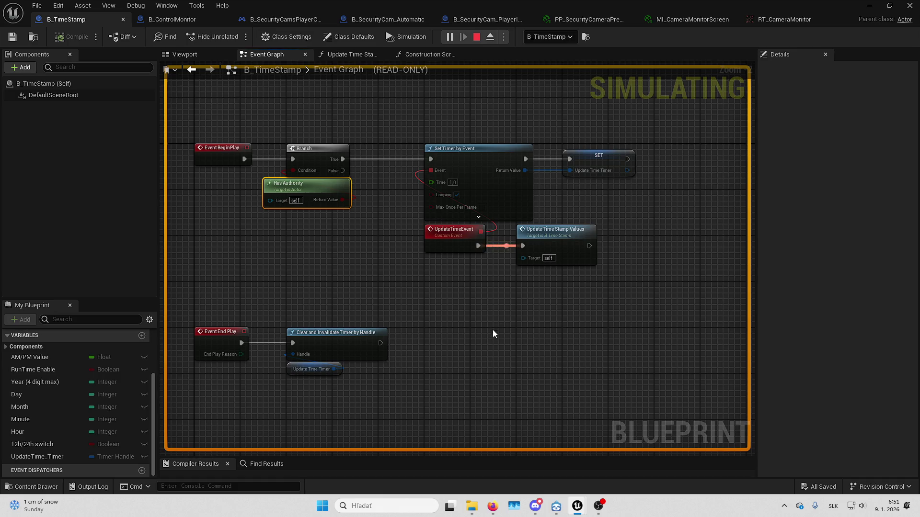
scroll(66, 413, up, 3)
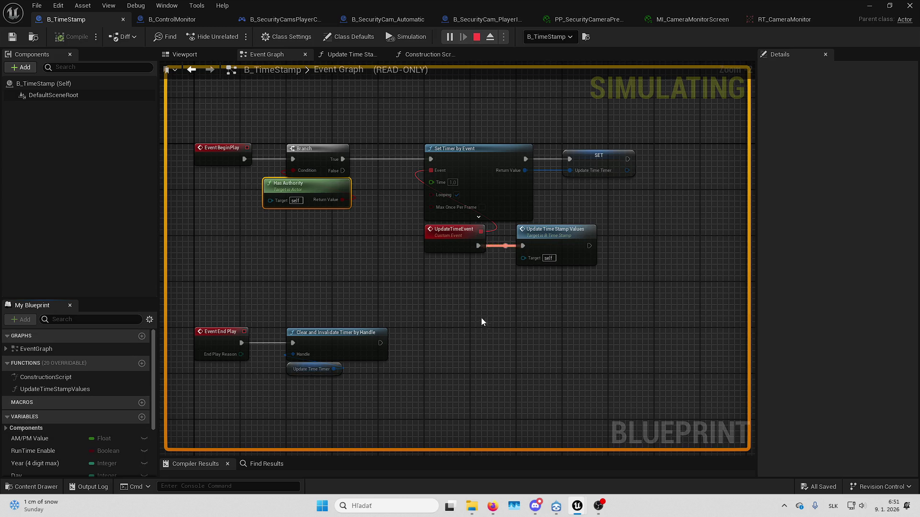
click(369, 55)
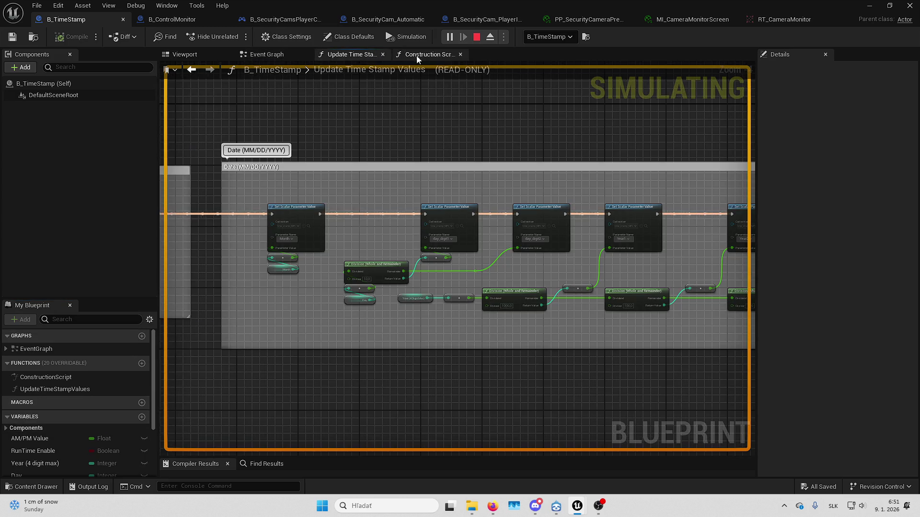
scroll(446, 136, down, 4)
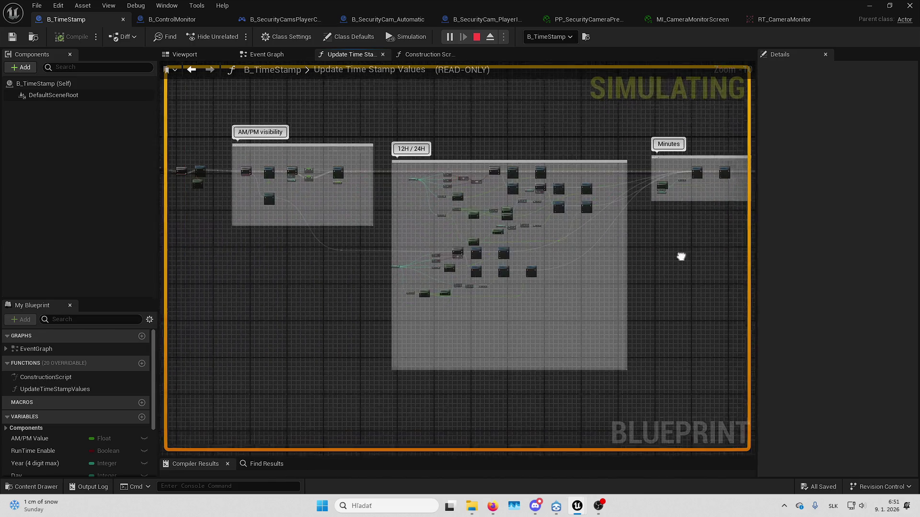
scroll(490, 194, up, 6)
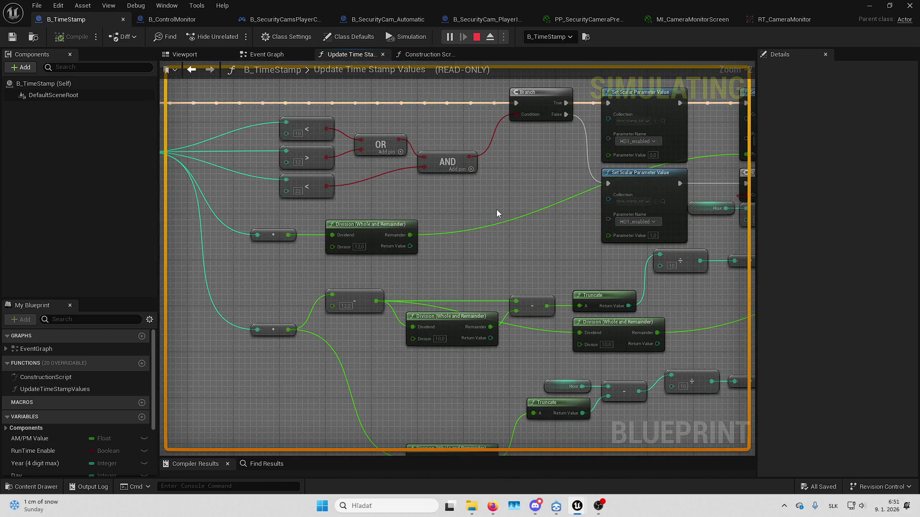
scroll(496, 209, down, 5)
scroll(407, 263, up, 3)
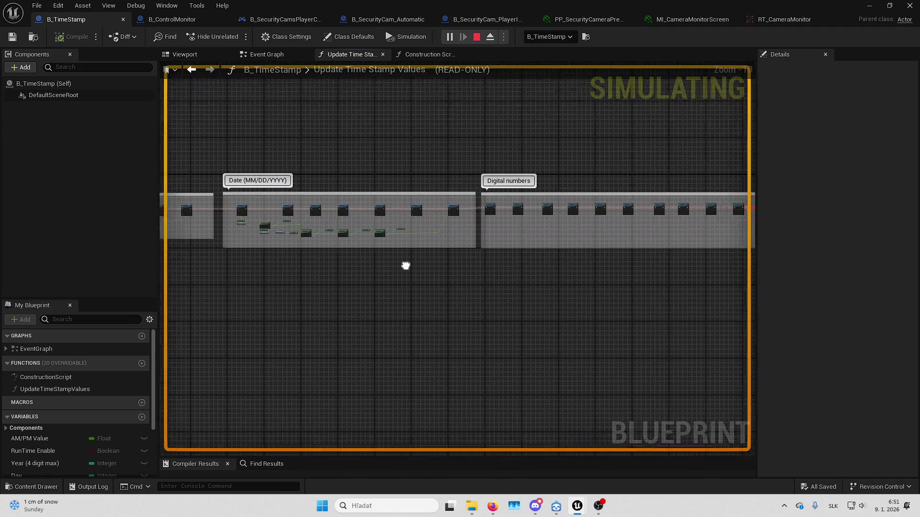
scroll(395, 214, up, 3)
Select the first Add Static Mesh Component node to inspect its settings
click(297, 206)
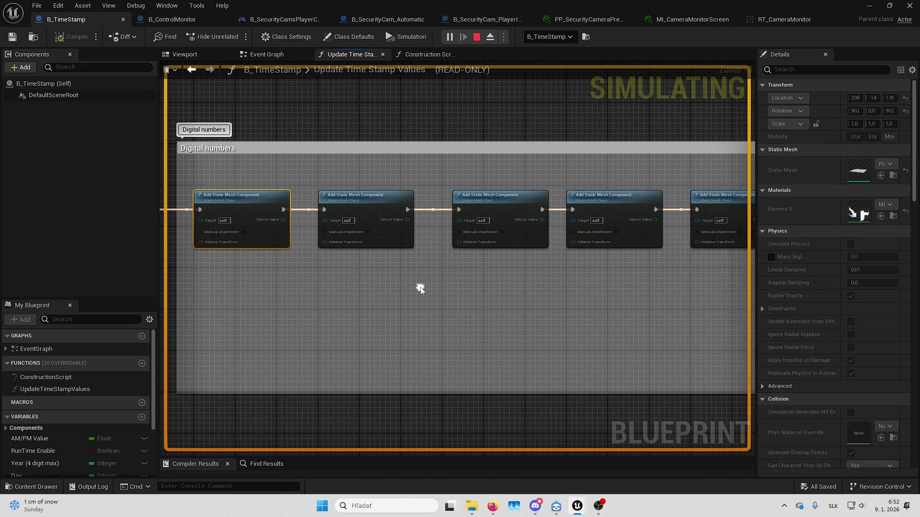
drag(755, 280, 686, 281)
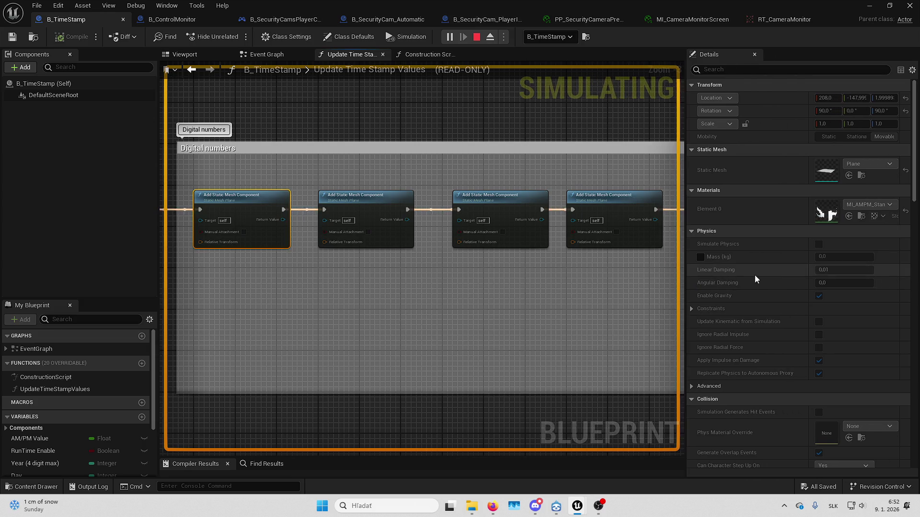
scroll(769, 283, down, 3)
scroll(769, 283, down, 10)
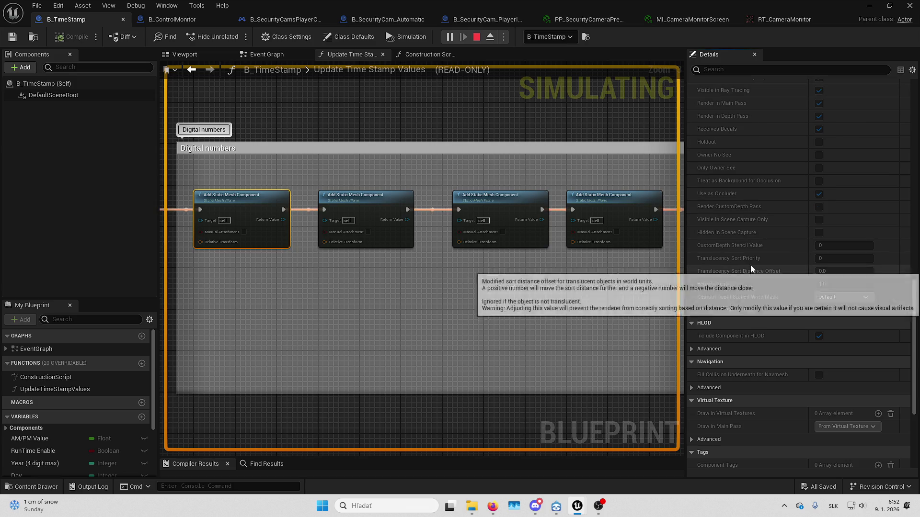
scroll(751, 265, down, 4)
scroll(745, 272, up, 10)
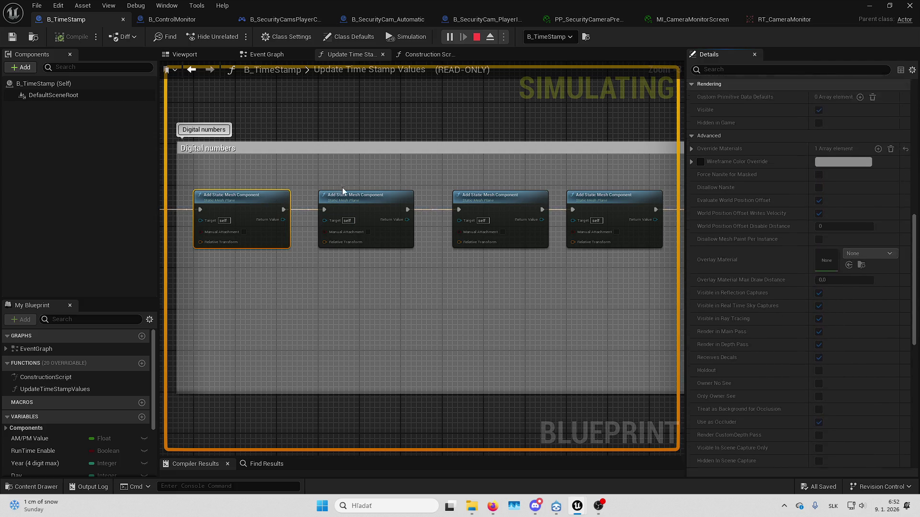
scroll(776, 253, up, 2)
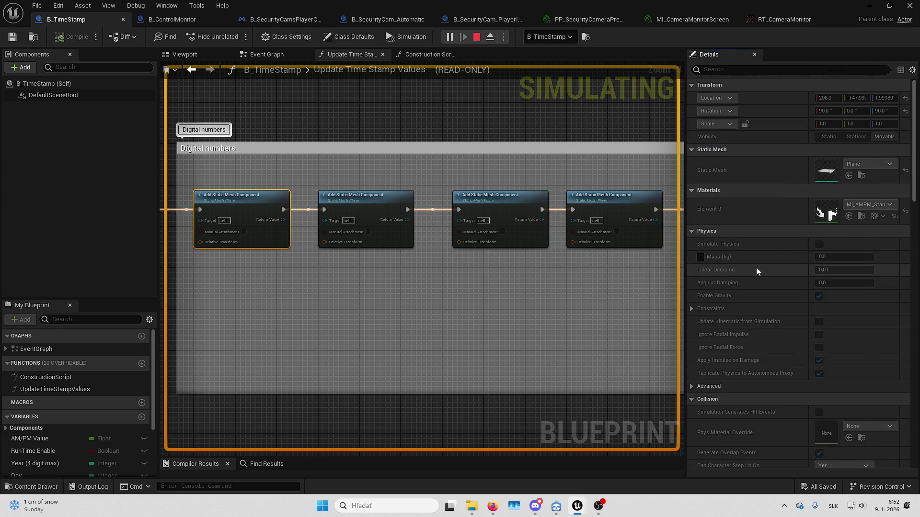
Inspect further Add Static Mesh Component nodes, including MI_MinuteDigit, Separator_05 and SecondDigit_01
drag(496, 305, 402, 298)
click(333, 220)
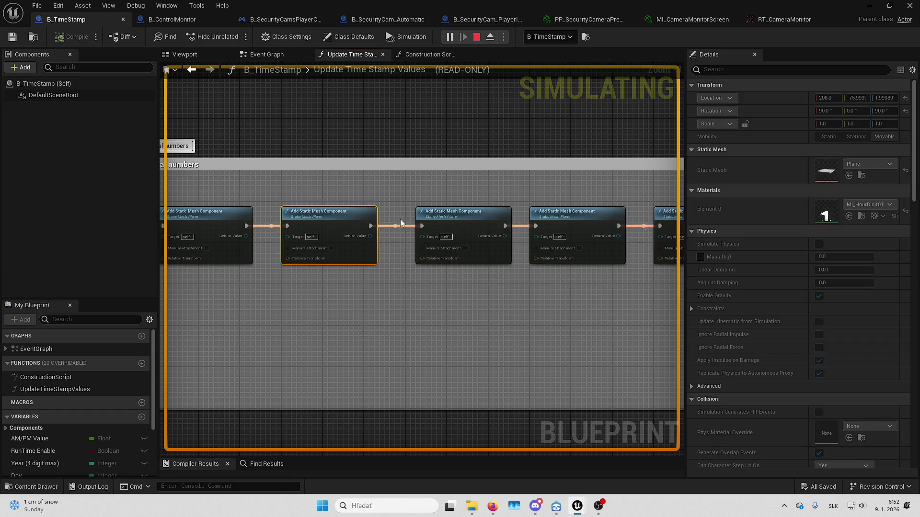
click(546, 215)
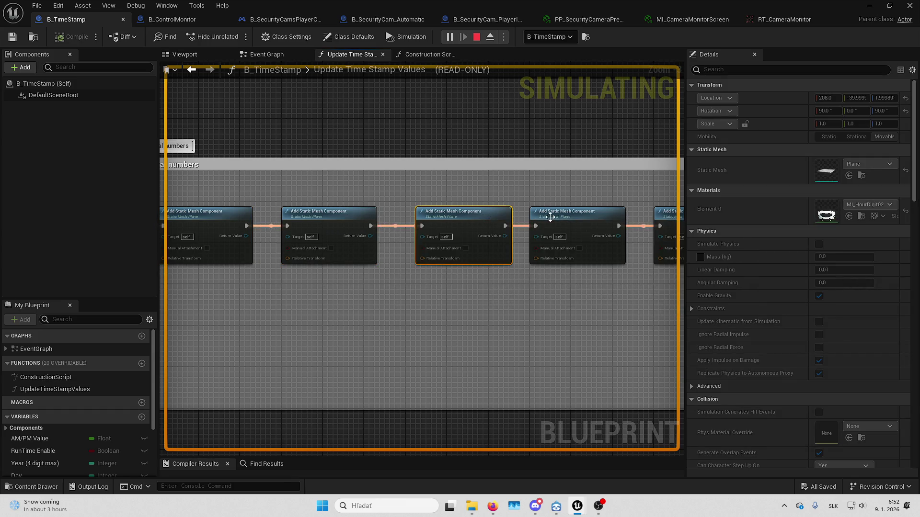
click(666, 215)
drag(590, 252, 484, 294)
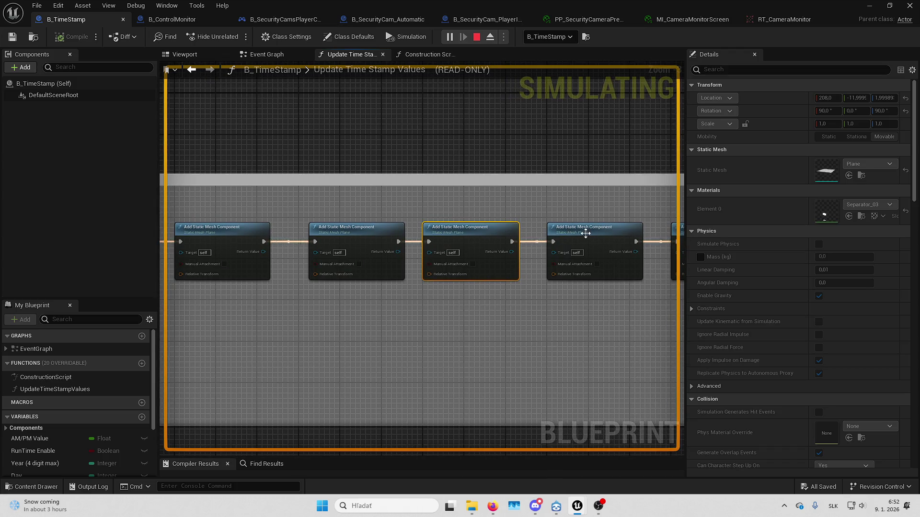
mouse_move(508, 232)
mouse_down()
mouse_move(520, 251)
mouse_move(353, 260)
mouse_up()
drag(482, 261, 421, 271)
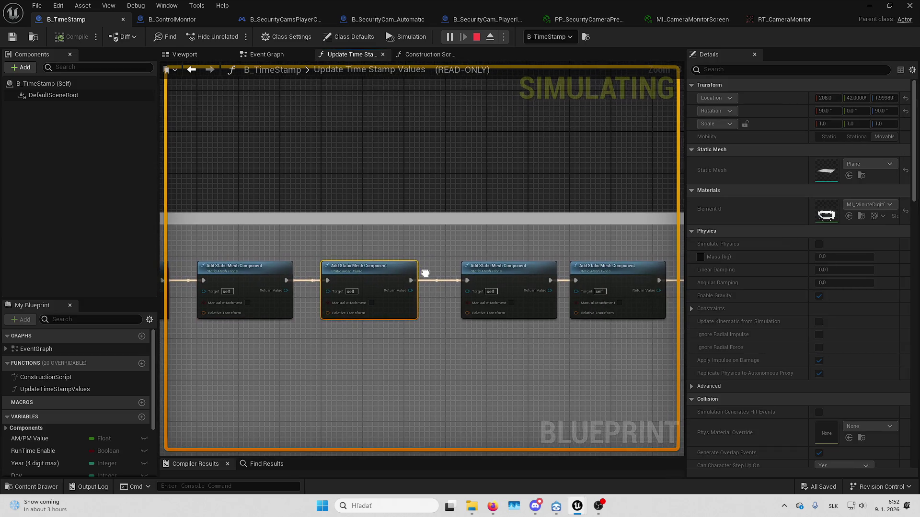
click(505, 272)
drag(504, 272, 429, 278)
click(518, 276)
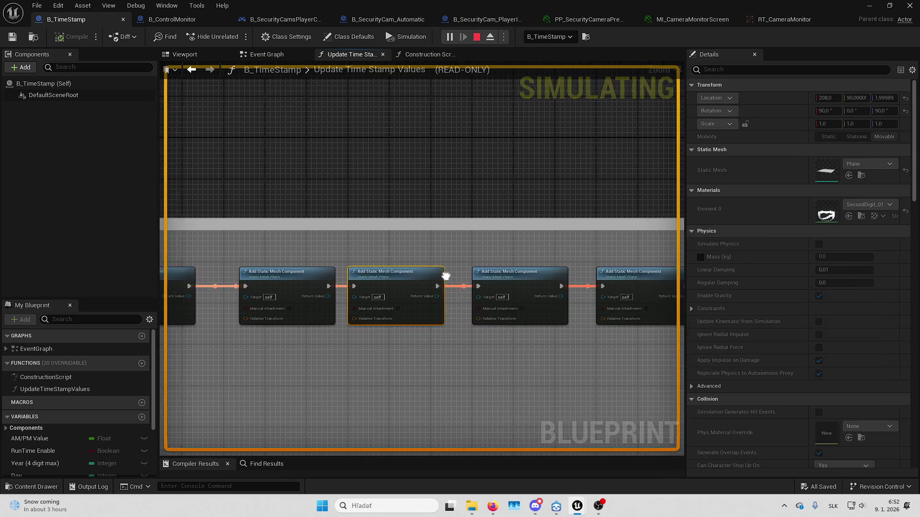
scroll(410, 291, down, 6)
Look over the Minutes, Date, AM/PM and 12H/24H groups, then return to the Event Graph
drag(481, 244, 349, 249)
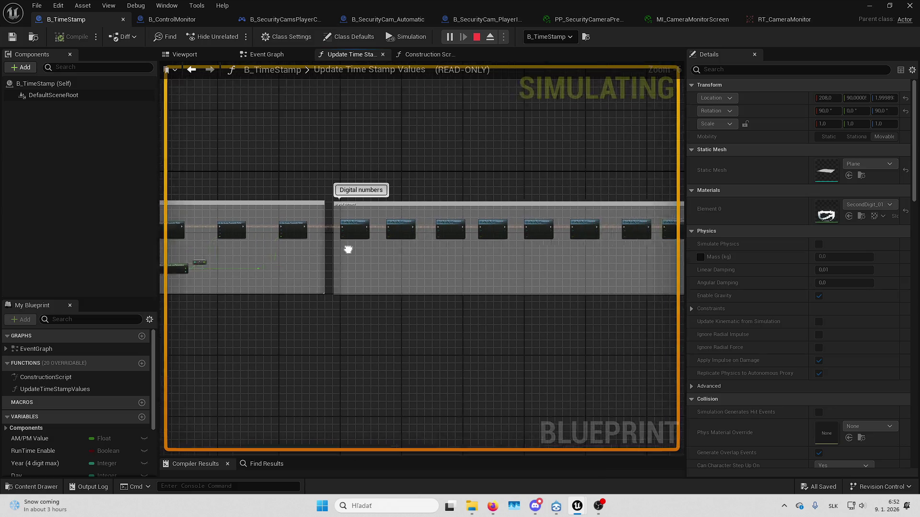
scroll(349, 248, up, 3)
drag(604, 224, 610, 225)
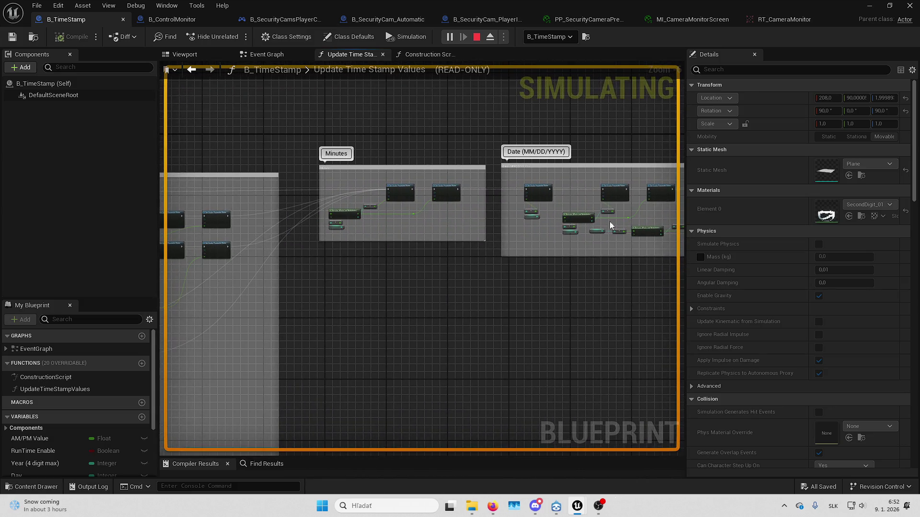
mouse_move(306, 268)
mouse_down()
mouse_move(235, 181)
mouse_move(387, 174)
mouse_up()
scroll(367, 143, up, 4)
drag(504, 191, 369, 204)
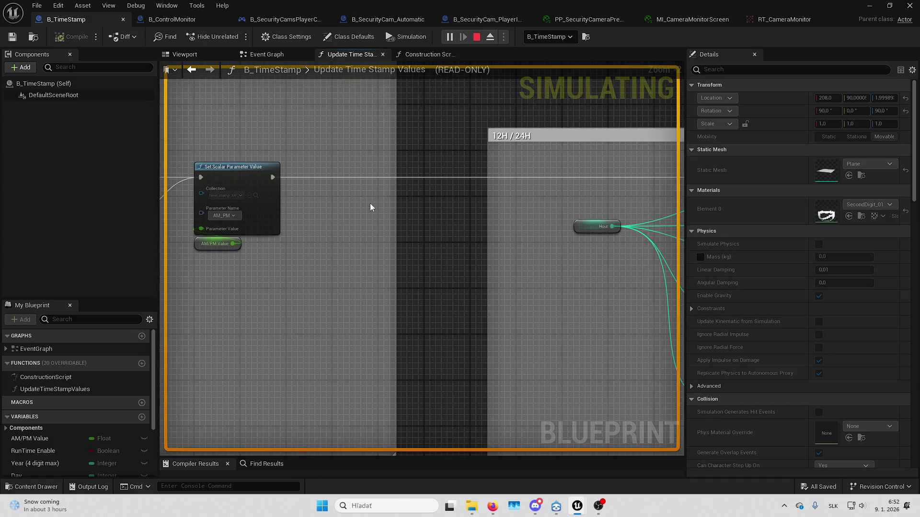
key(alt+Left)
drag(379, 251, 314, 278)
Return to the running game and recapture mouse control
key(alt+Tab)
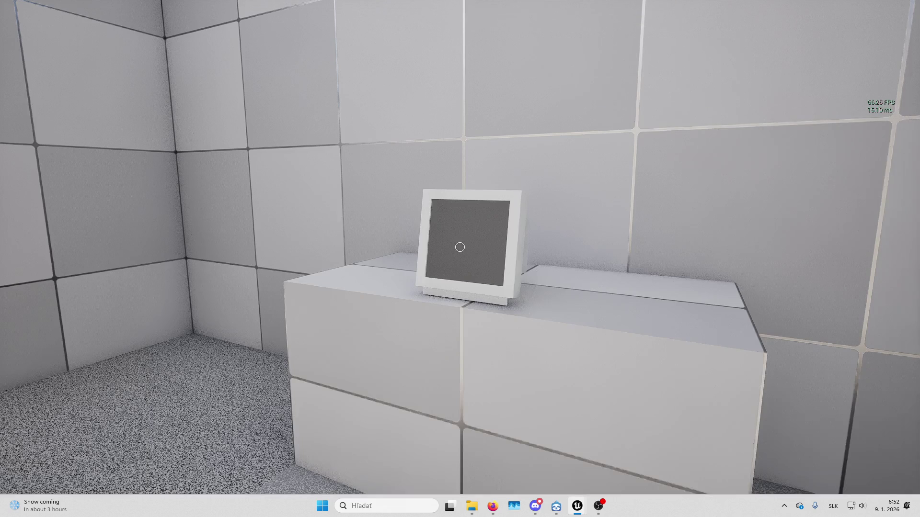
click(732, 200)
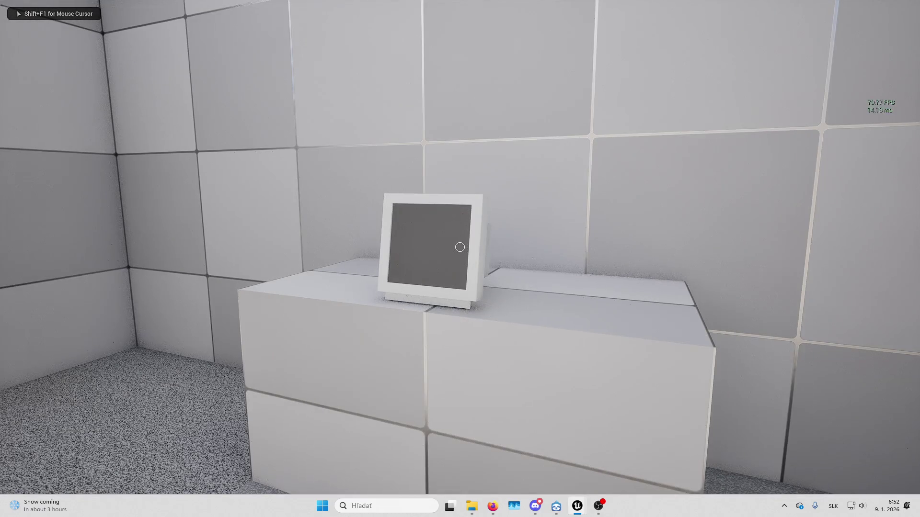
key(shift+F1)
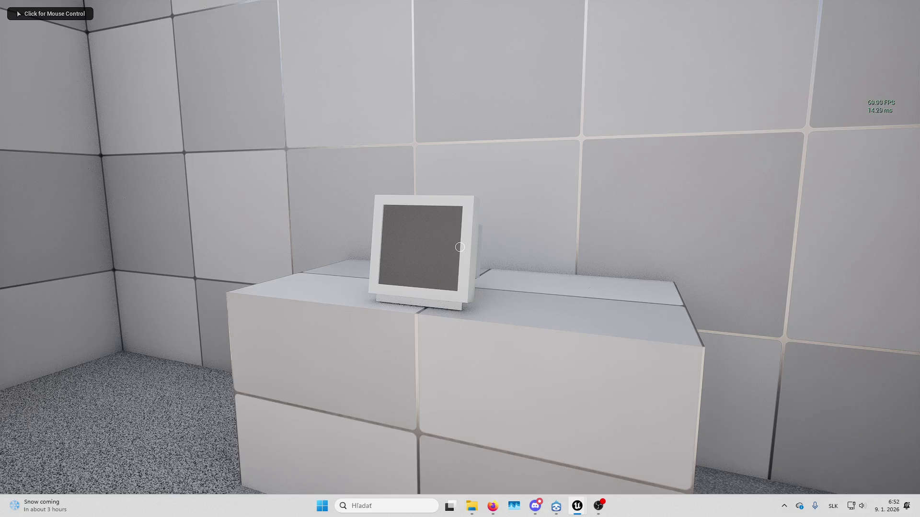
click(460, 247)
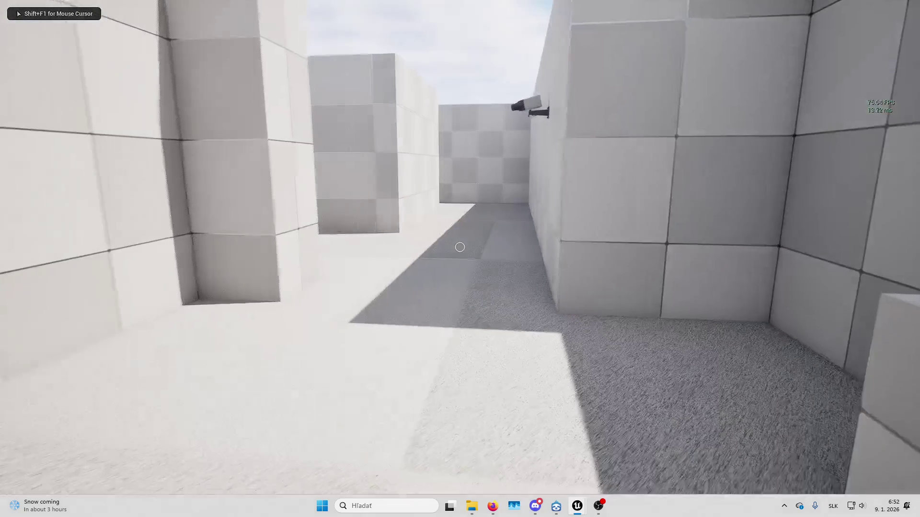
Walk past the wall-mounted camera to the desk monitor and open its CCTV feed
key(w)
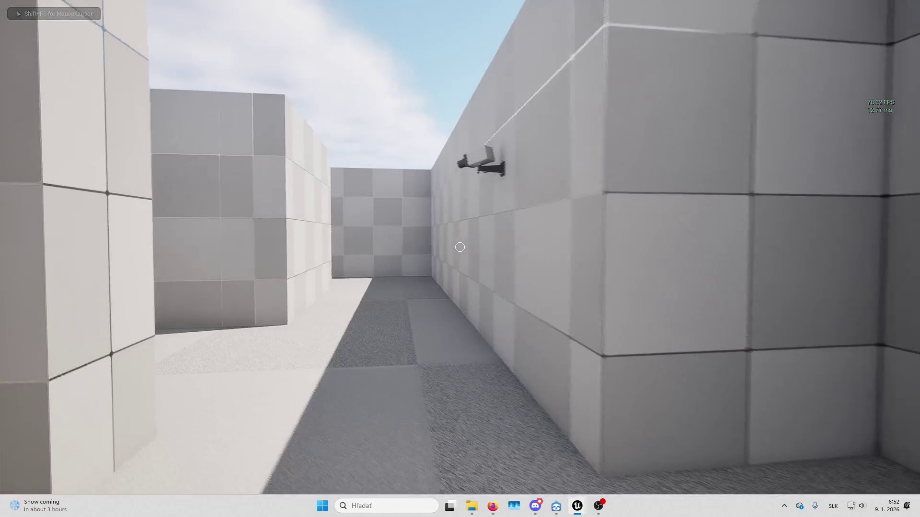
key(w)
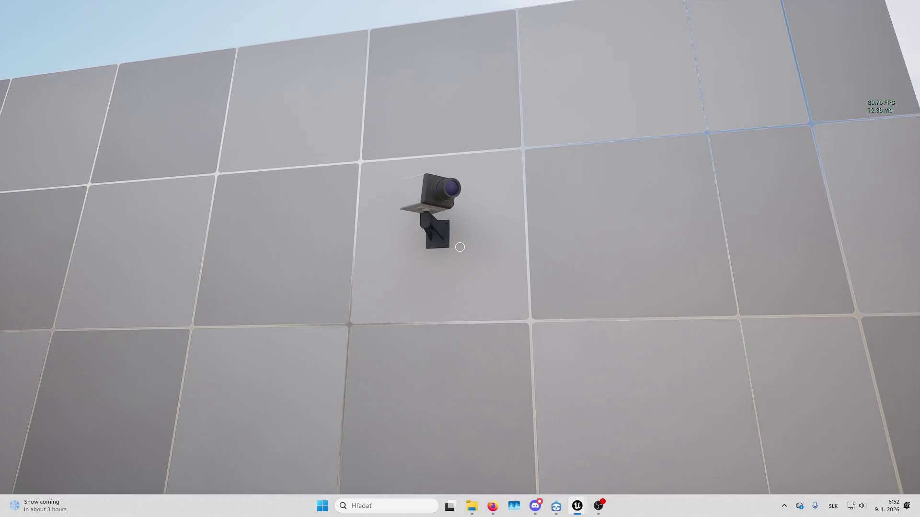
key(w)
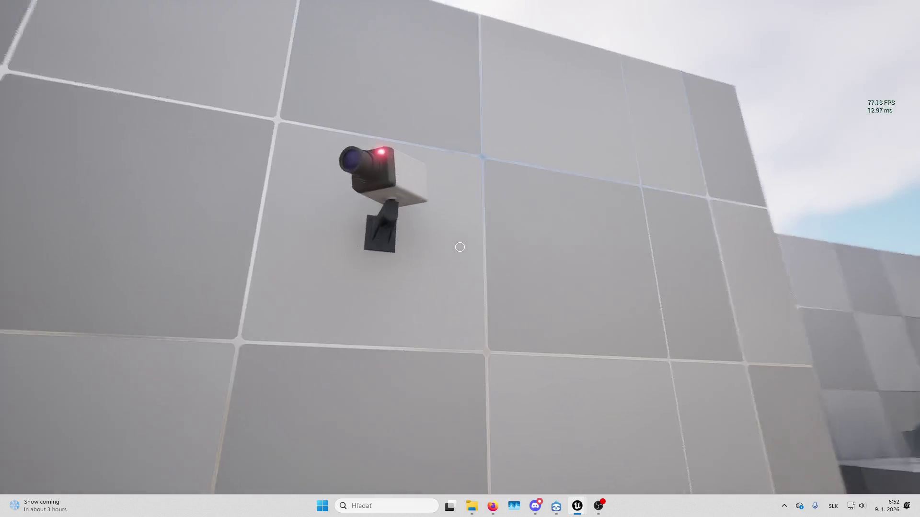
key(w)
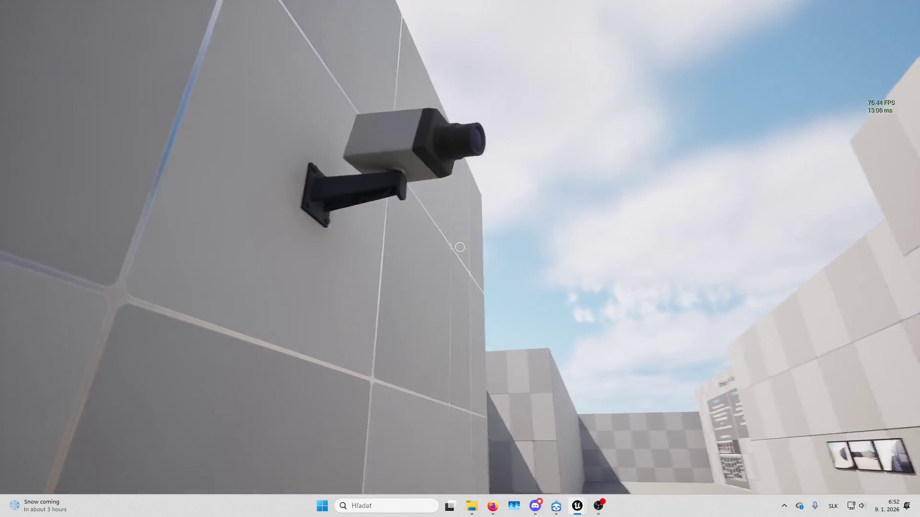
key(w)
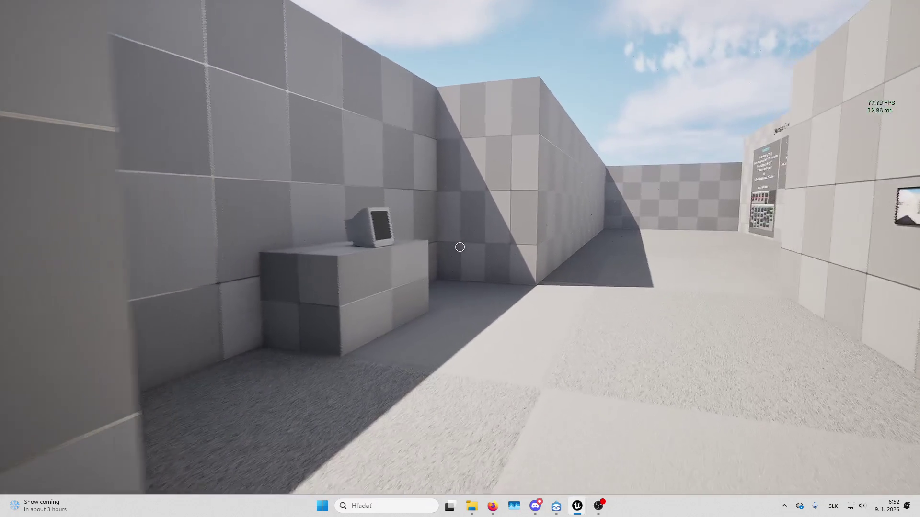
key(w)
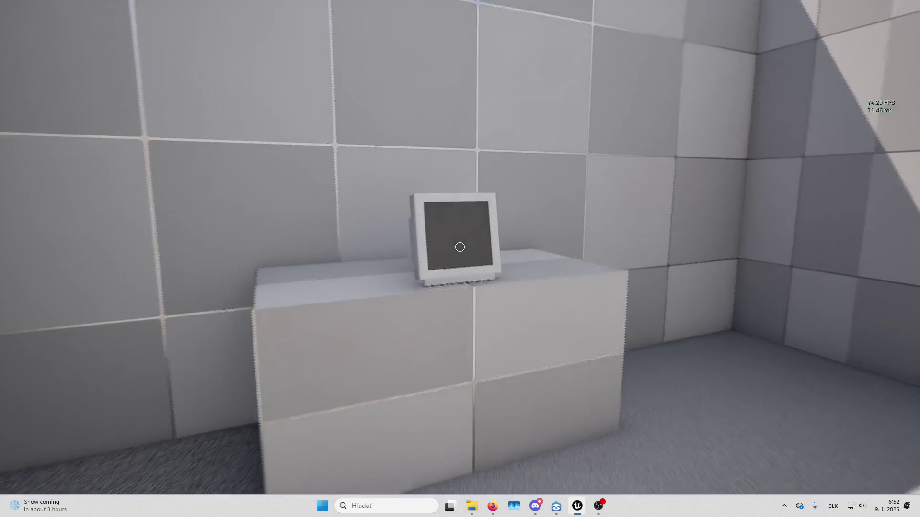
key(e)
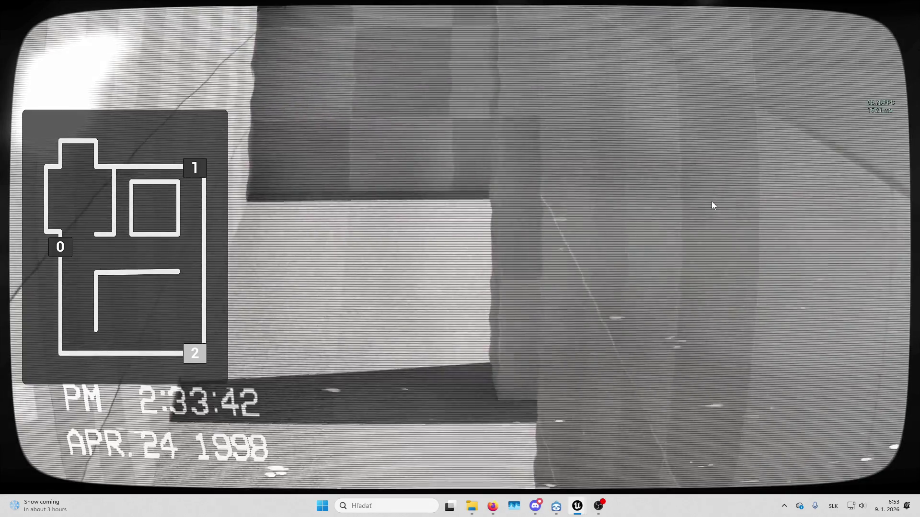
Reopen the monitor feed, switch to cameras 0 and 1, then exit, step back and stop play
click(712, 204)
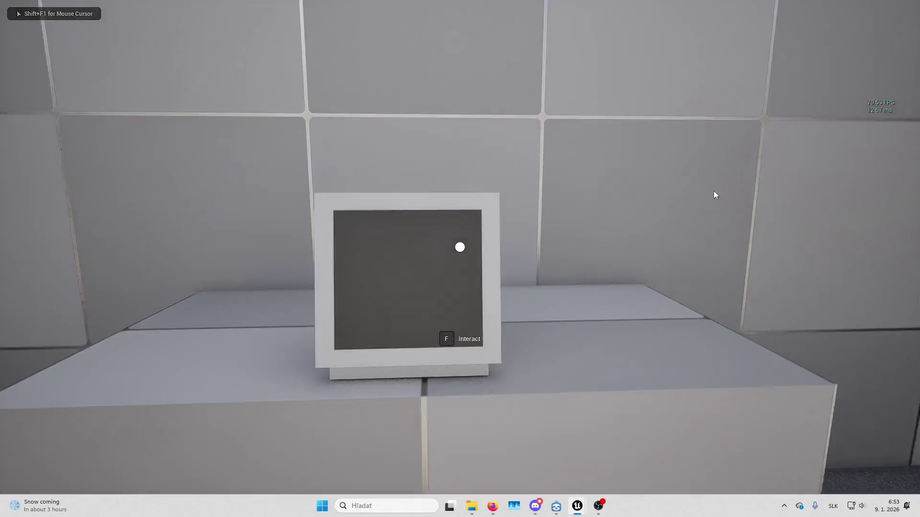
key(e)
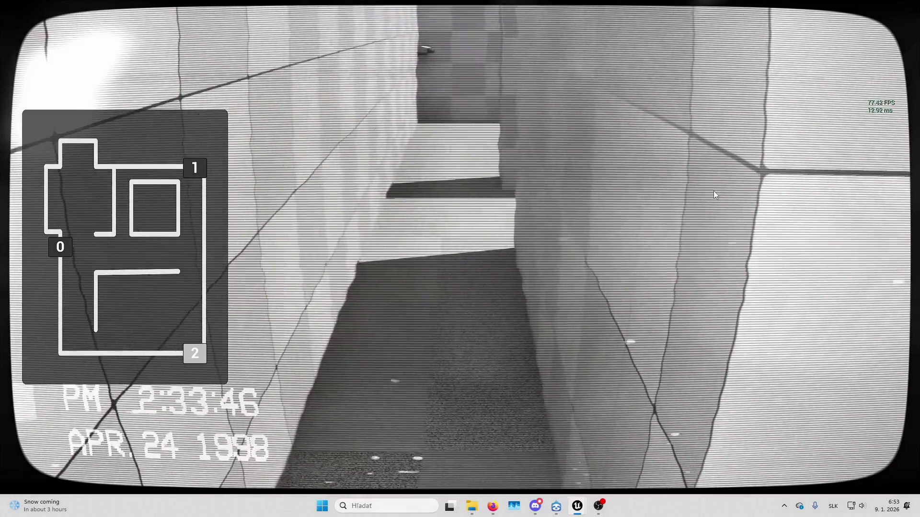
key(0)
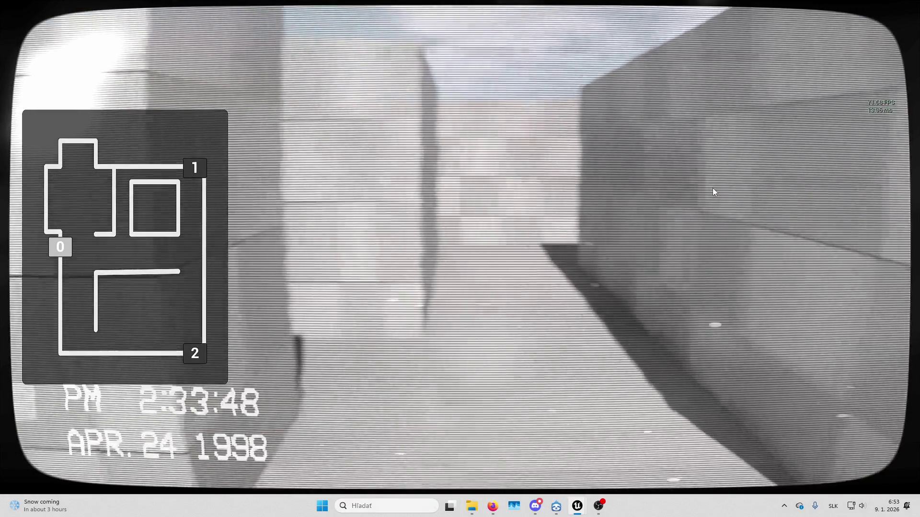
key(1)
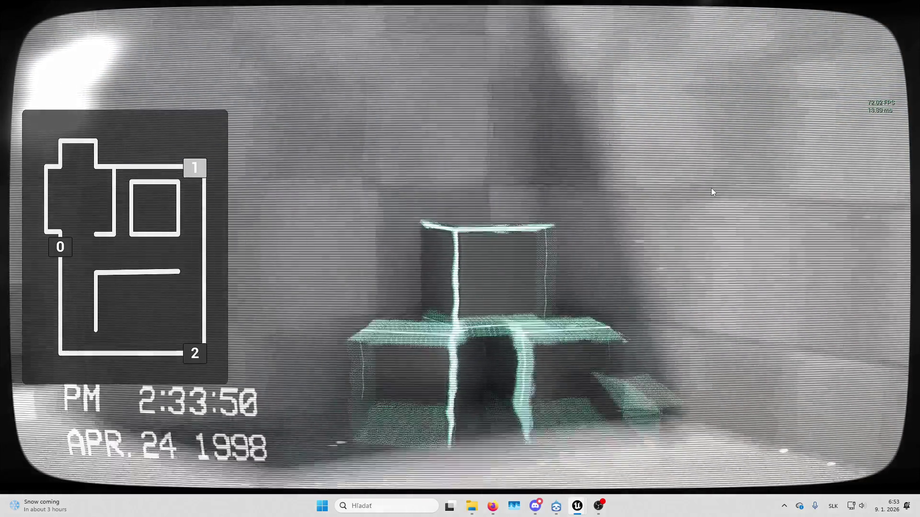
key(f)
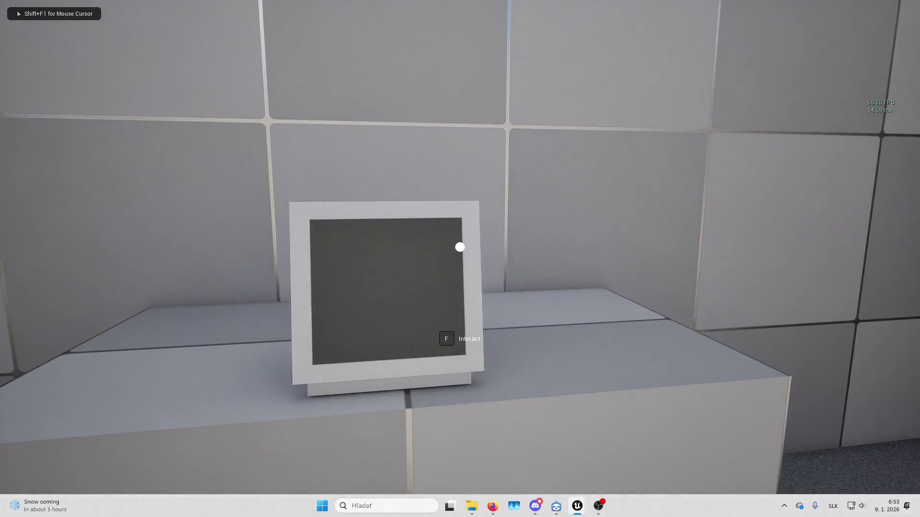
key(s)
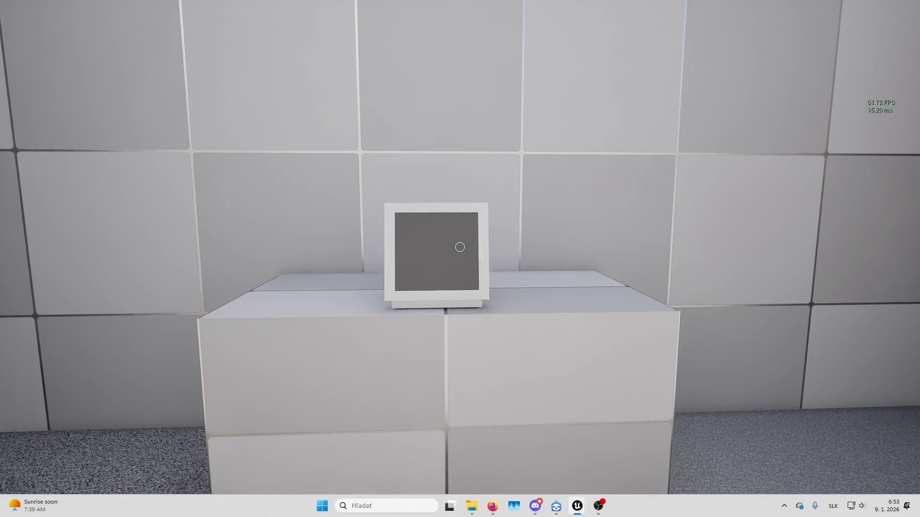
key(Escape)
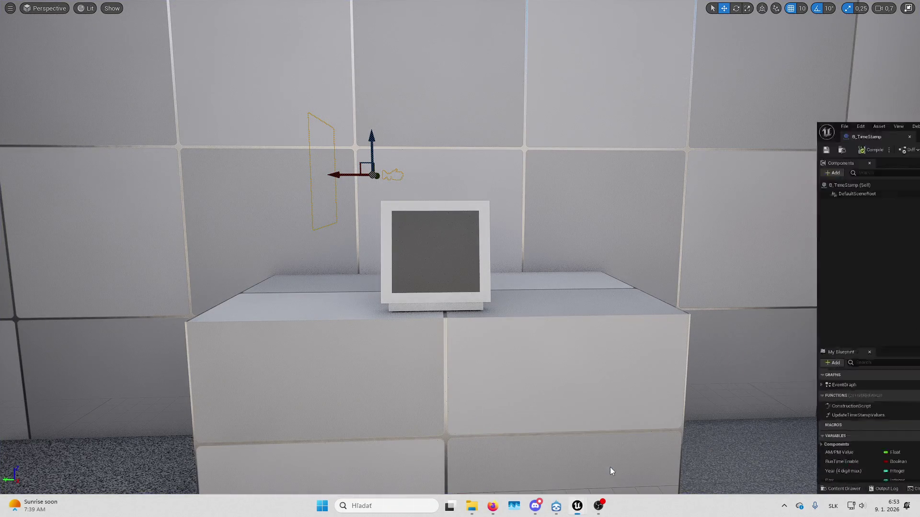
Open UpdateTimeStampValues and inspect its Add Scene Capture Component 2D node, narrowing the Details panel
drag(527, 10, 524, 5)
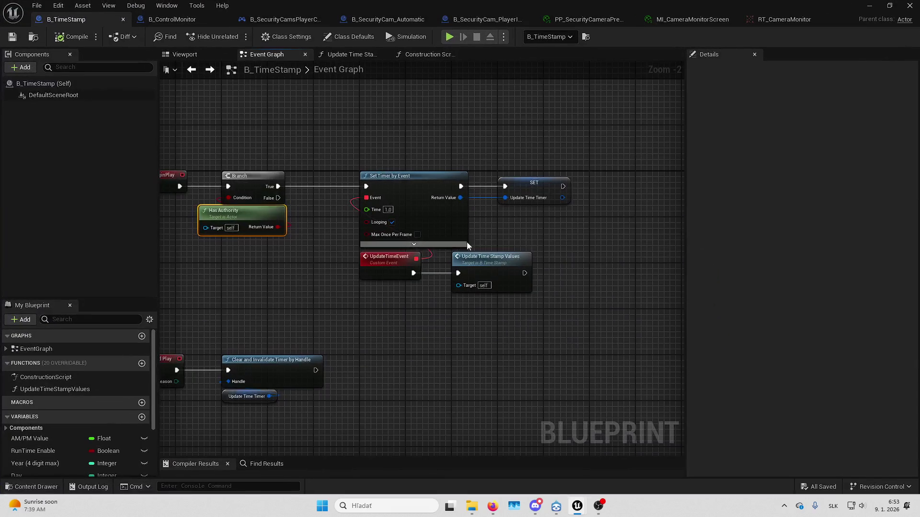
double_click(495, 272)
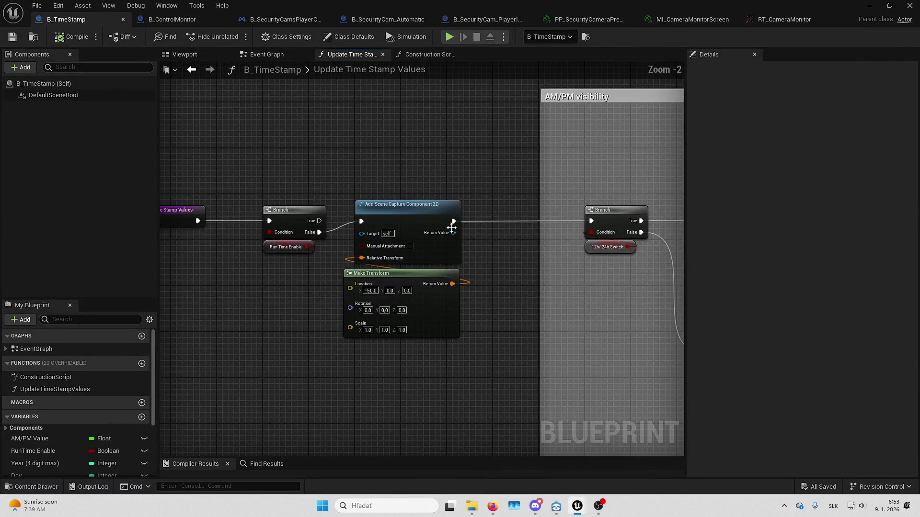
click(451, 227)
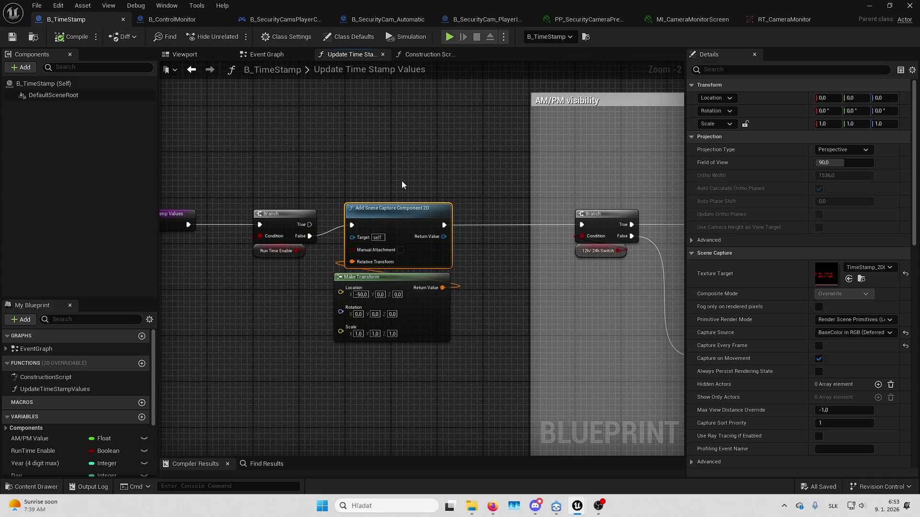
scroll(396, 224, up, 2)
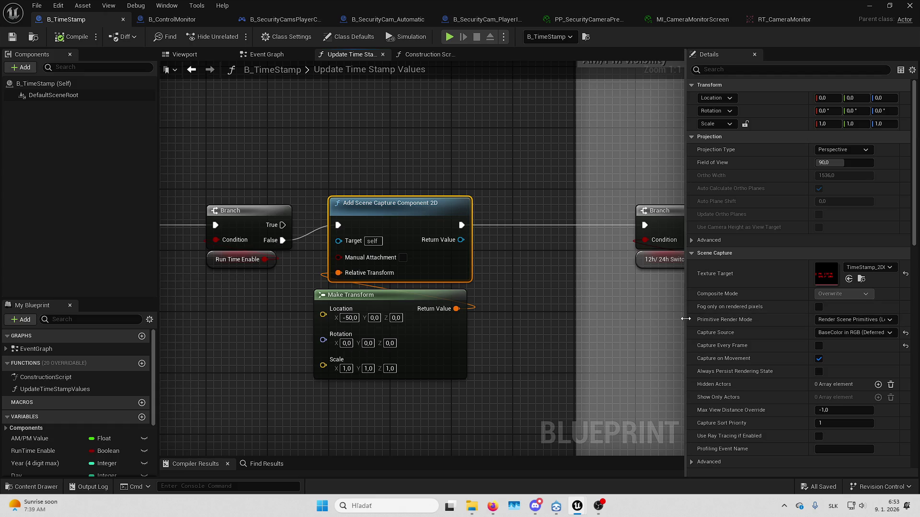
drag(685, 318, 697, 315)
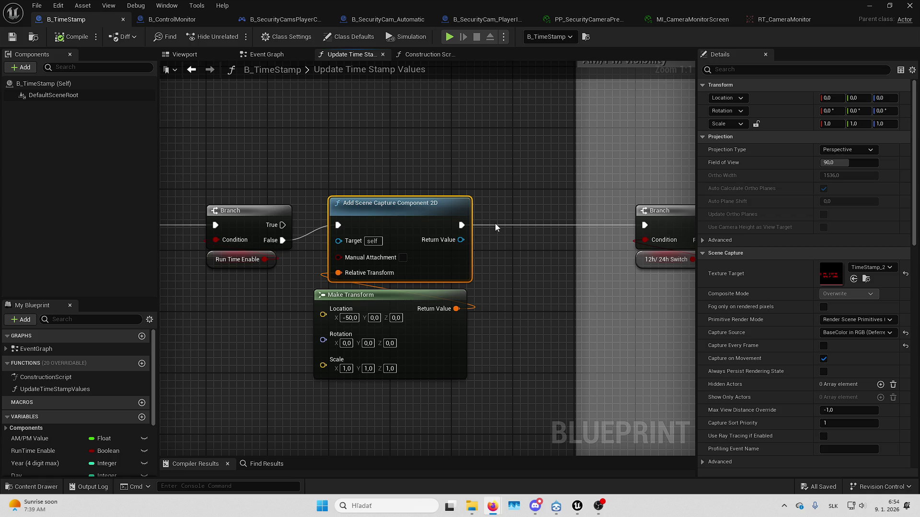
Add a Scene Capture Component 2D to the B_TimeStamp actor's components
drag(419, 136, 402, 149)
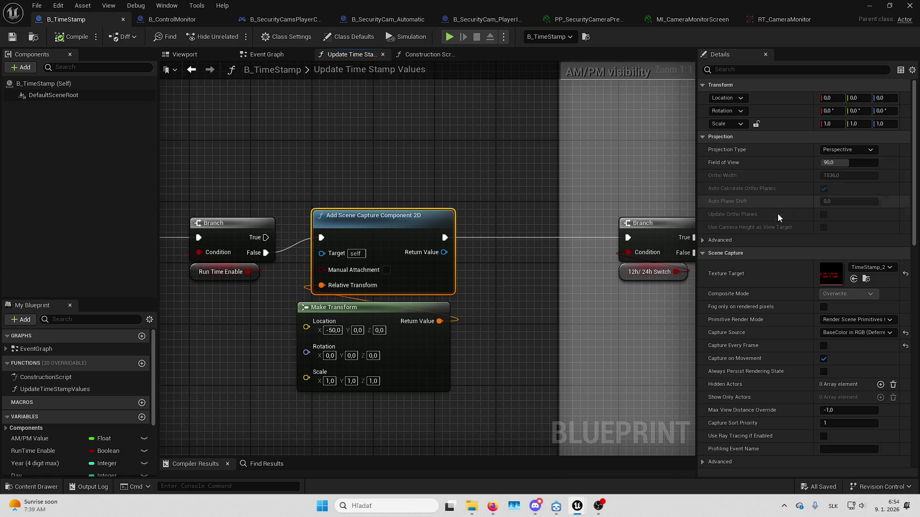
click(21, 67)
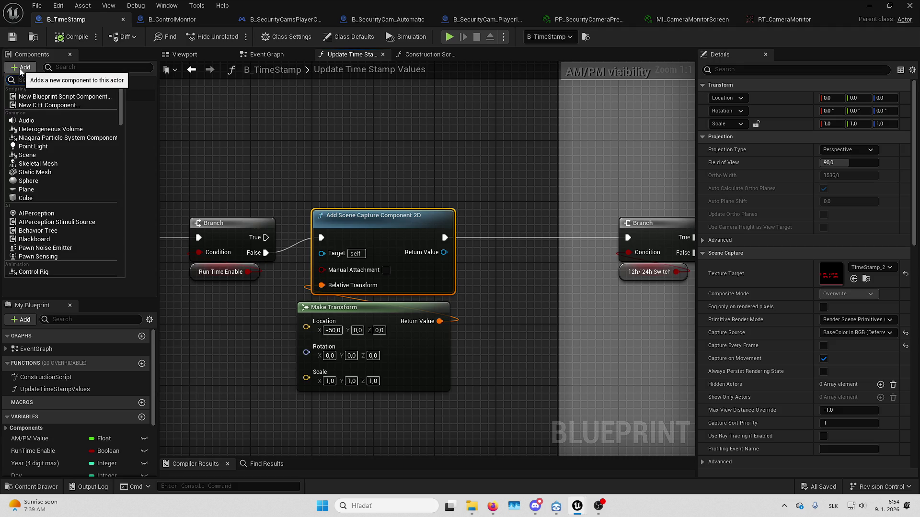
text(scene)
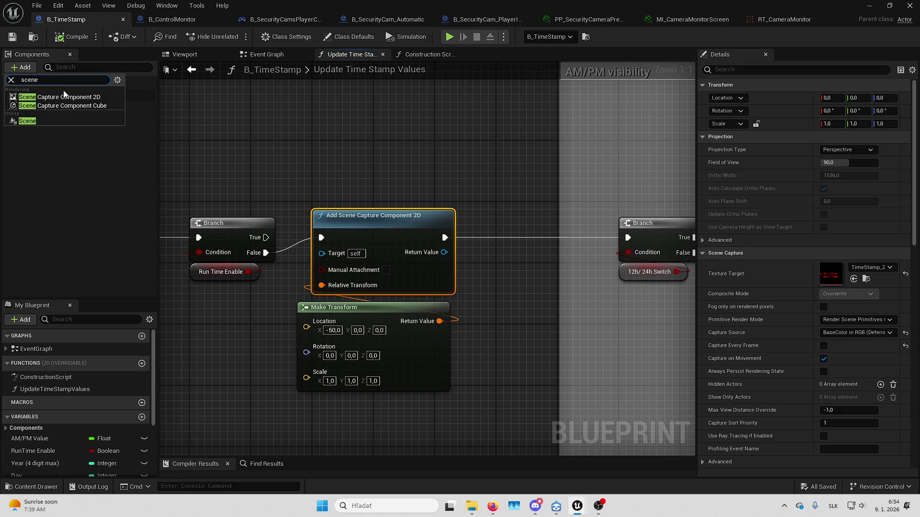
click(64, 97)
click(93, 121)
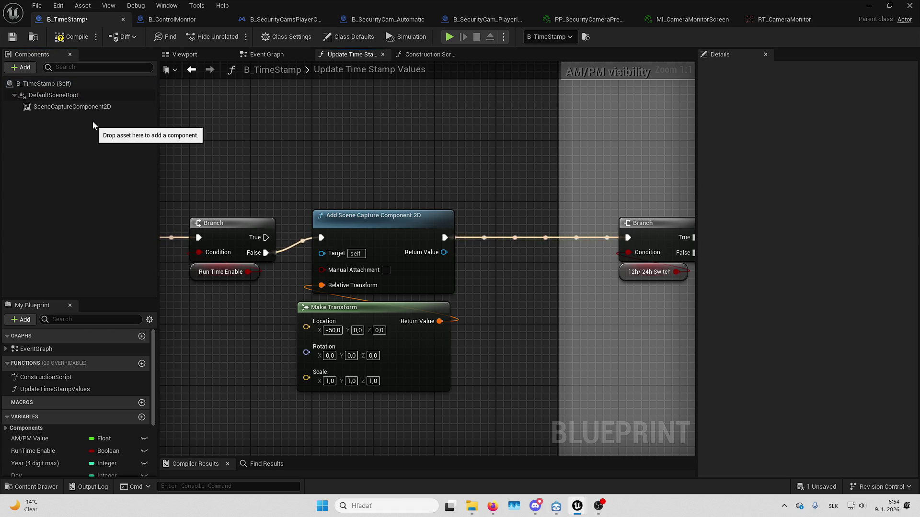
Compare the new scene capture component's settings against the Add Scene Capture node's settings
click(353, 240)
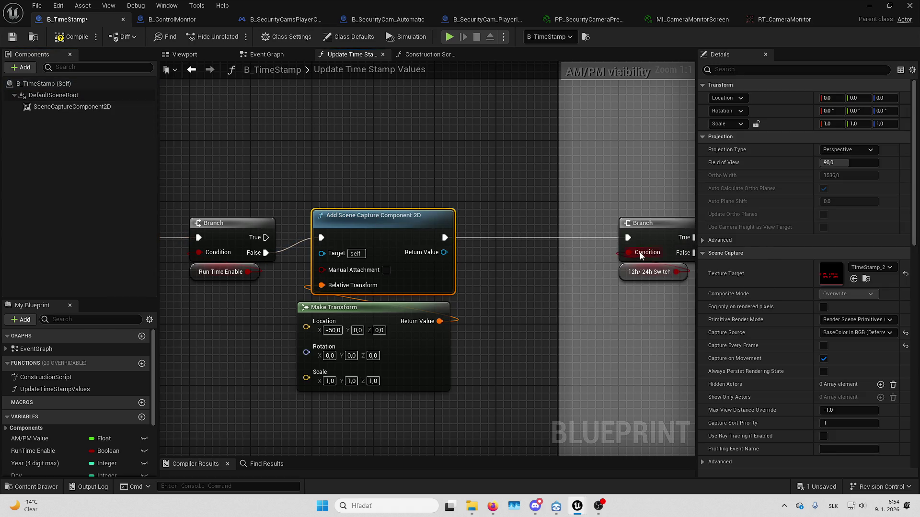
click(108, 105)
scroll(760, 305, down, 15)
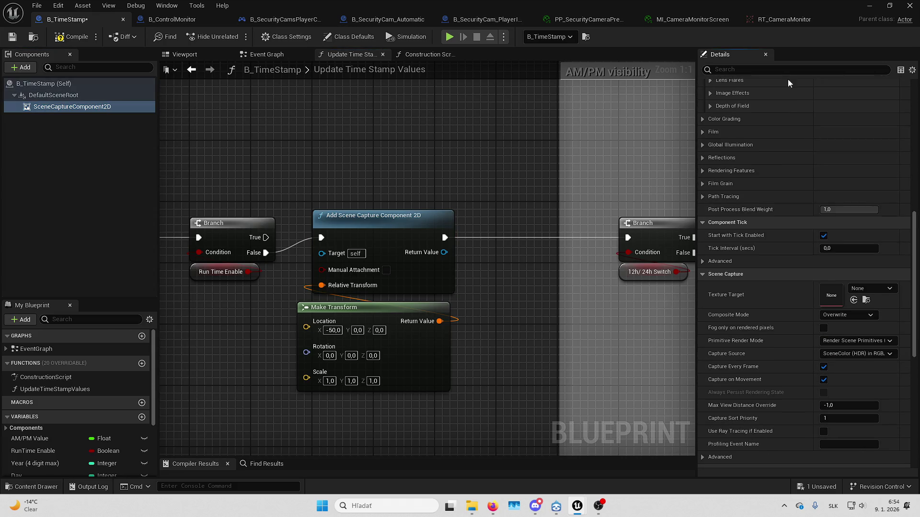
click(363, 214)
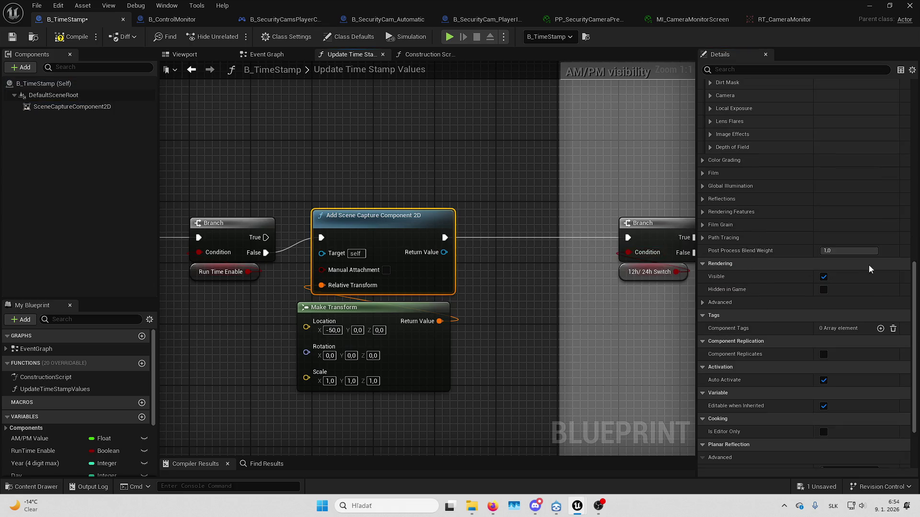
scroll(820, 304, up, 10)
Locate the node's TimeStamp render target and check the component's Capture Source choices
click(866, 205)
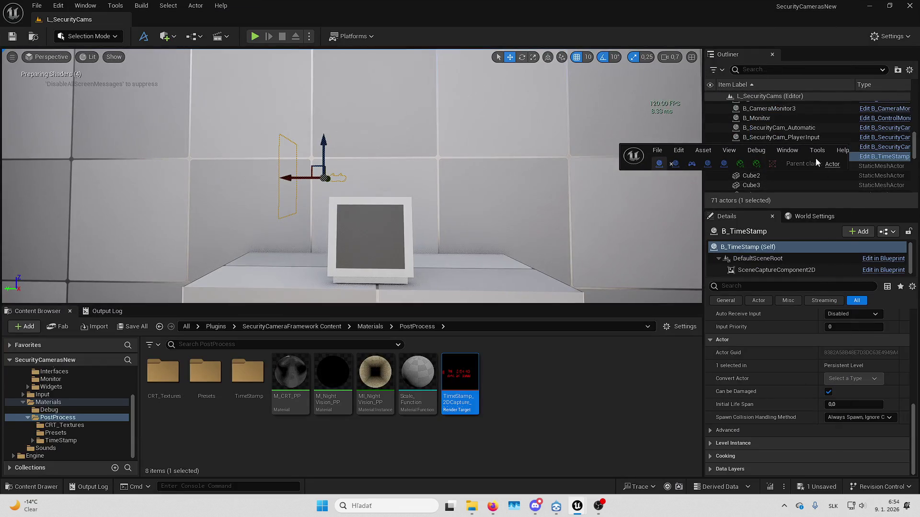
click(816, 158)
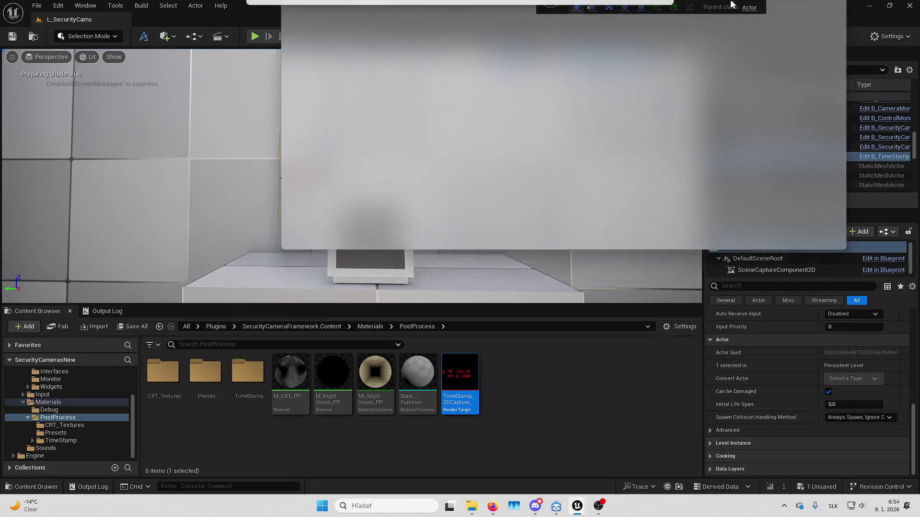
scroll(776, 229, down, 10)
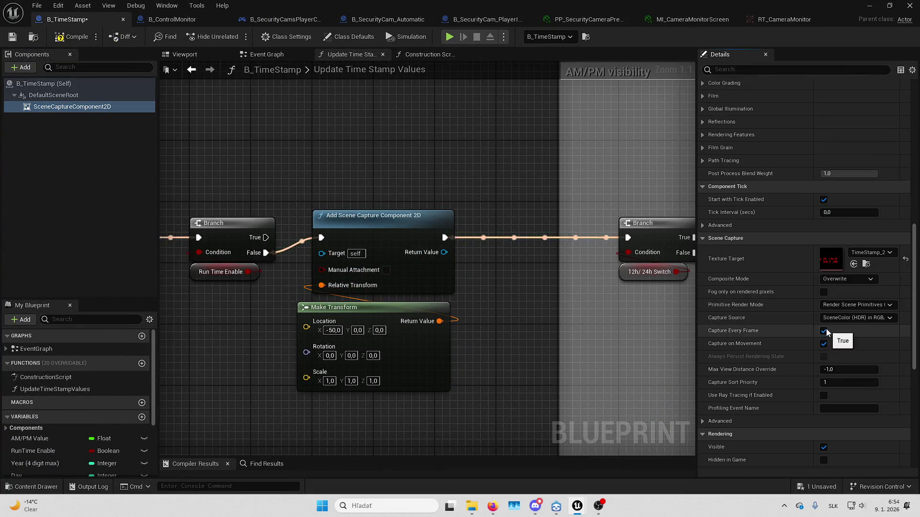
click(836, 318)
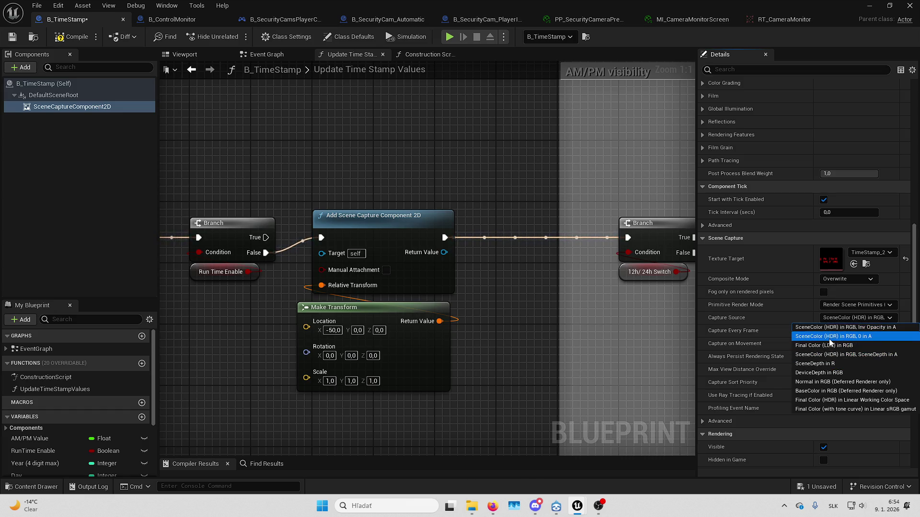
key(Escape)
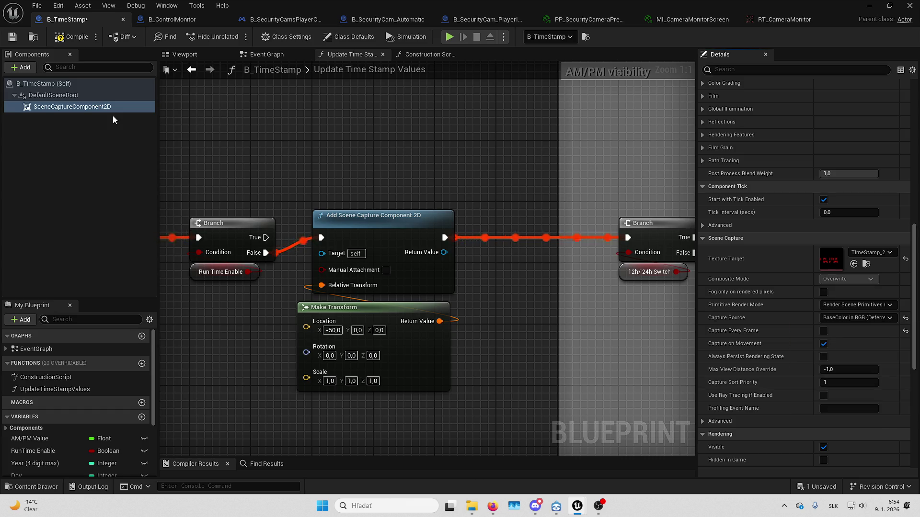
Review the Add Scene Capture node's capture source and modified-only properties for reference
click(367, 226)
scroll(709, 282, up, 10)
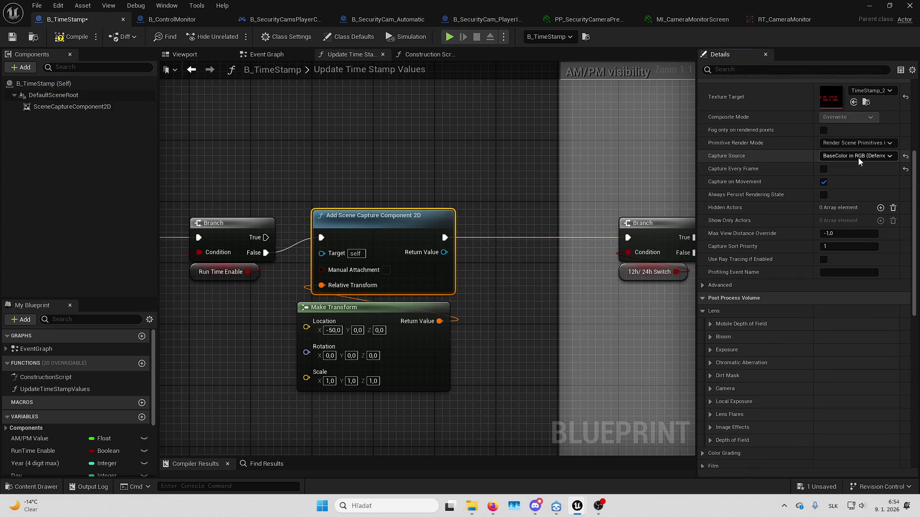
scroll(858, 157, up, 2)
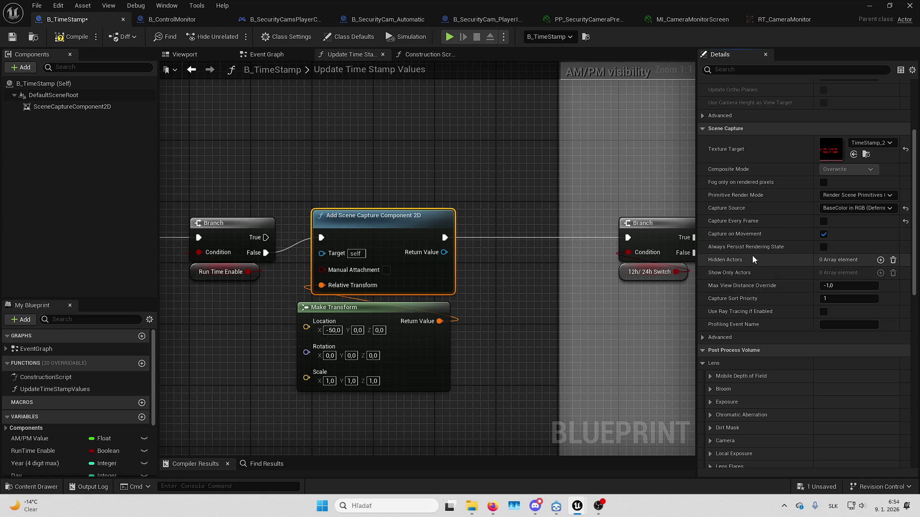
click(912, 70)
click(908, 79)
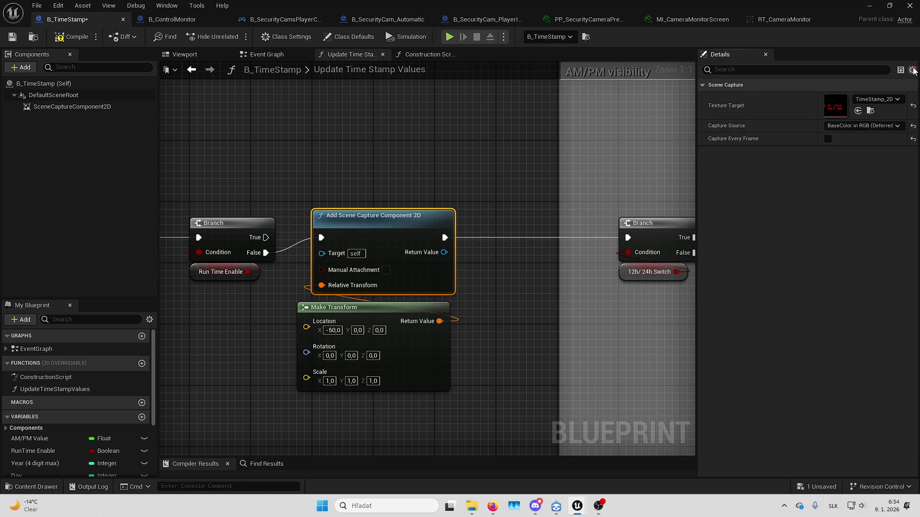
click(912, 70)
Set the scene capture component's Location X to −50
click(862, 80)
click(71, 108)
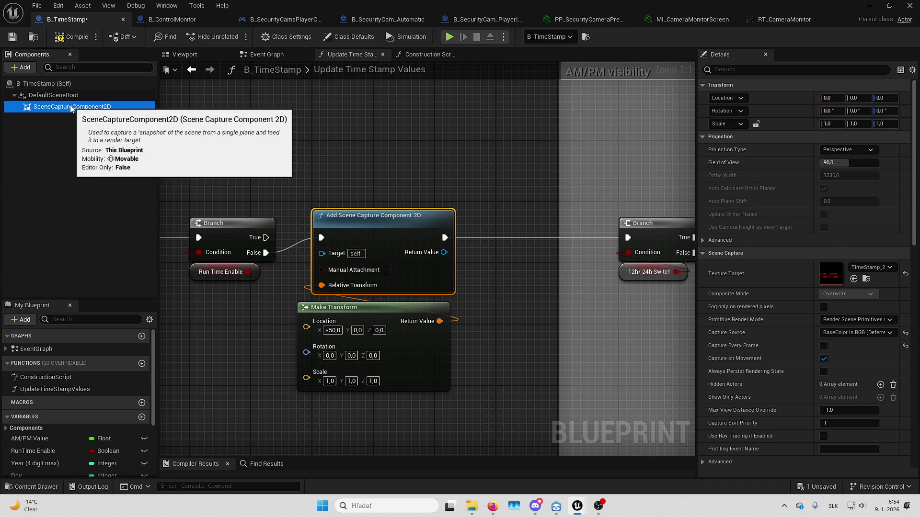
click(545, 194)
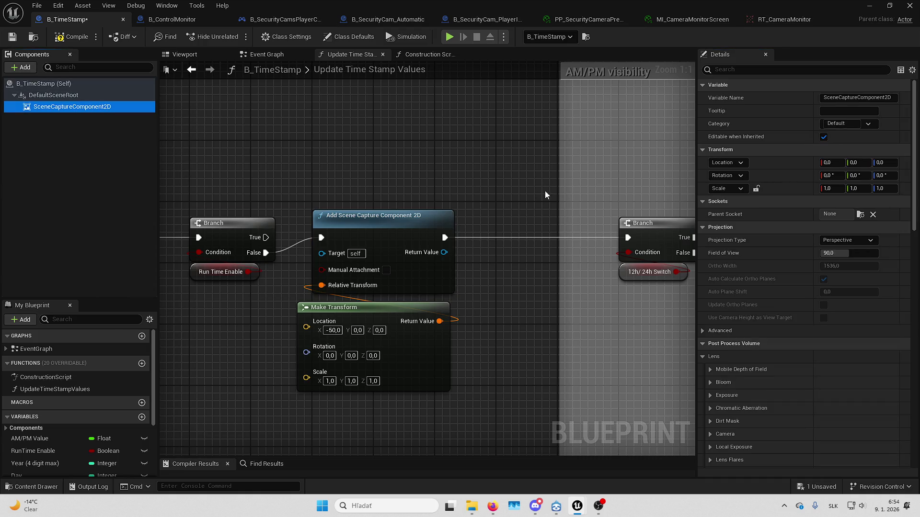
click(826, 163)
text(-50)
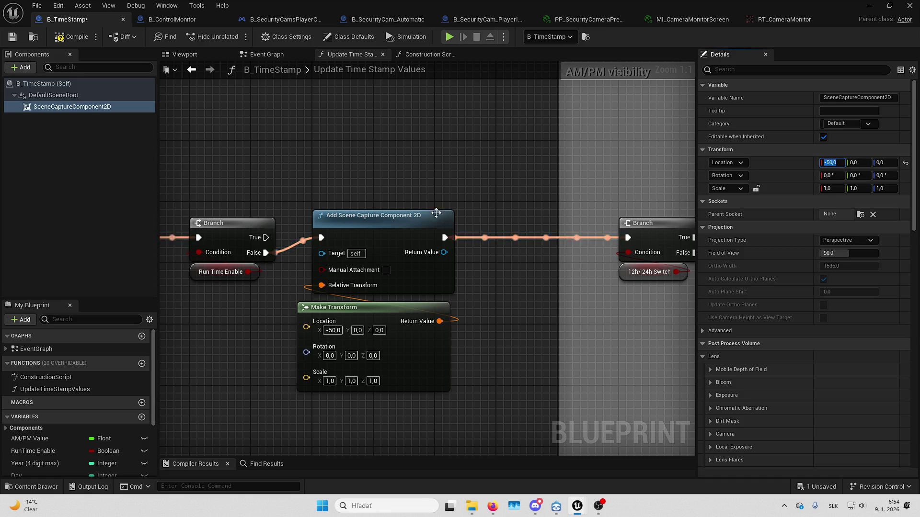
Delete the old Add Scene Capture and Make Transform nodes and reconnect the two Branches
click(487, 207)
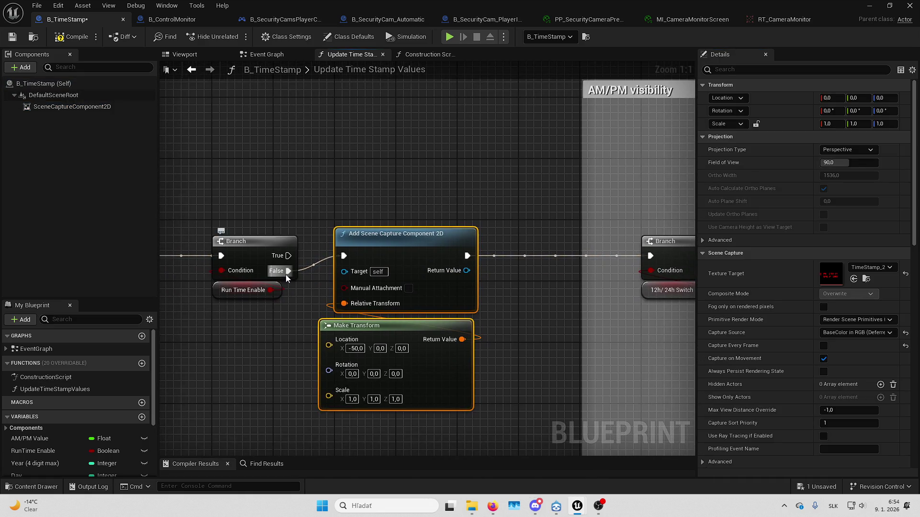
key(Delete)
drag(287, 271, 650, 256)
Compile, then add a Capture Scene call on a scene capture component reference
click(70, 36)
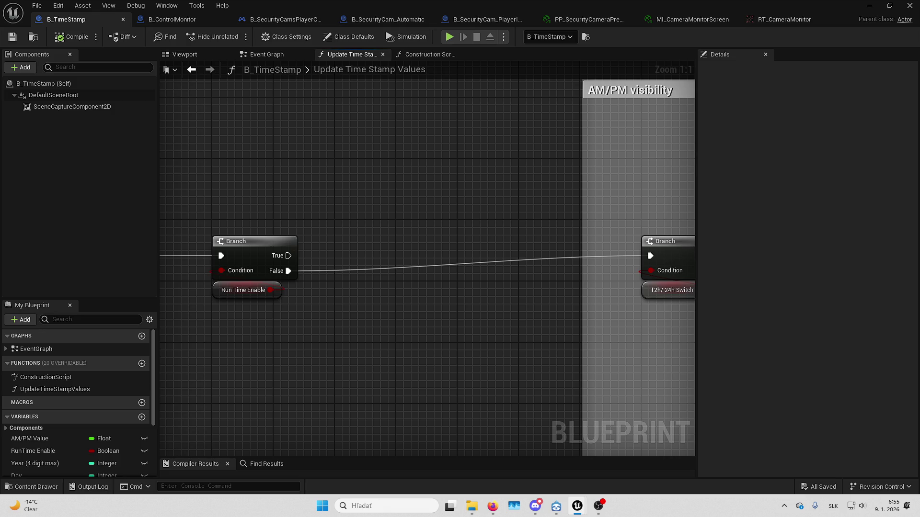
drag(441, 247, 431, 182)
drag(73, 110, 391, 239)
drag(488, 255, 518, 208)
text(captures)
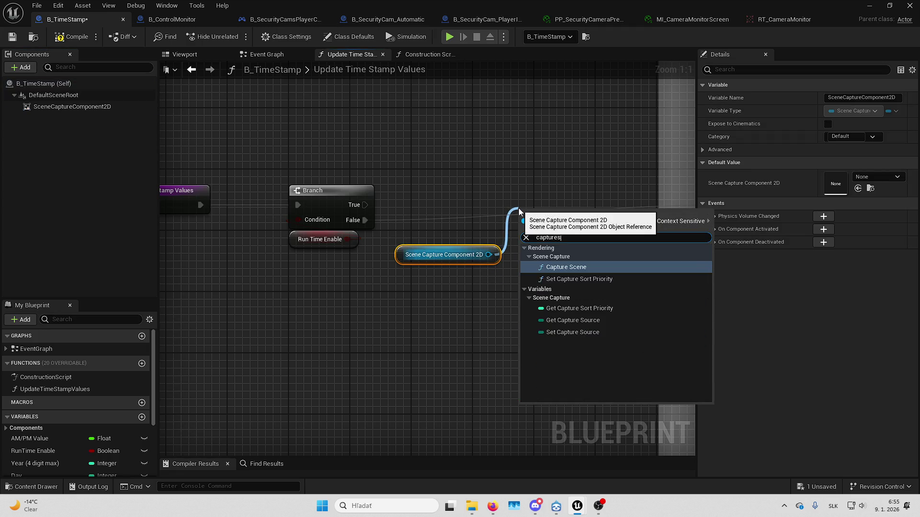
key(Return)
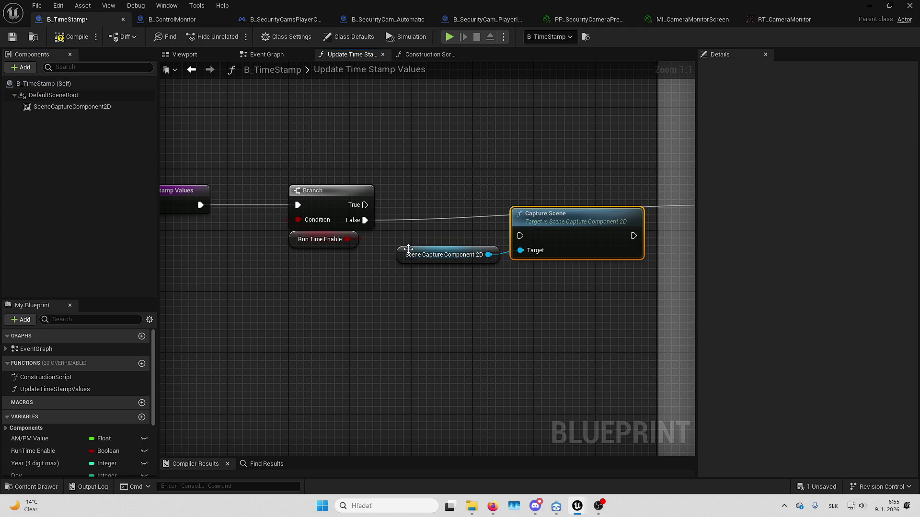
Wire the first Branch's False output through Capture Scene into the next Branch and save
drag(409, 249, 524, 264)
ctrl+click(582, 234)
drag(583, 234, 544, 211)
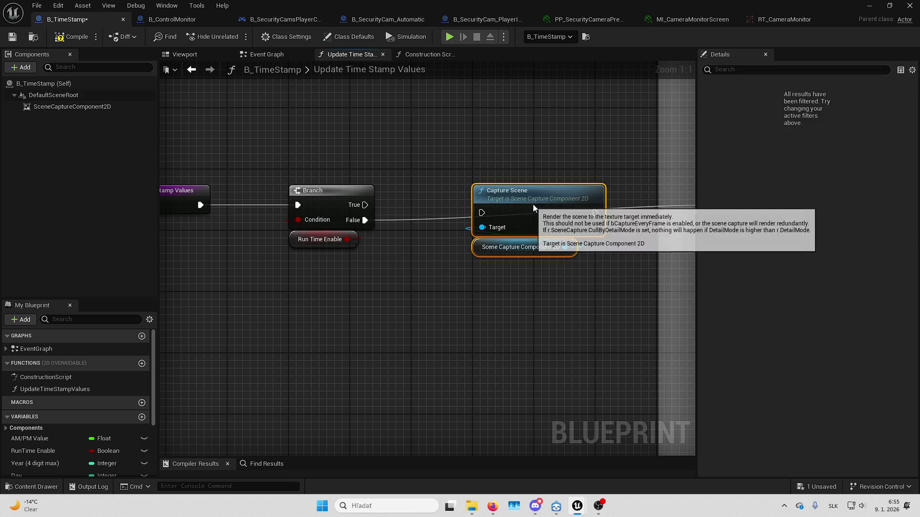
drag(365, 220, 487, 214)
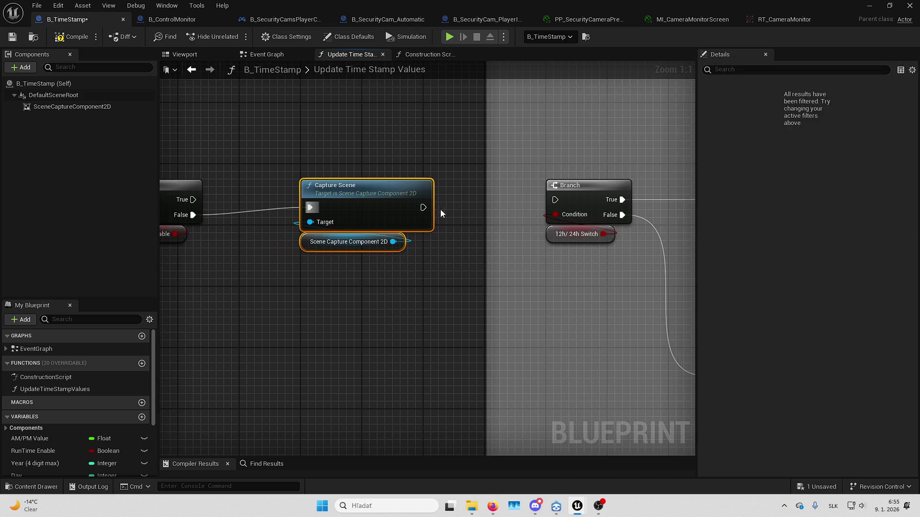
mouse_move(421, 207)
mouse_down()
mouse_move(574, 199)
mouse_move(412, 184)
mouse_up()
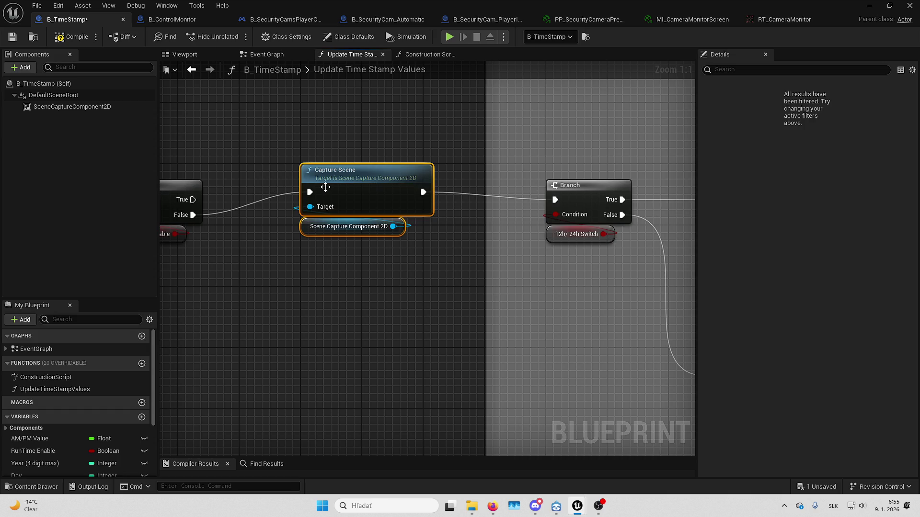
drag(325, 187, 325, 194)
key(ctrl+s)
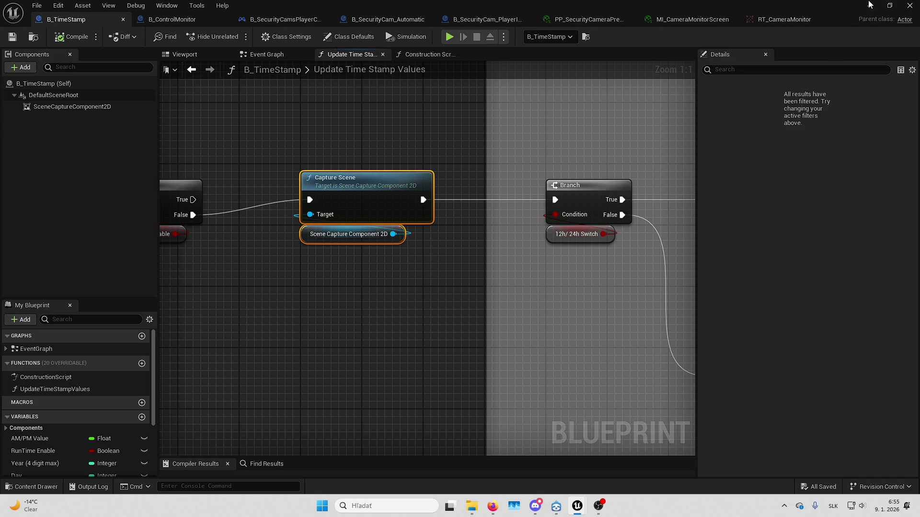
click(870, 5)
Play the level fullscreen, use the monitor and switch to the next camera feed
key(alt+p)
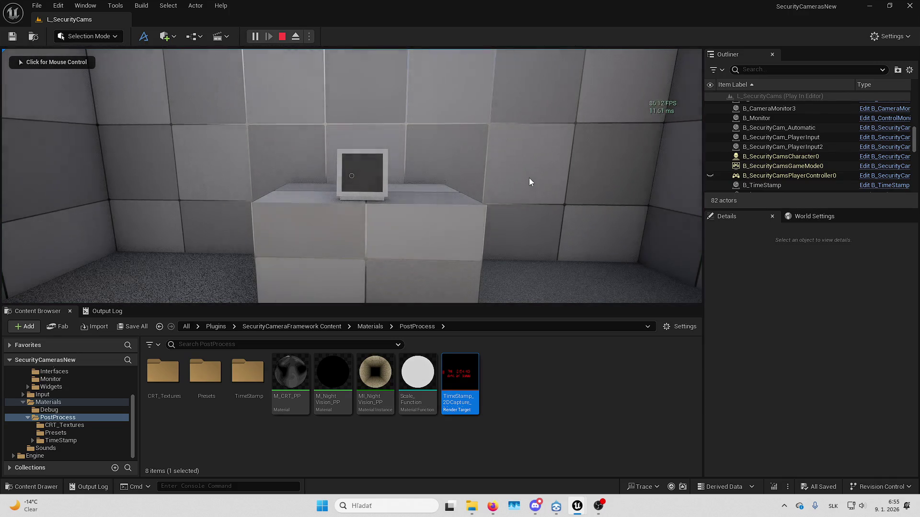
key(F11)
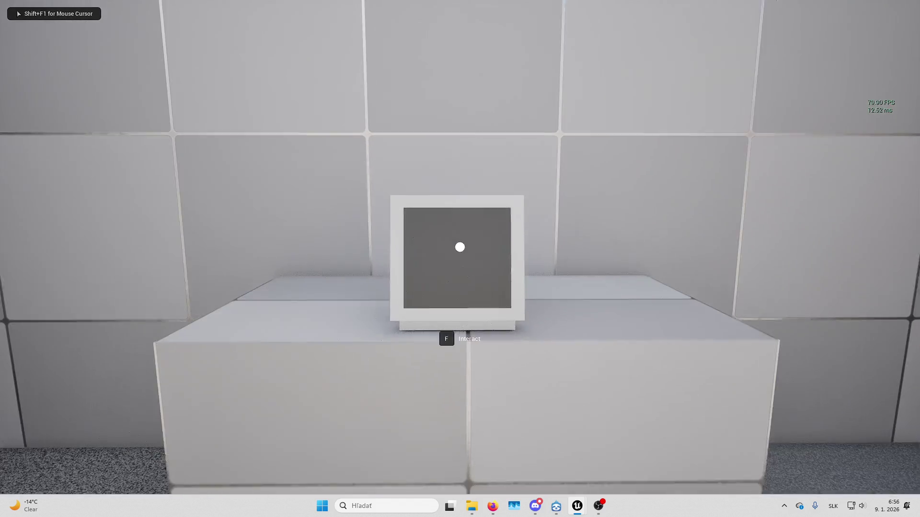
key(e)
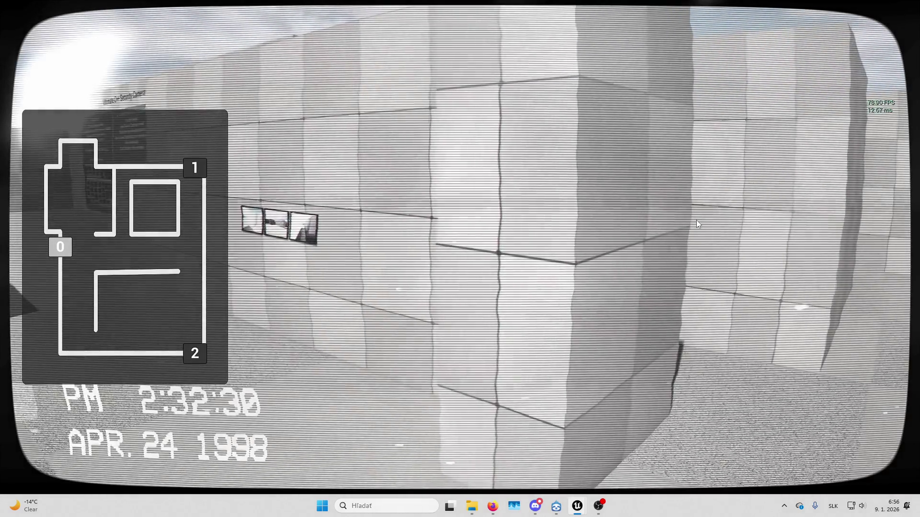
key(1)
key(e)
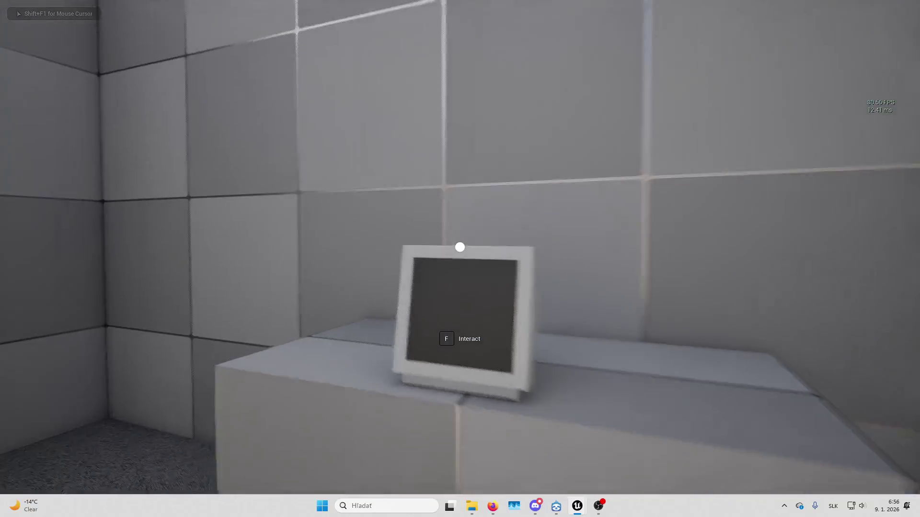
Free the mouse with Shift+F1, visit the web browser, then refocus the running game
mouse_move(460, 247)
key(shift+F1)
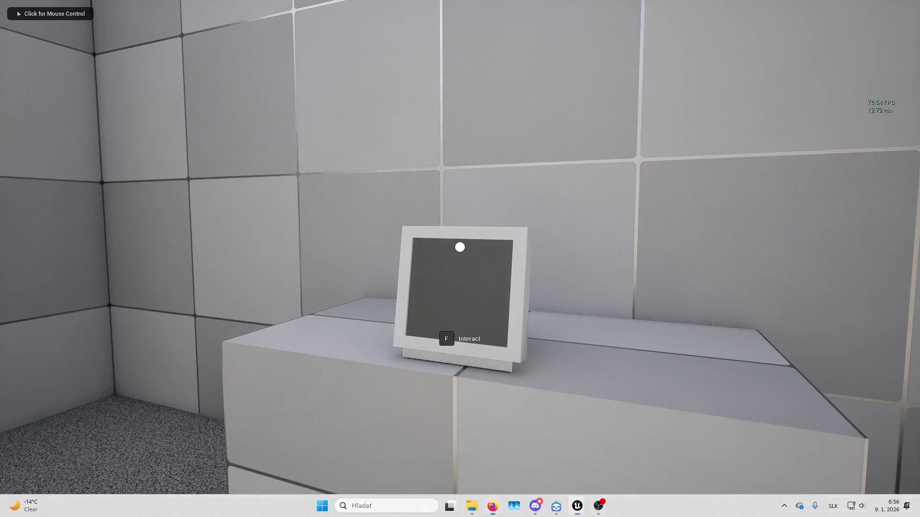
key(alt+Tab)
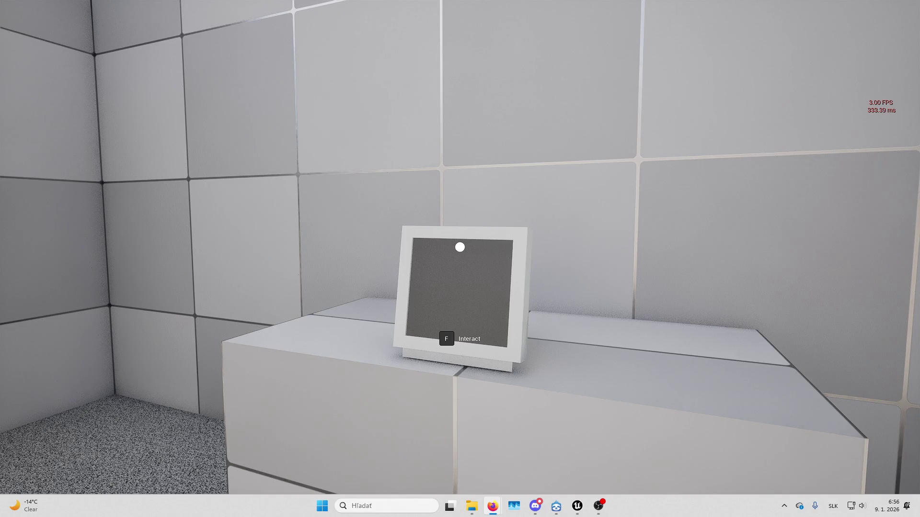
click(680, 216)
Eject from the player, fly to the time stamp panel and select the B_TimeStamp actor
key(F8)
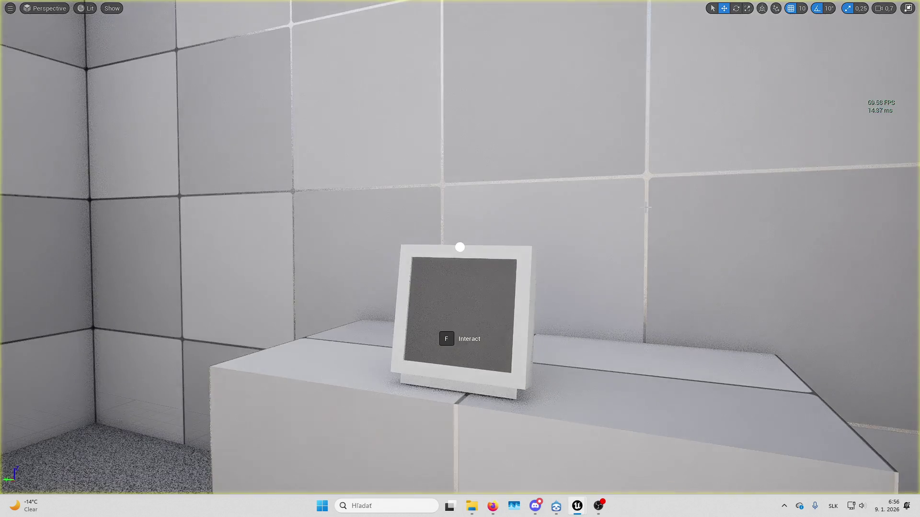
key(f)
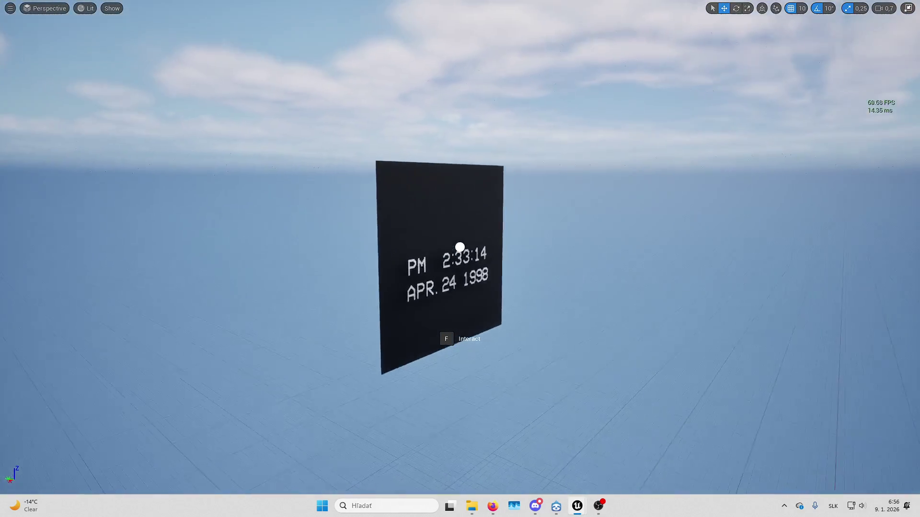
click(384, 247)
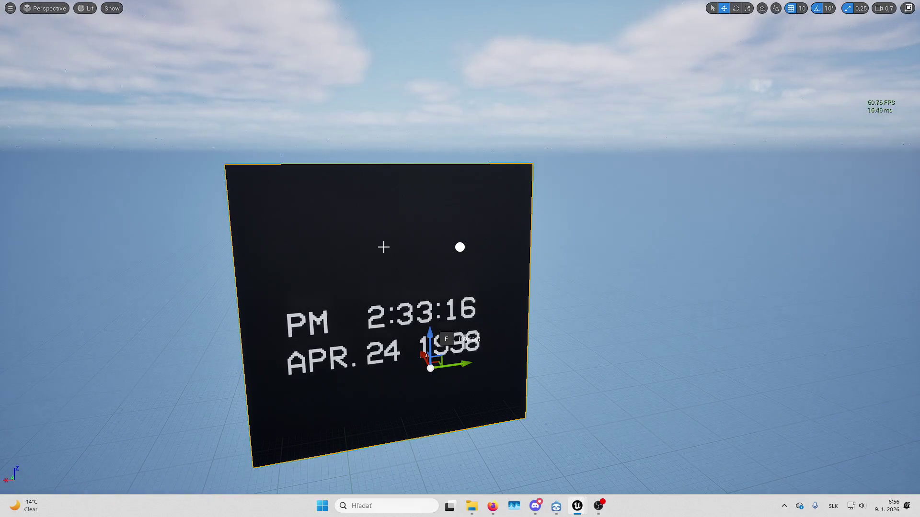
key(F11)
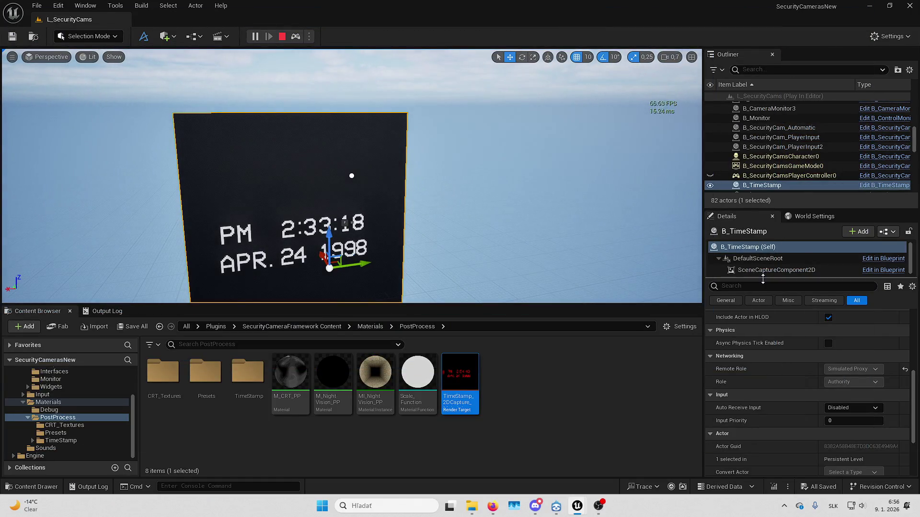
drag(763, 278, 763, 332)
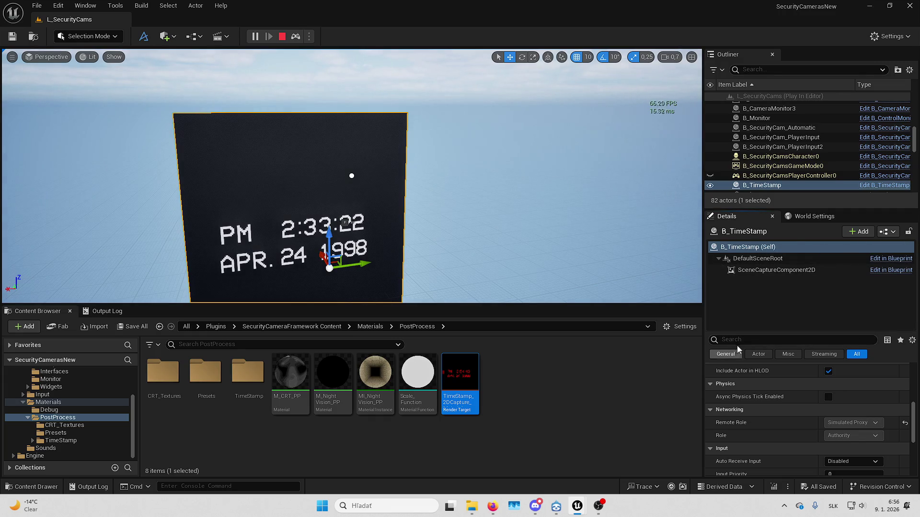
drag(748, 335, 749, 310)
scroll(794, 136, down, 3)
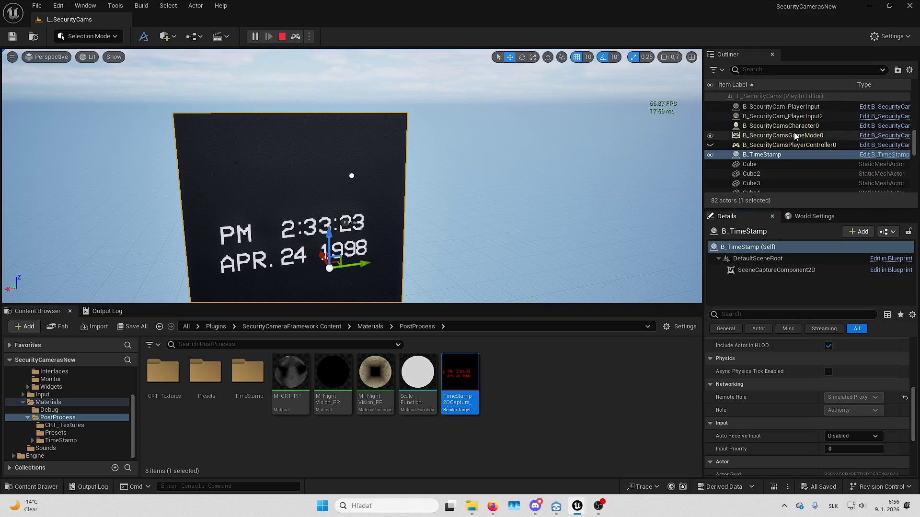
scroll(786, 373, up, 5)
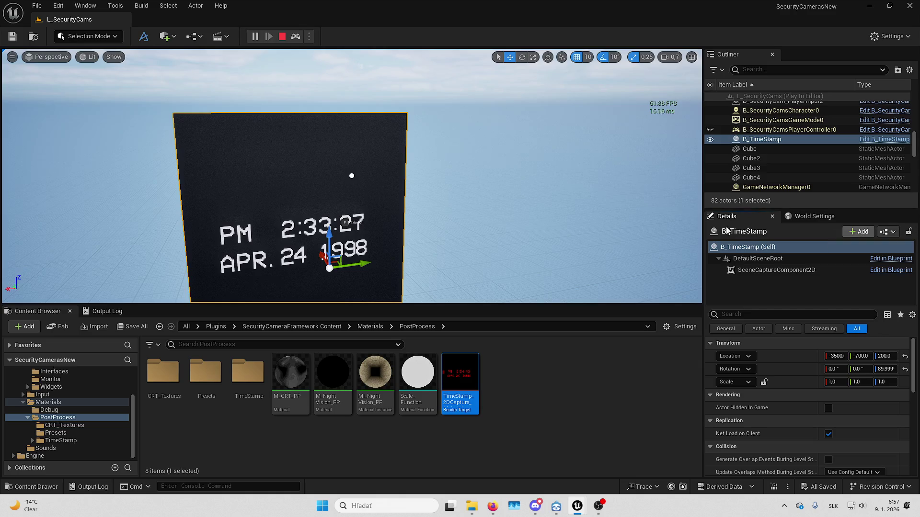
Stop the play session and open B_TimeStamp in the Blueprint Editor
key(Escape)
click(887, 231)
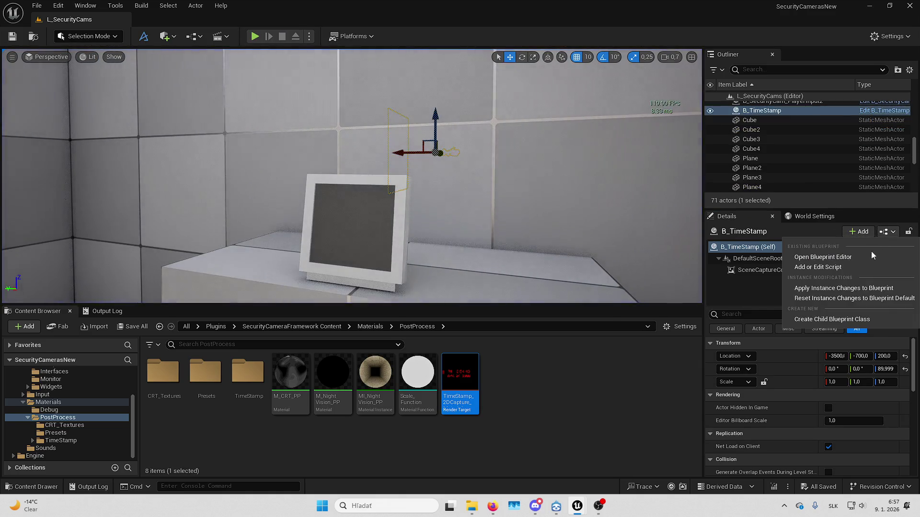
click(830, 258)
In the Event Graph, add a Get Components by Class node set to StaticMeshComponent
scroll(432, 283, down, 4)
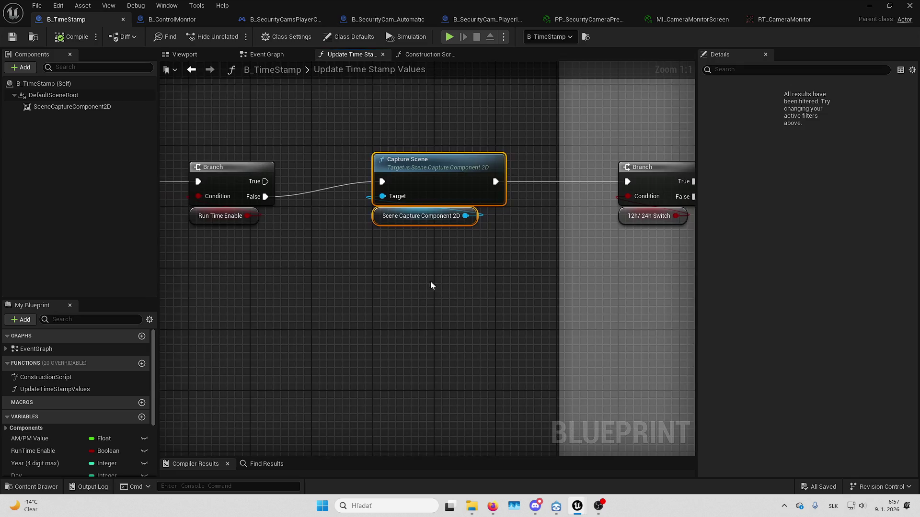
click(266, 55)
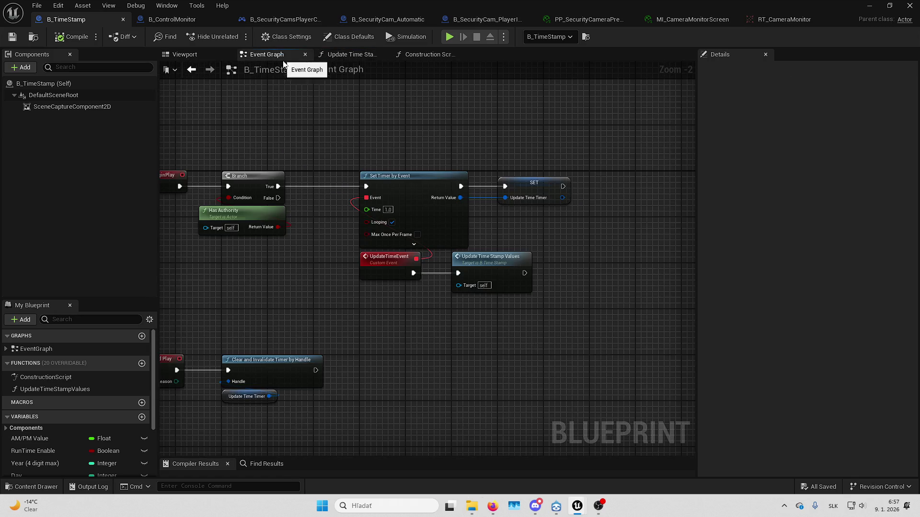
right_click(453, 307)
text(get static mesh)
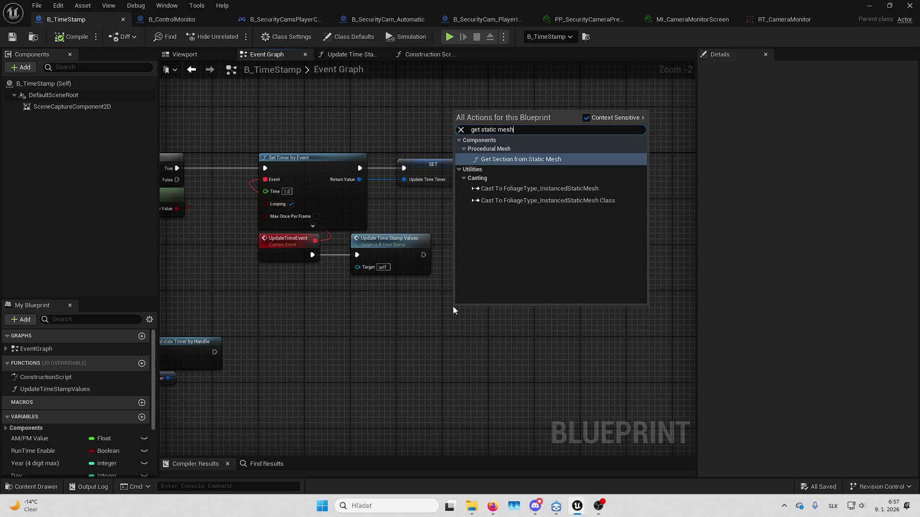
key(ctrl+a)
text(get component)
key(Down)
key(Down)
key(Down)
text(by class)
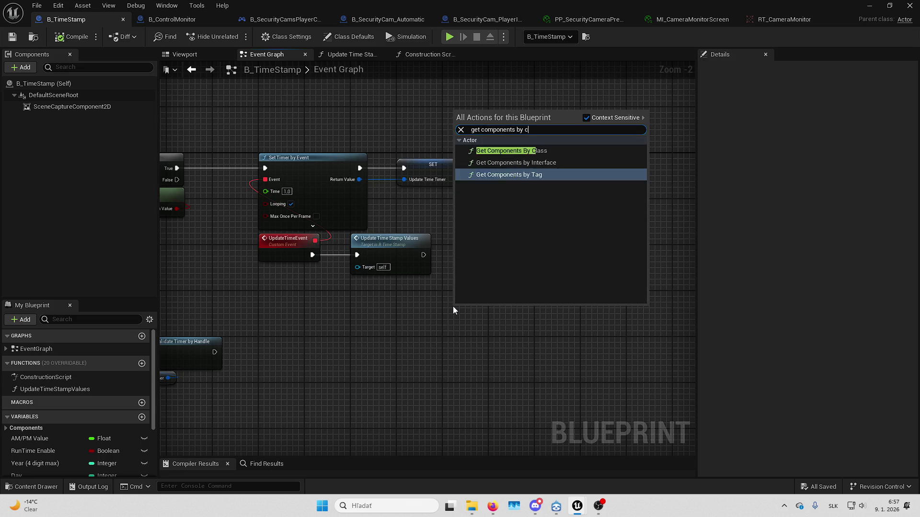
key(Return)
click(470, 342)
text(s)
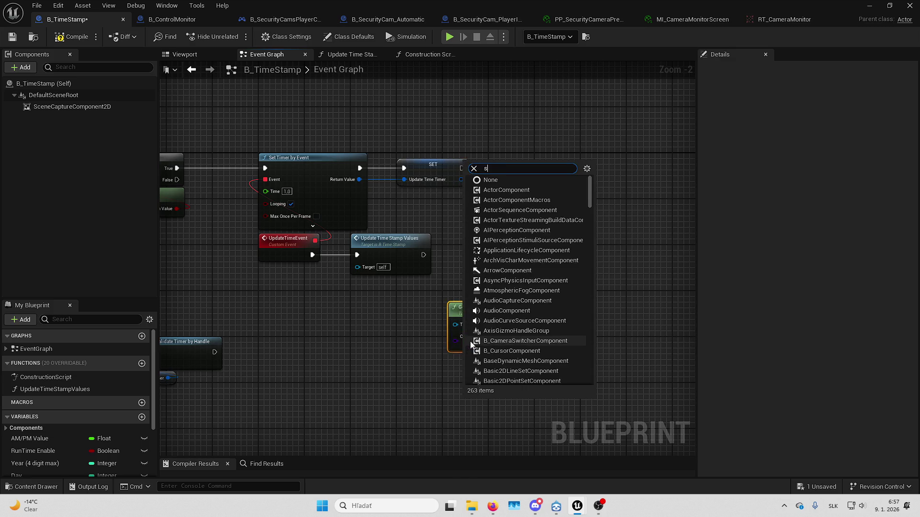
text(tatic mesh c)
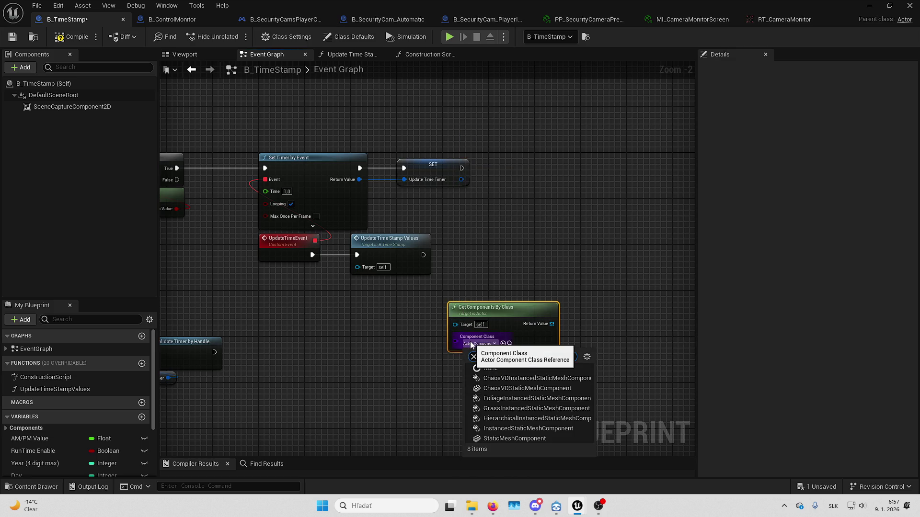
click(542, 437)
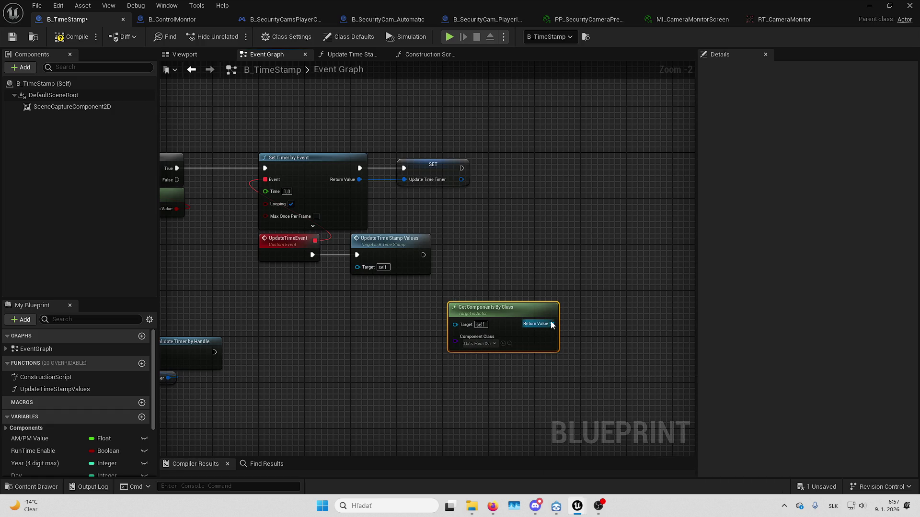
Print the array's Length with Print String after Update Time Stamp Values, then play the level
drag(550, 322, 595, 307)
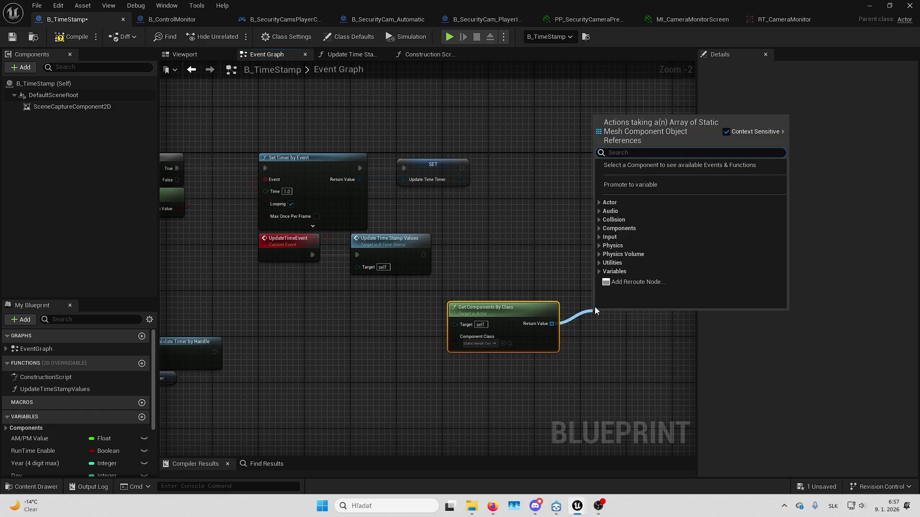
text(length)
key(Return)
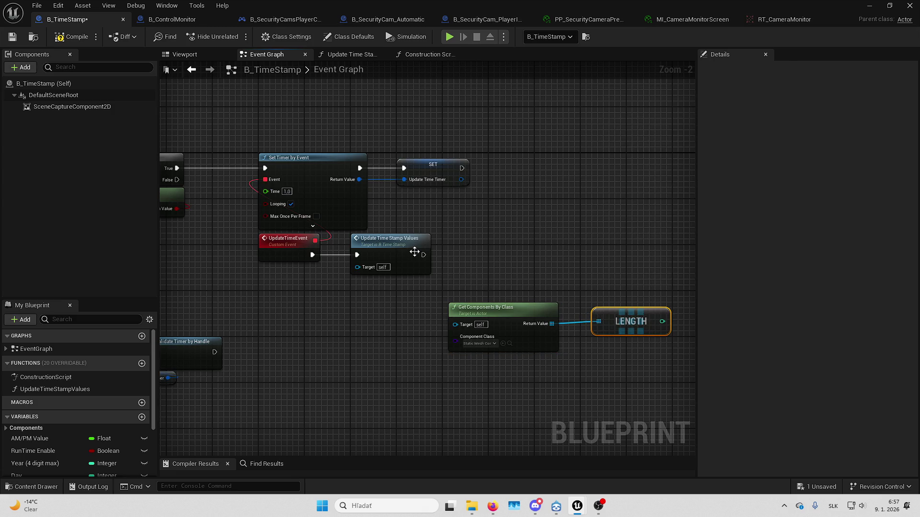
drag(423, 255, 565, 240)
text(print)
key(Return)
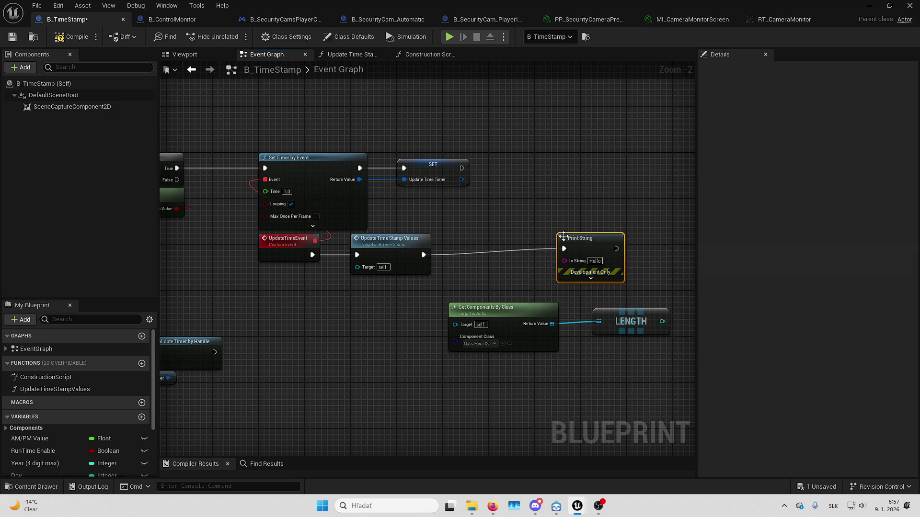
drag(663, 321, 594, 265)
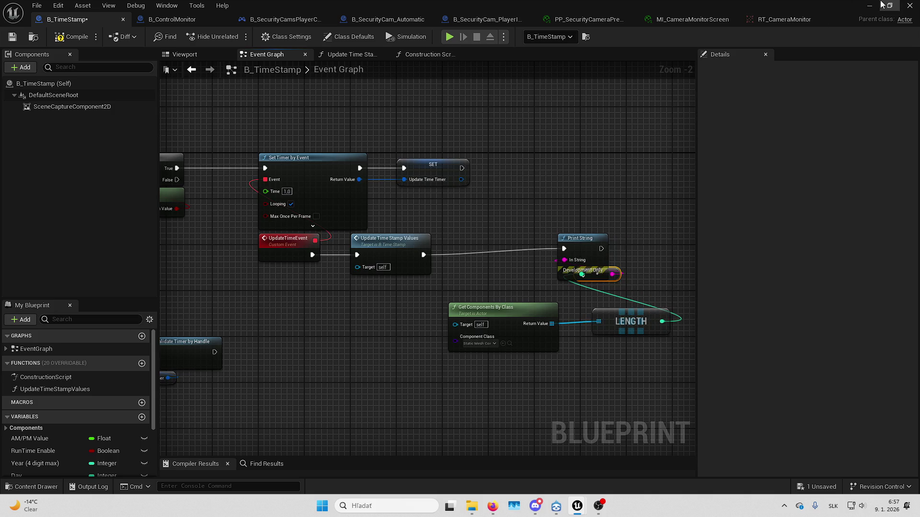
click(869, 6)
key(alt+p)
Take control of the game in fullscreen and interact with the monitor using F
click(476, 174)
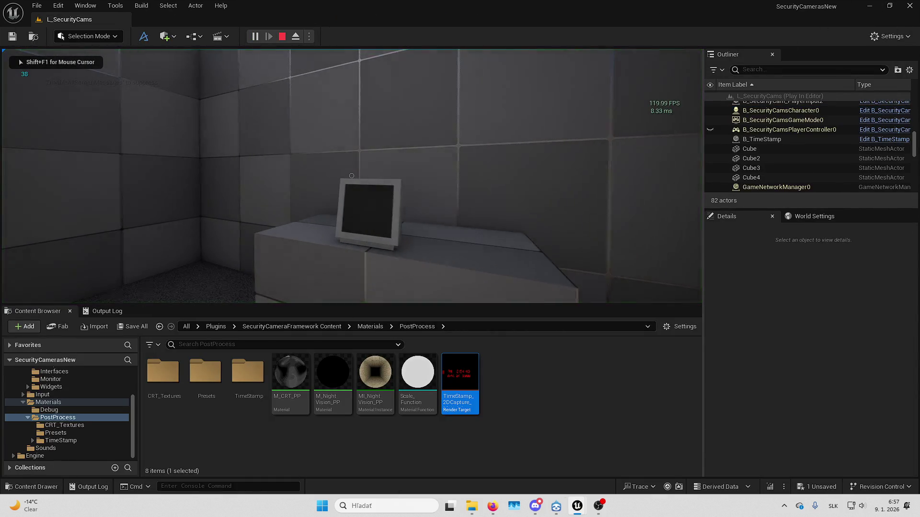
key(F11)
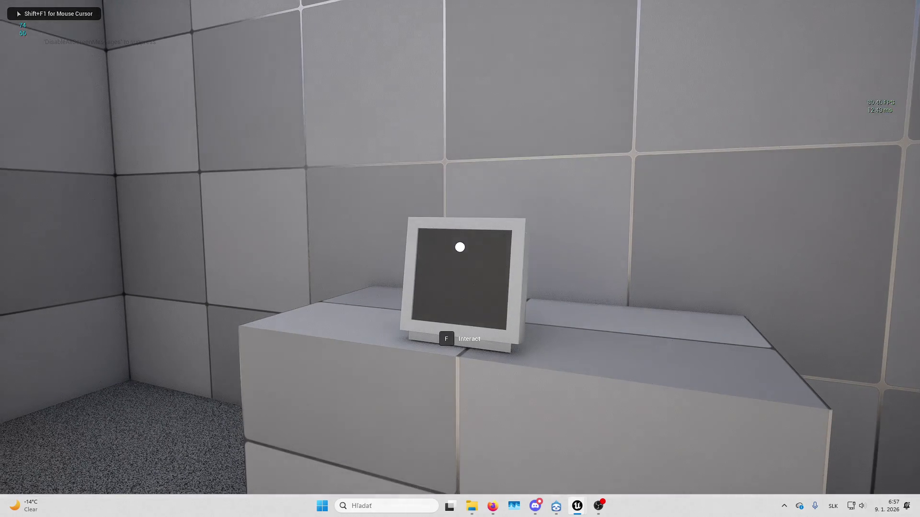
key(f)
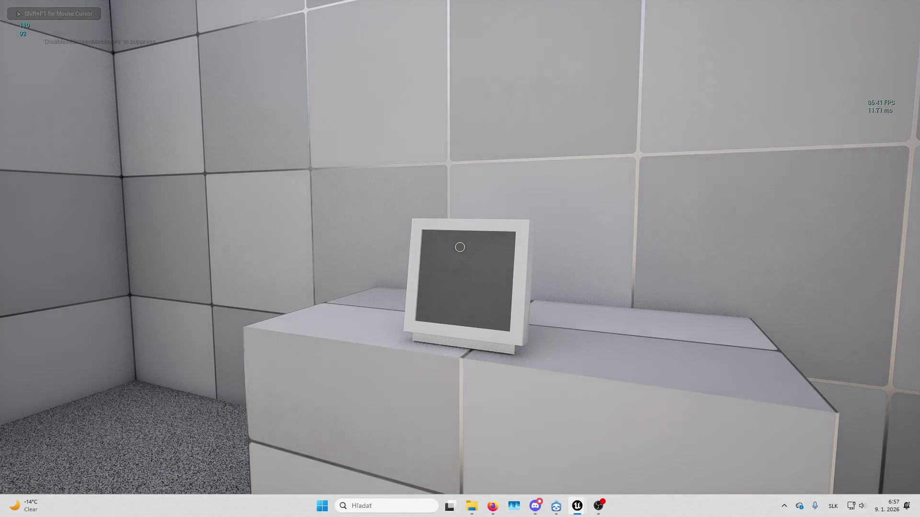
Free the mouse to check the browser, return, walk to the monitor, and end play
key(shift+F1)
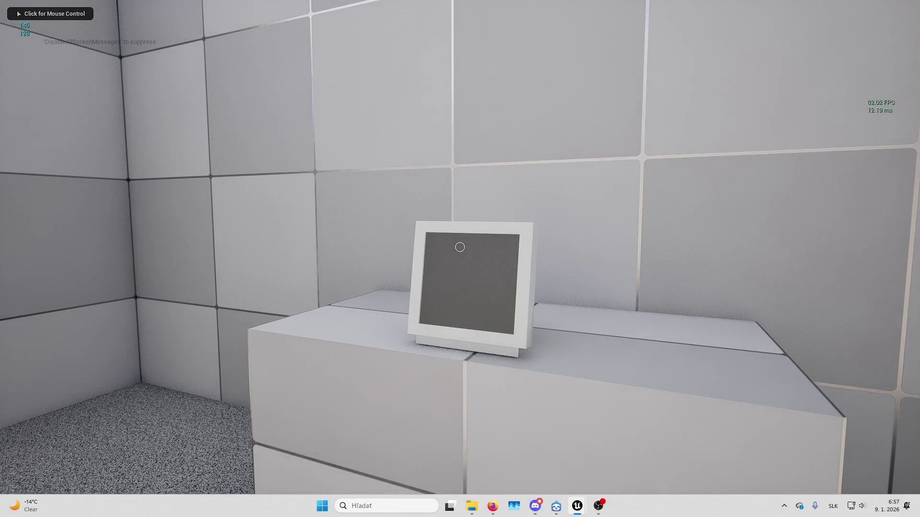
key(alt+Tab)
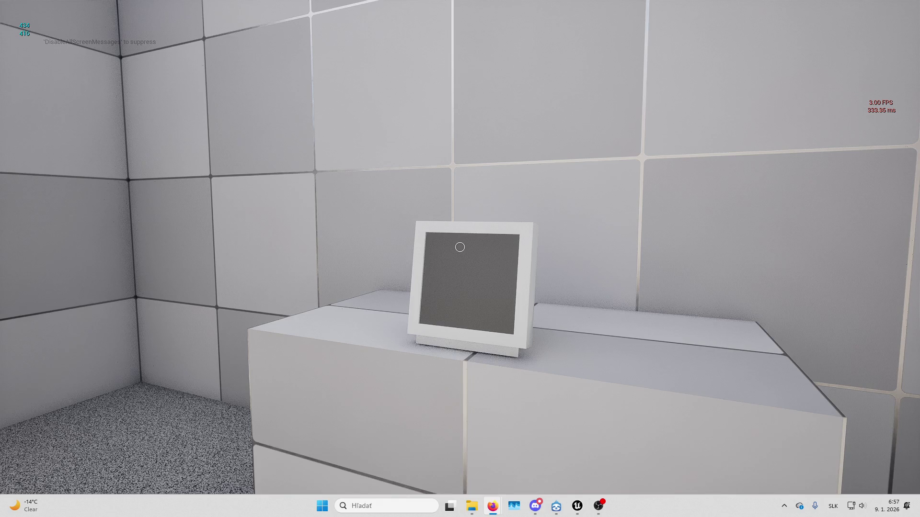
click(459, 247)
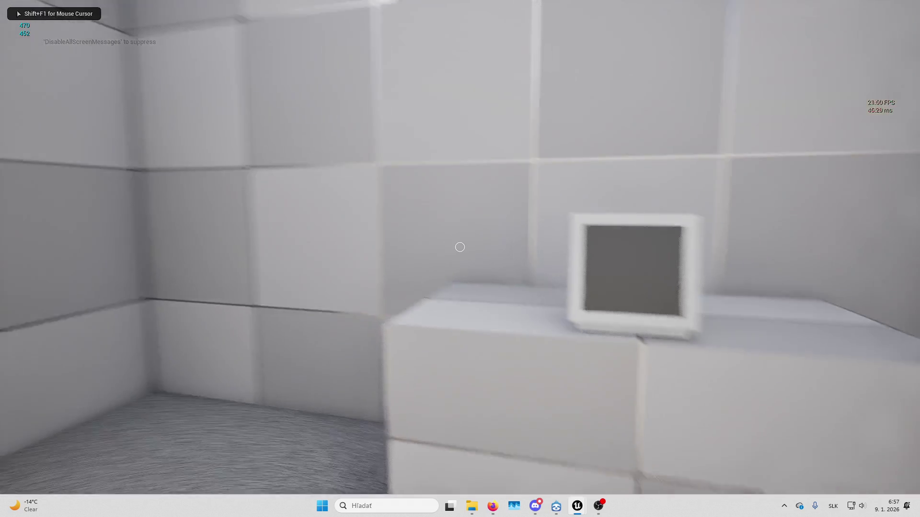
key(w)
key(Escape)
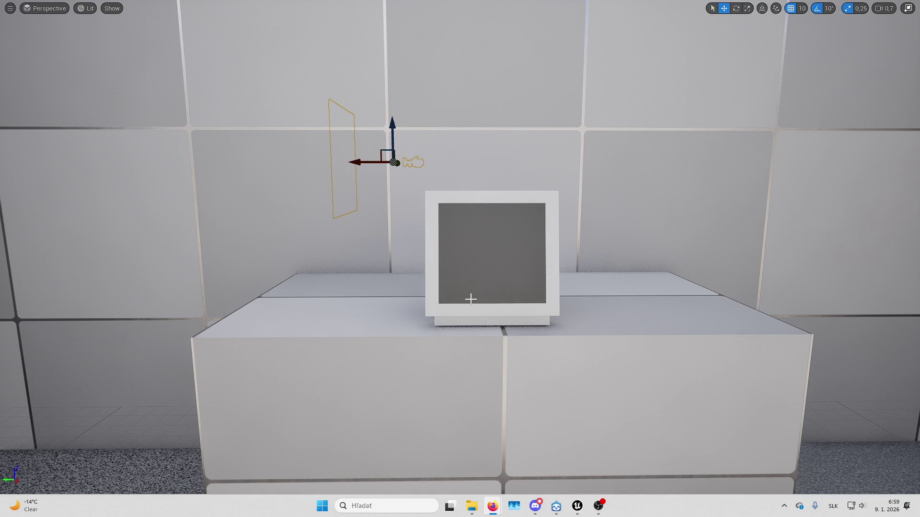
Tilt the view toward the desk monitor, deselect the wall plane, and exit fullscreen with F11
drag(471, 299, 495, 290)
key(Escape)
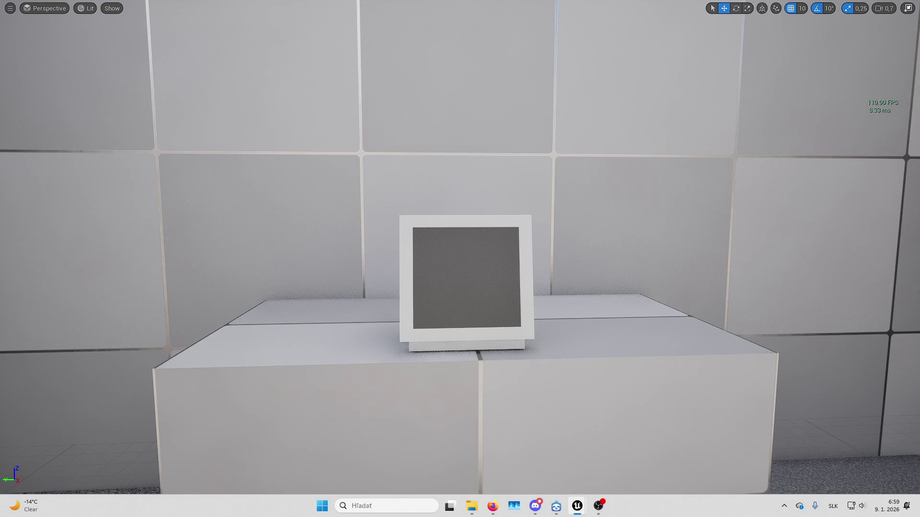
drag(564, 232, 530, 223)
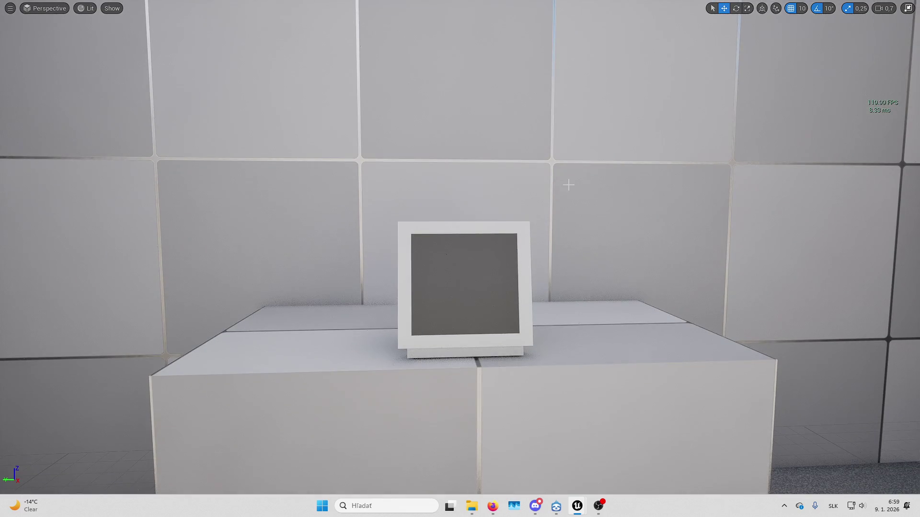
key(F11)
Bring the B_TimeStamp editor forward and open the Update Time Stamp Values function graph
mouse_move(577, 504)
click(635, 455)
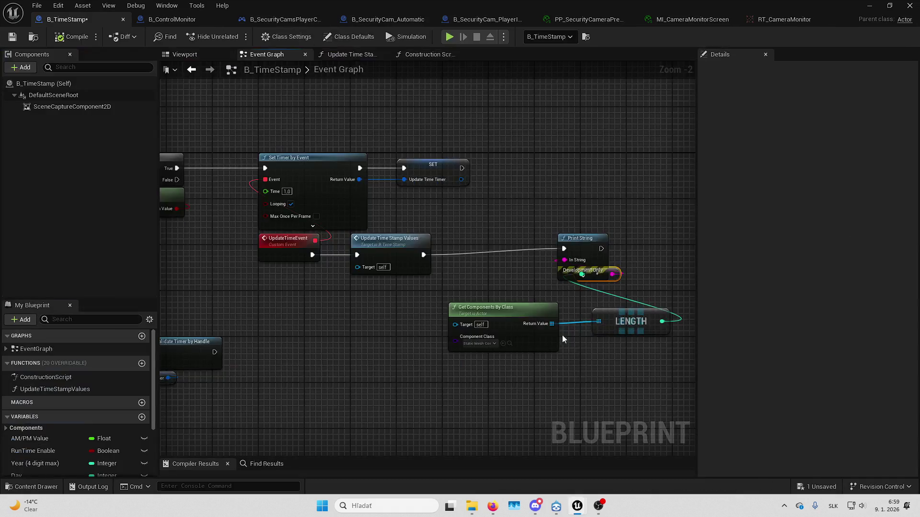
mouse_move(390, 252)
mouse_down()
mouse_move(463, 207)
mouse_move(406, 252)
mouse_up()
double_click(479, 202)
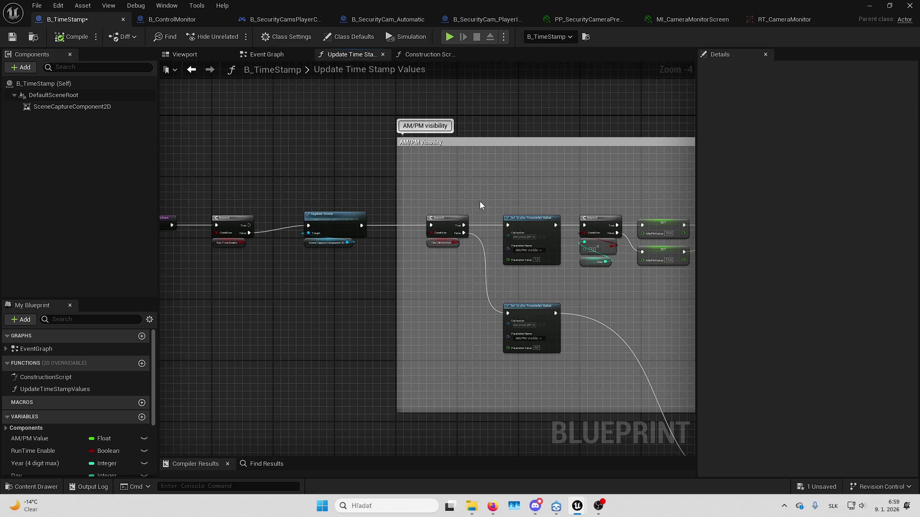
Pan past the HD1/HD2, Minutes and Date (MM/DD/YYYY) groups to the Digital numbers comment
mouse_move(484, 250)
mouse_down()
mouse_move(318, 226)
mouse_move(335, 162)
mouse_move(384, 81)
mouse_up()
drag(629, 170, 334, 165)
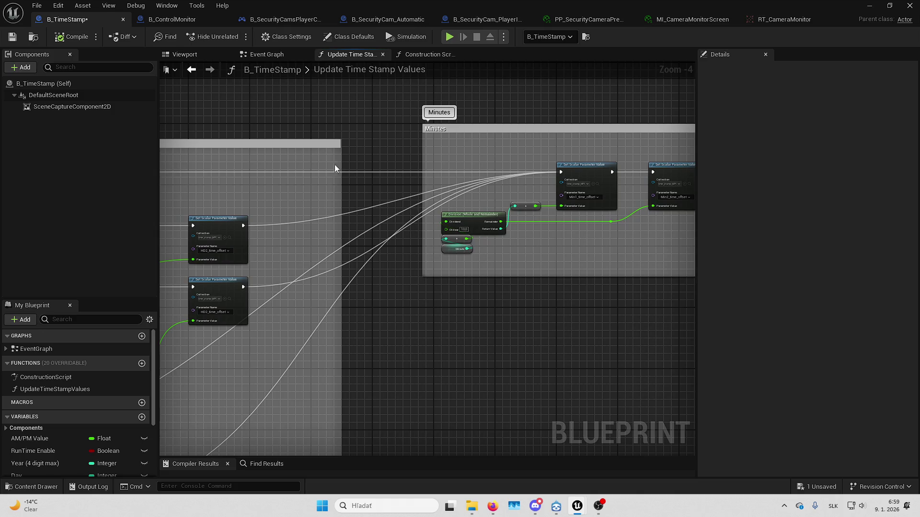
drag(590, 246, 235, 285)
drag(379, 283, 316, 277)
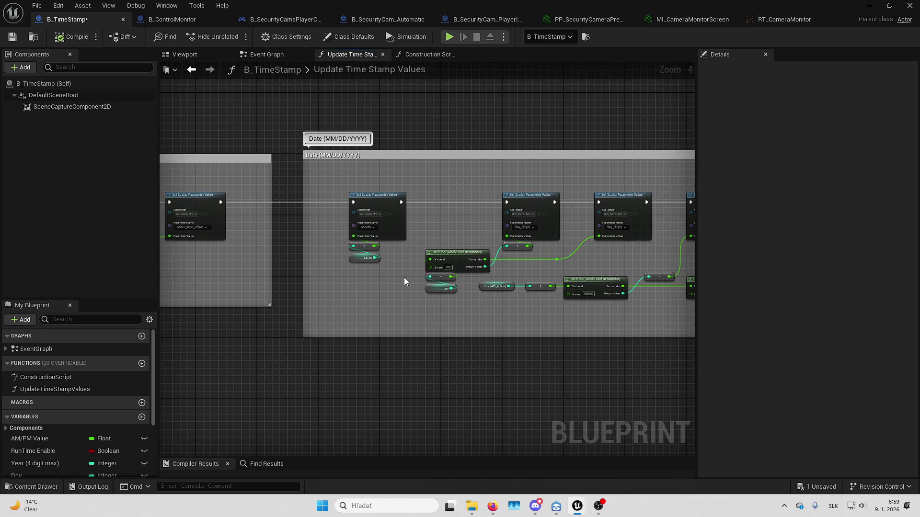
mouse_move(404, 277)
mouse_down()
mouse_move(420, 269)
mouse_move(276, 271)
mouse_up()
drag(664, 261, 376, 259)
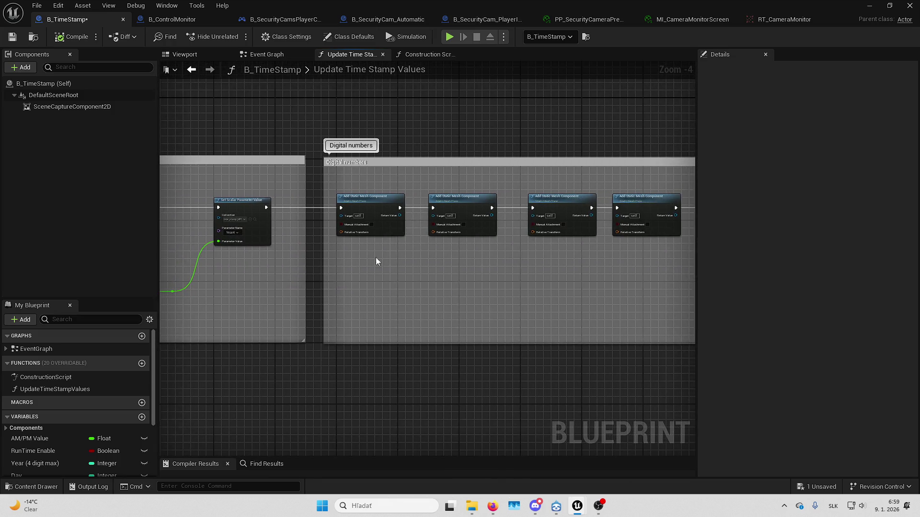
Inspect the first, second and third Add Static Mesh Component nodes' details
click(376, 201)
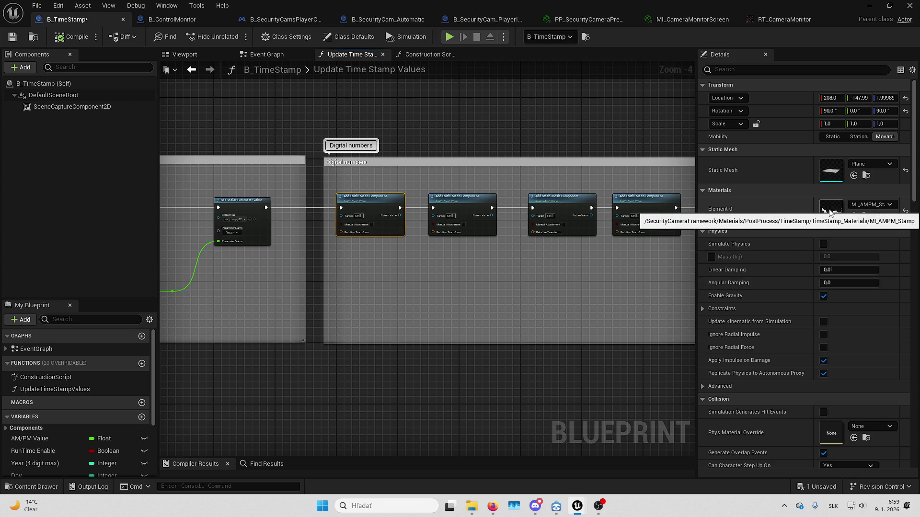
scroll(484, 191, up, 3)
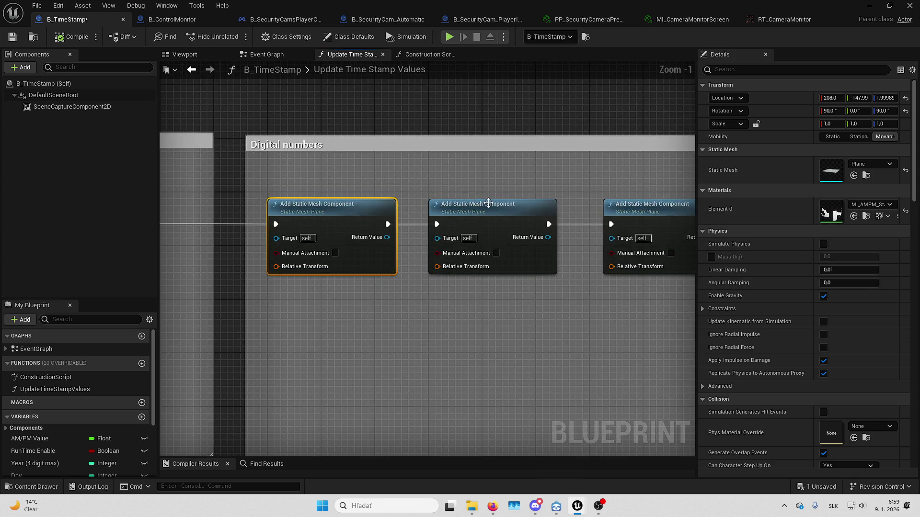
mouse_move(426, 200)
mouse_down()
mouse_move(308, 198)
mouse_move(366, 185)
mouse_move(533, 185)
mouse_up()
click(507, 198)
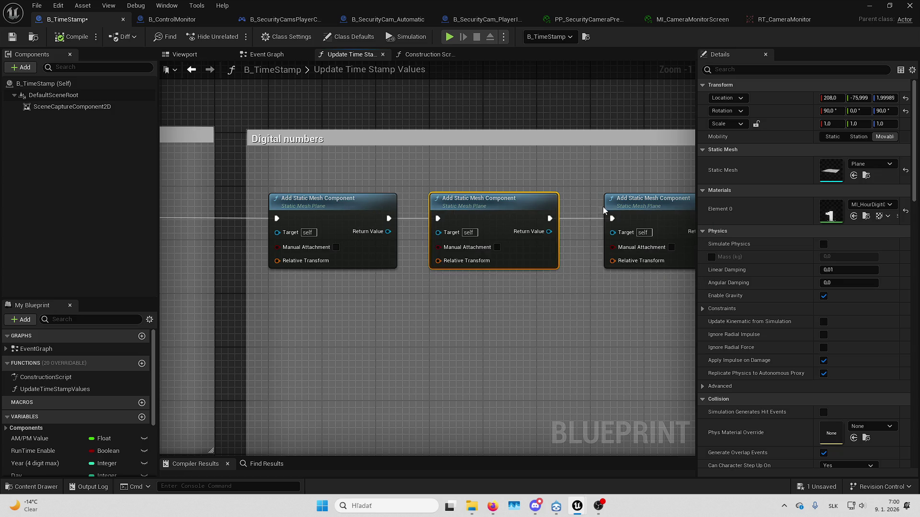
click(637, 200)
click(369, 201)
key(f)
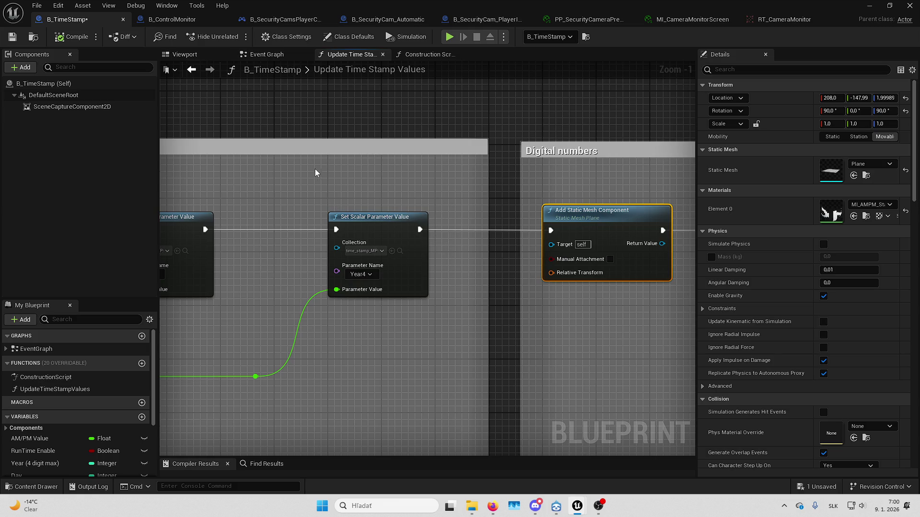
scroll(321, 180, down, 6)
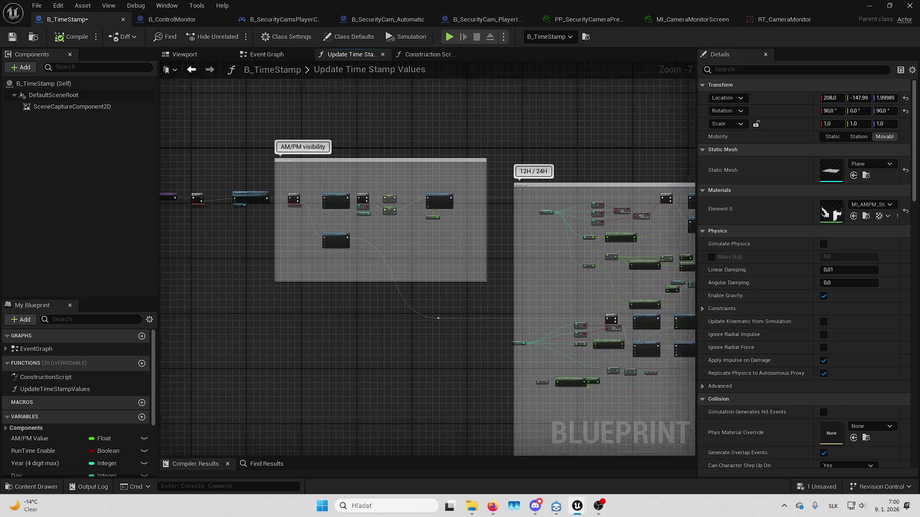
scroll(306, 208, up, 4)
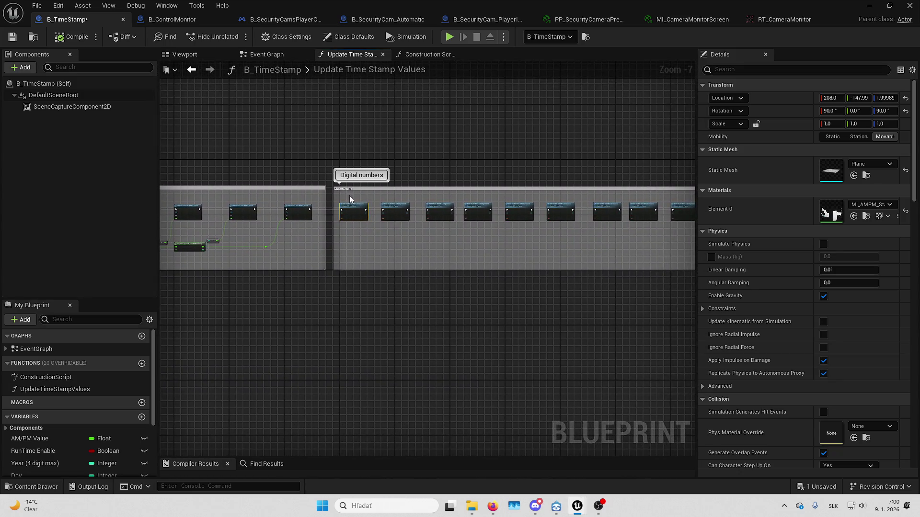
Add a Do Once node after the Year4 Set Scalar Parameter Value node
mouse_move(284, 240)
mouse_down()
mouse_move(304, 222)
mouse_move(360, 238)
mouse_up()
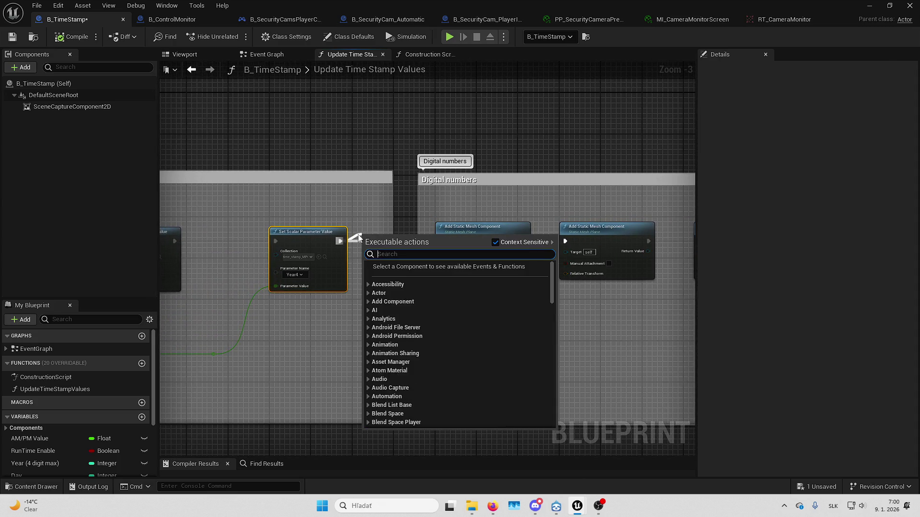
text(donce)
click(397, 284)
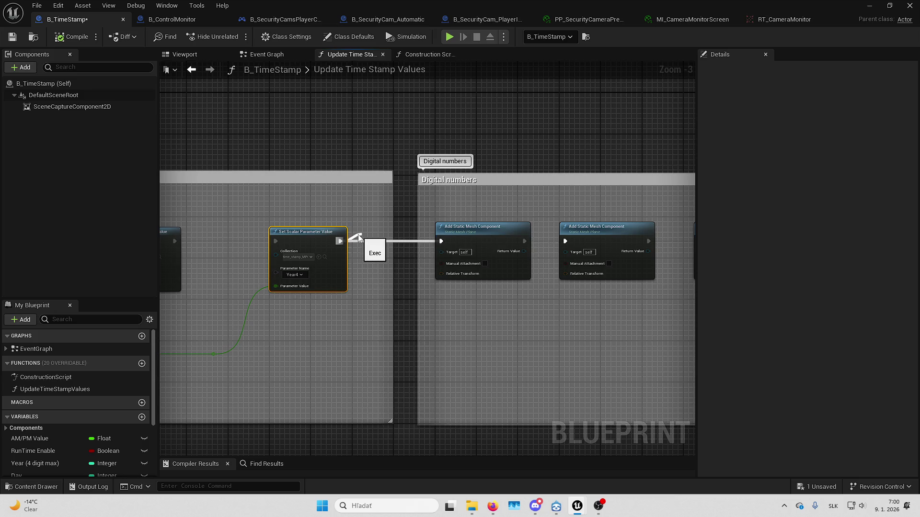
Play-test the level: walk to the desk, view the monitor's camera feed, then leave it
click(869, 6)
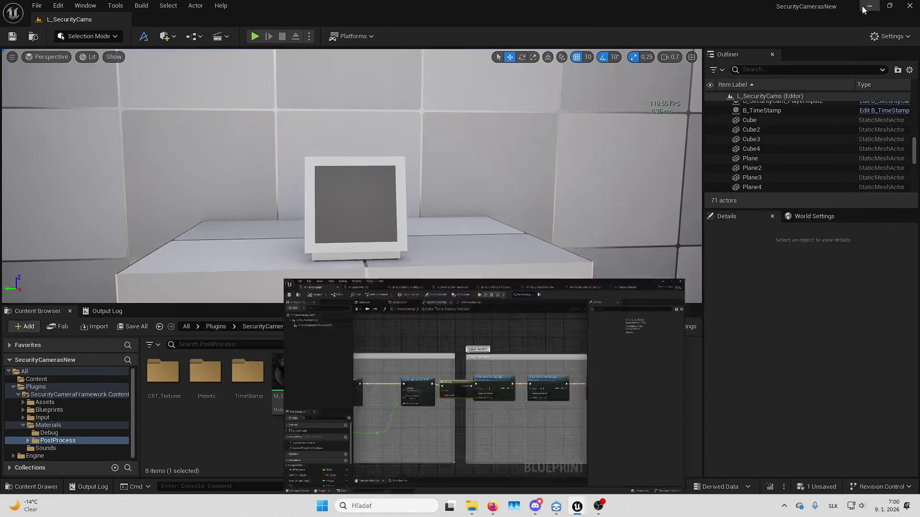
key(alt+p)
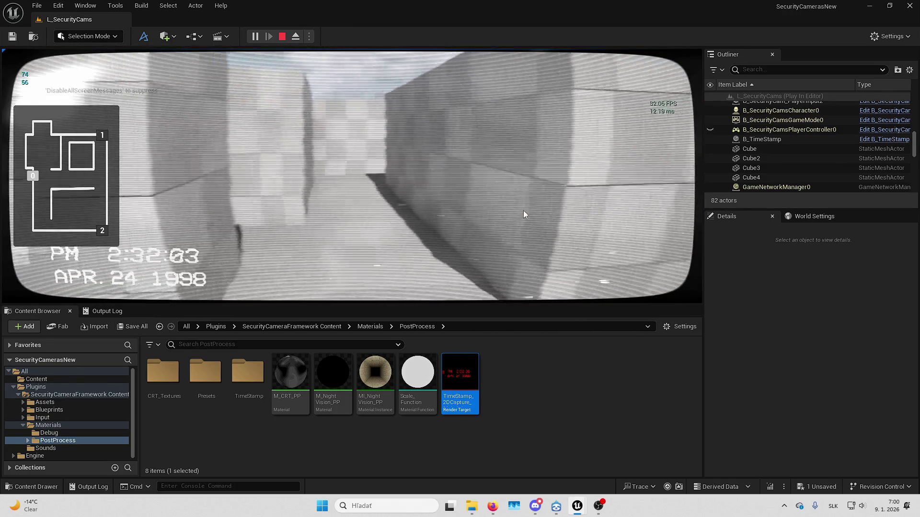
click(523, 211)
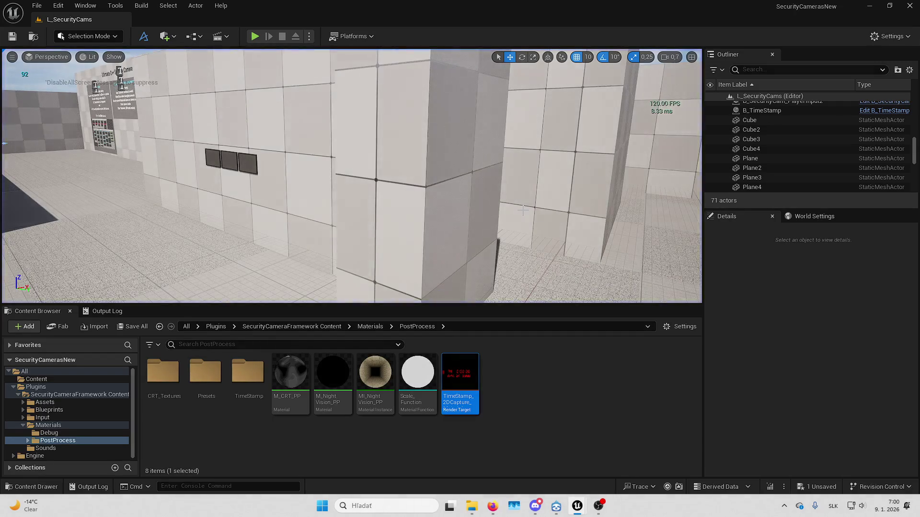
key(F11)
key(w)
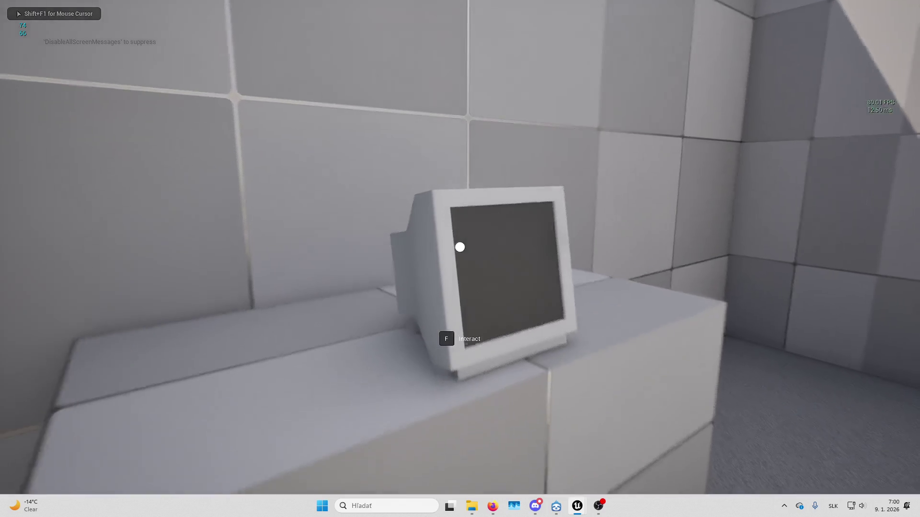
key(e)
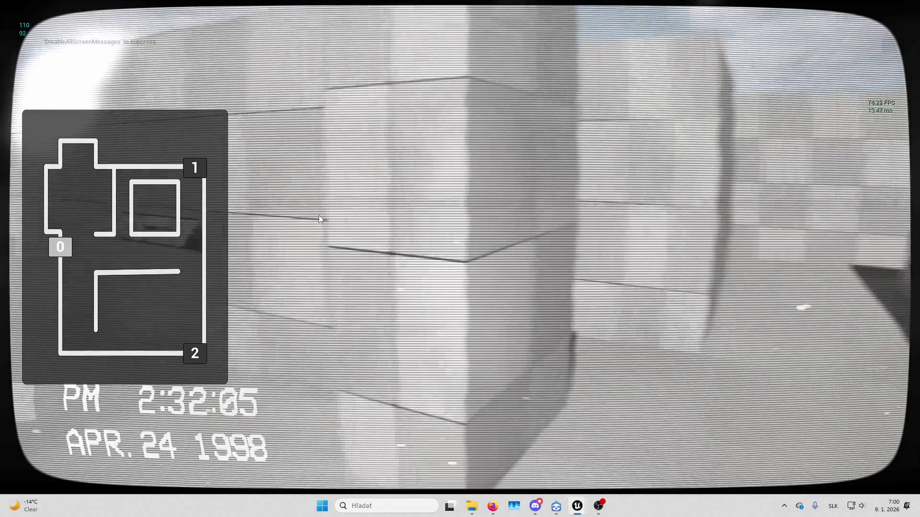
key(f)
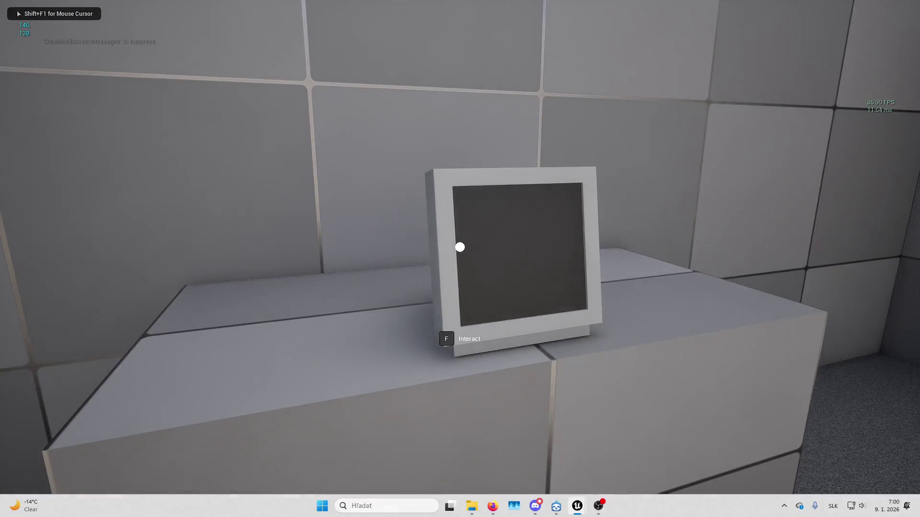
key(alt+Tab)
Stop the play session, delete the Do Once node, and restore the Digital numbers group
drag(393, 206, 410, 202)
key(Escape)
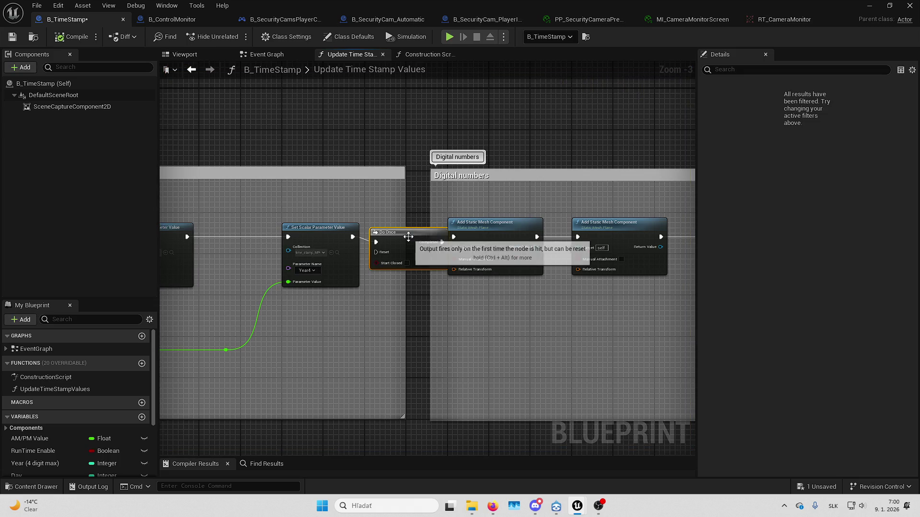
key(Delete)
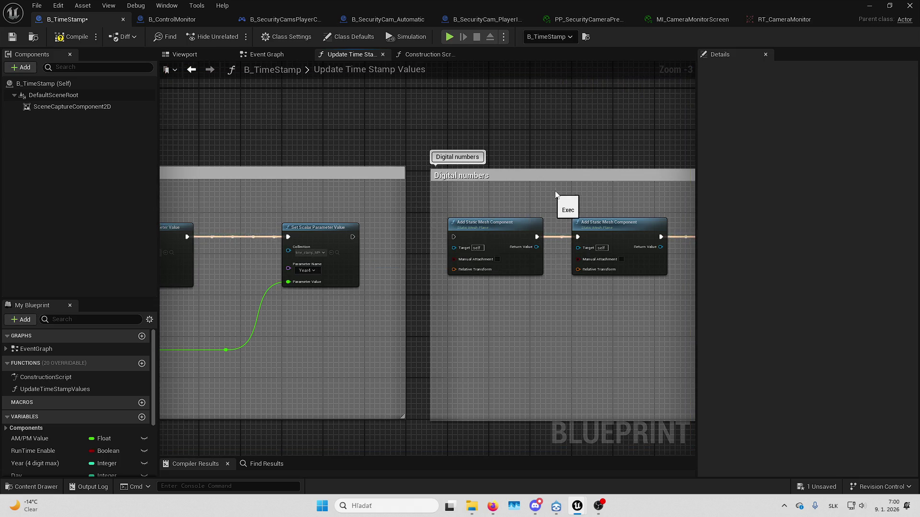
scroll(554, 191, down, 2)
key(Home)
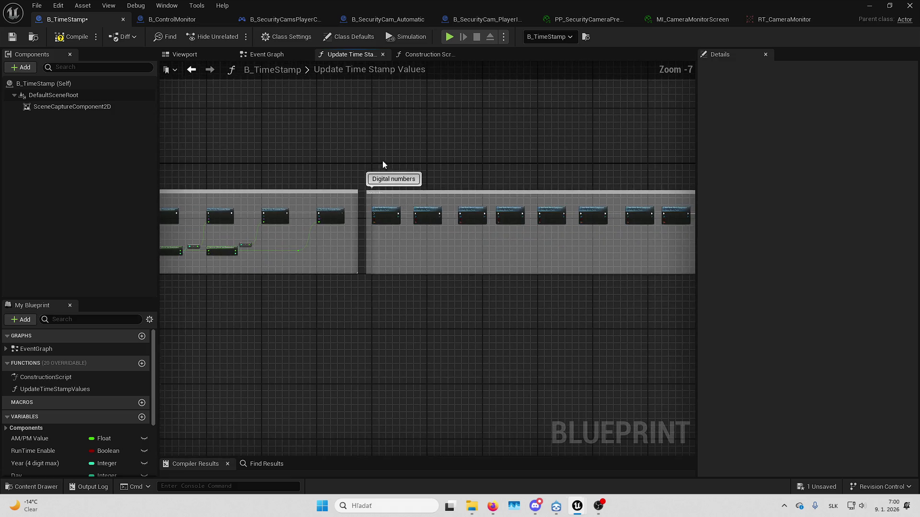
key(Delete)
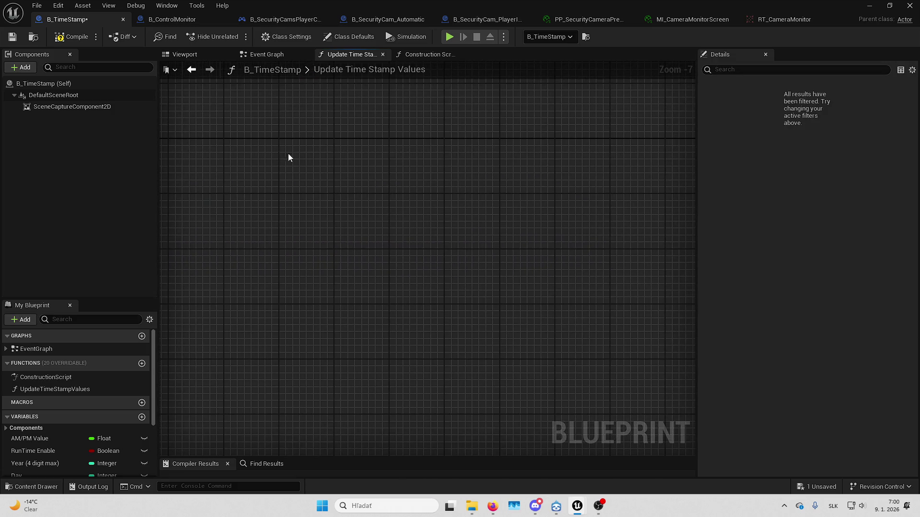
key(ctrl+z)
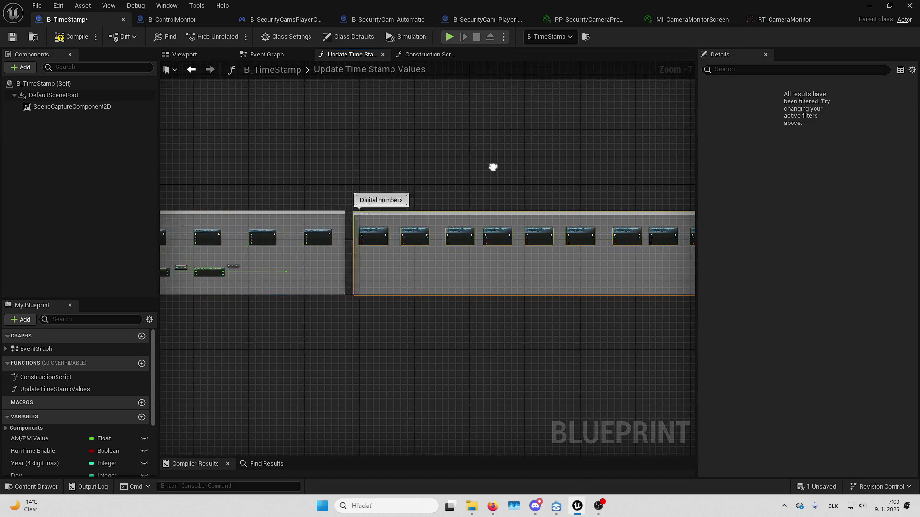
Paste the Digital numbers group into the Construction Script, wire it after Update Time Stamp Values, and compile
click(426, 54)
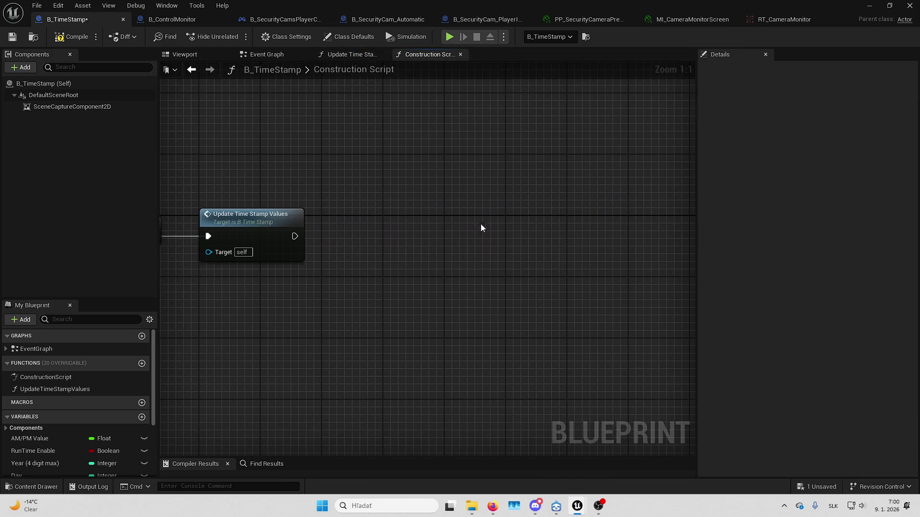
key(ctrl+v)
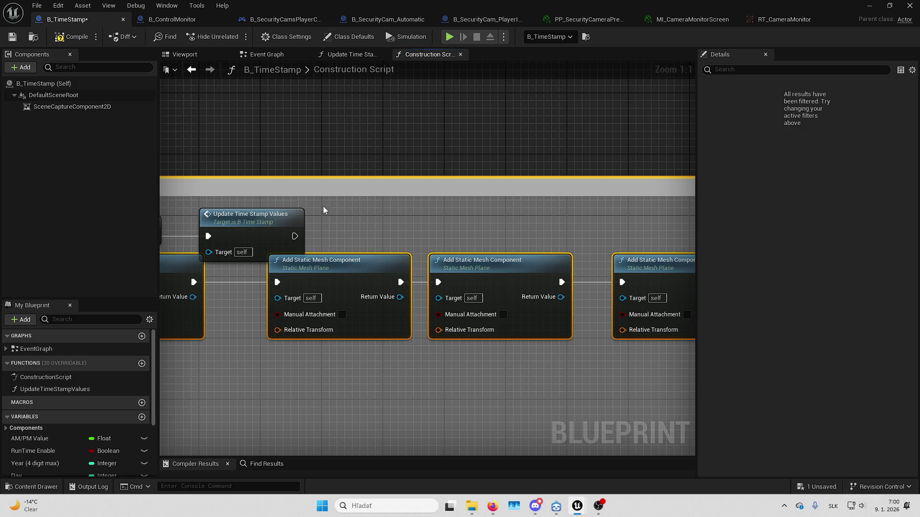
drag(323, 192, 584, 182)
key(ctrl+z)
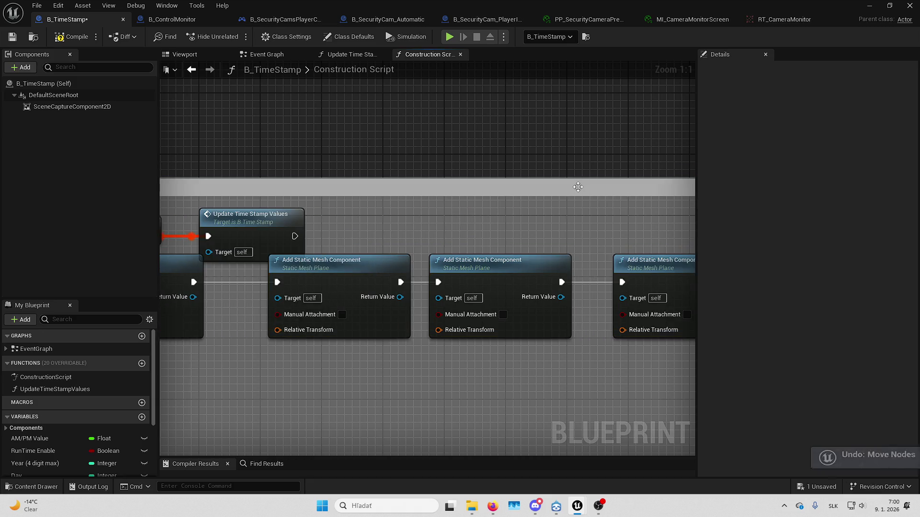
key(ctrl+z)
scroll(579, 195, down, 8)
key(ctrl+v)
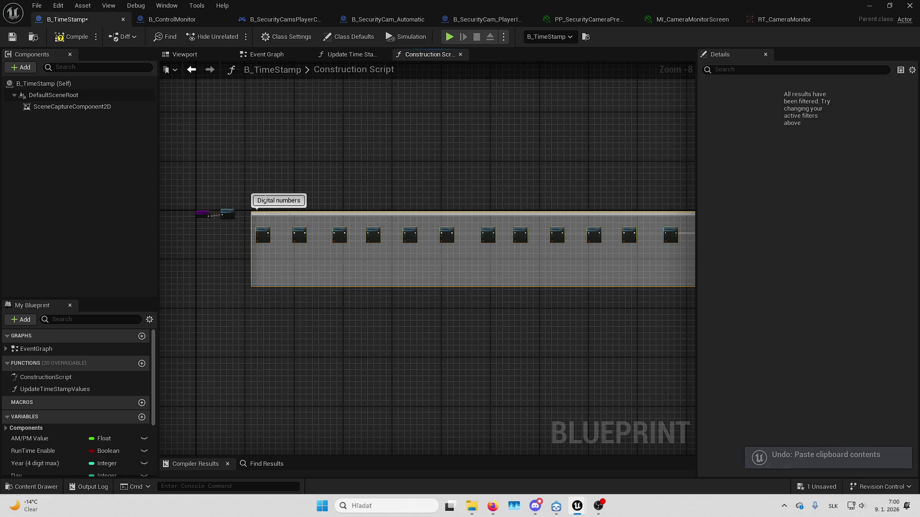
scroll(163, 213, up, 4)
scroll(413, 225, up, 1)
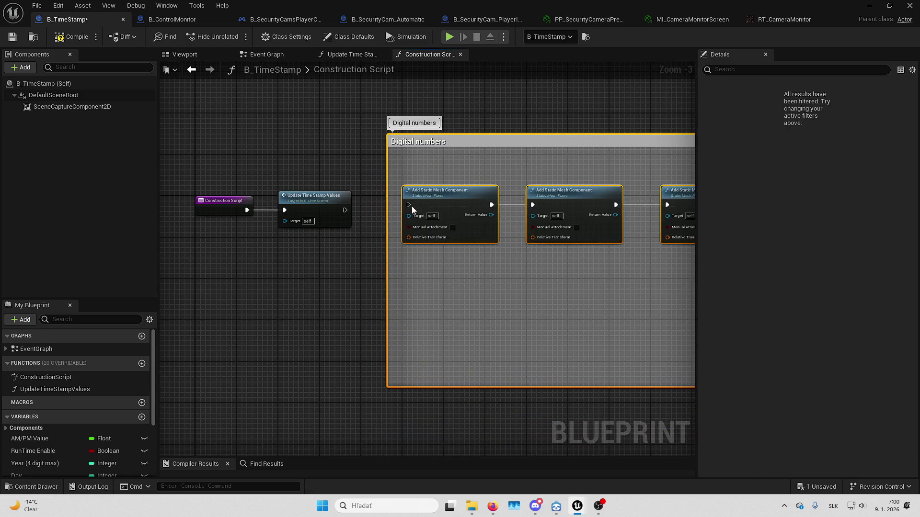
drag(410, 205, 345, 210)
click(71, 37)
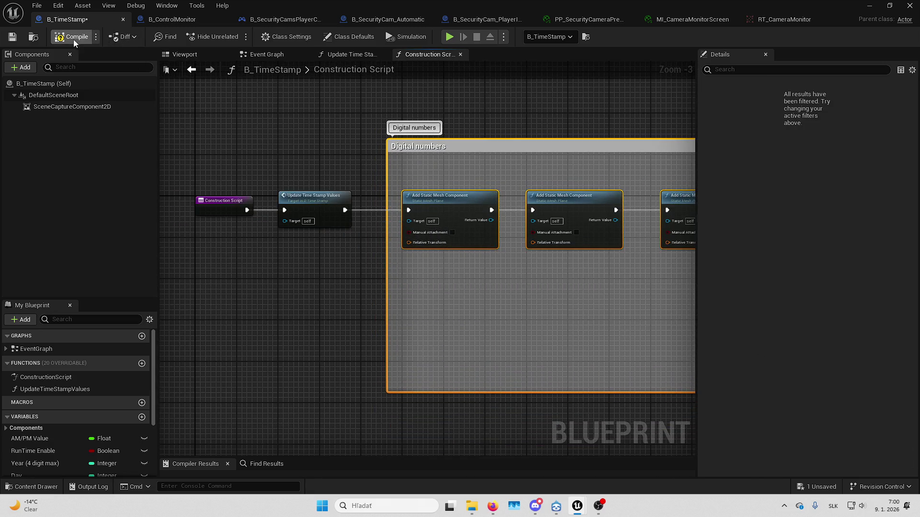
click(868, 5)
Play the level and view the monitor's camera feed ticking to PM 2:32:10, then reopen B_TimeStamp
key(alt+p)
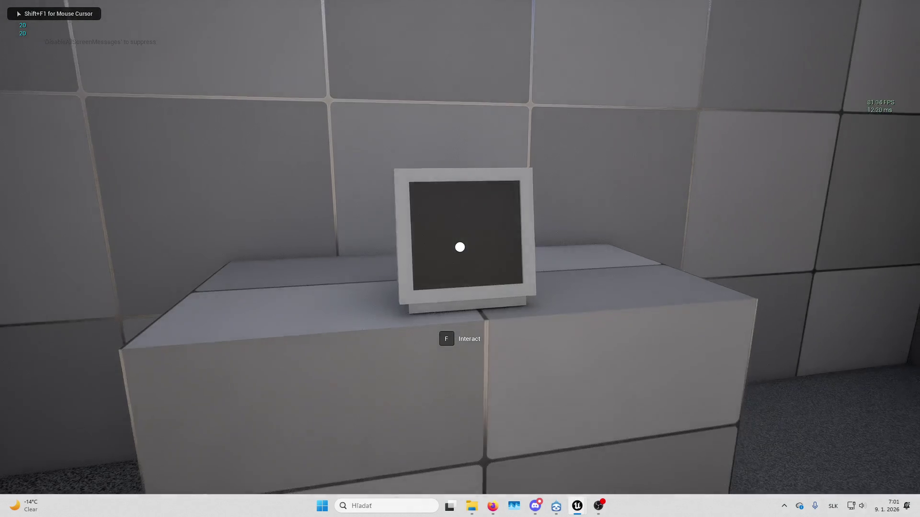
key(f)
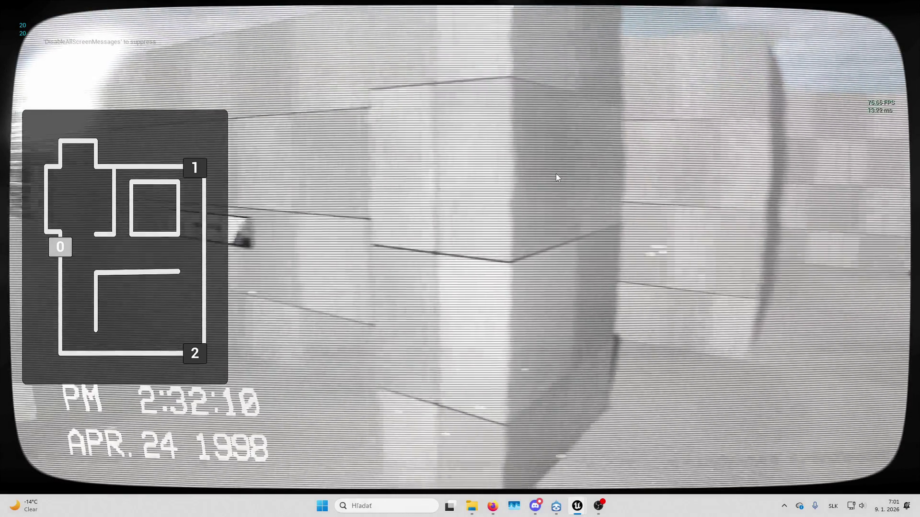
key(Escape)
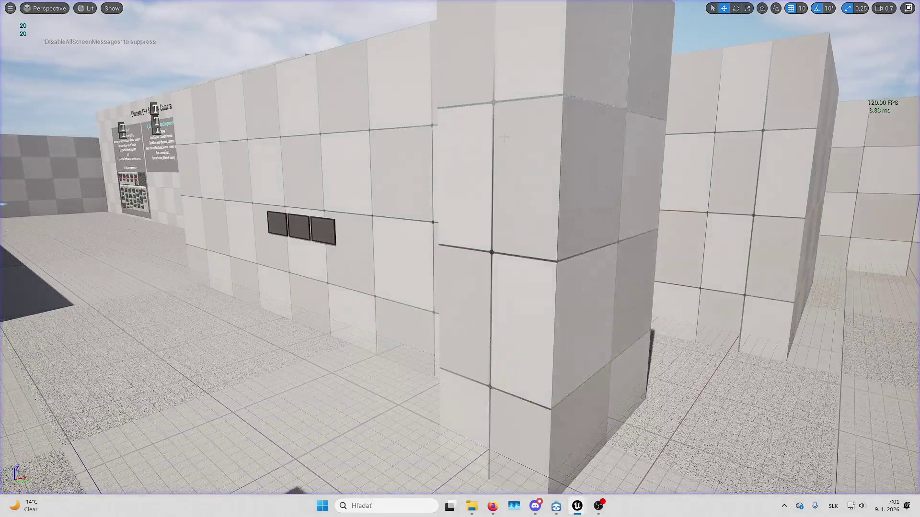
mouse_move(577, 506)
click(592, 491)
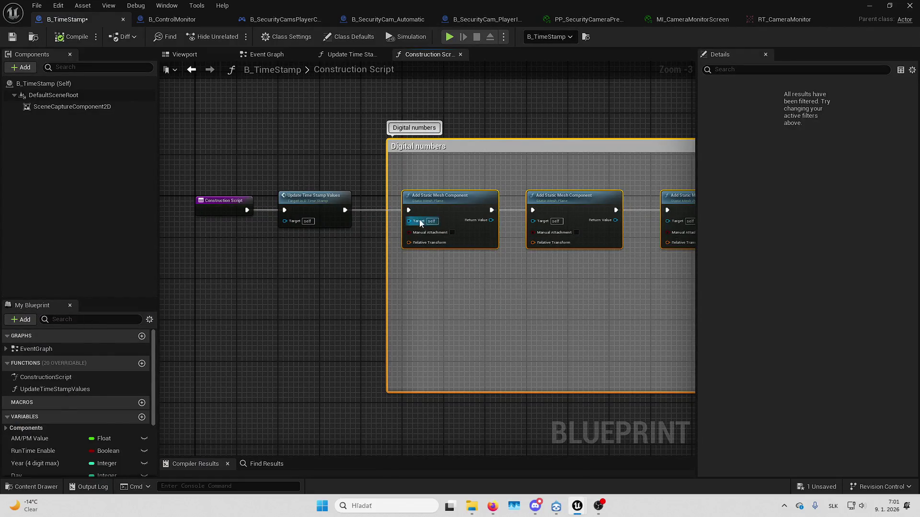
Compile and save B_TimeStamp from its Event Graph
scroll(376, 199, up, 1)
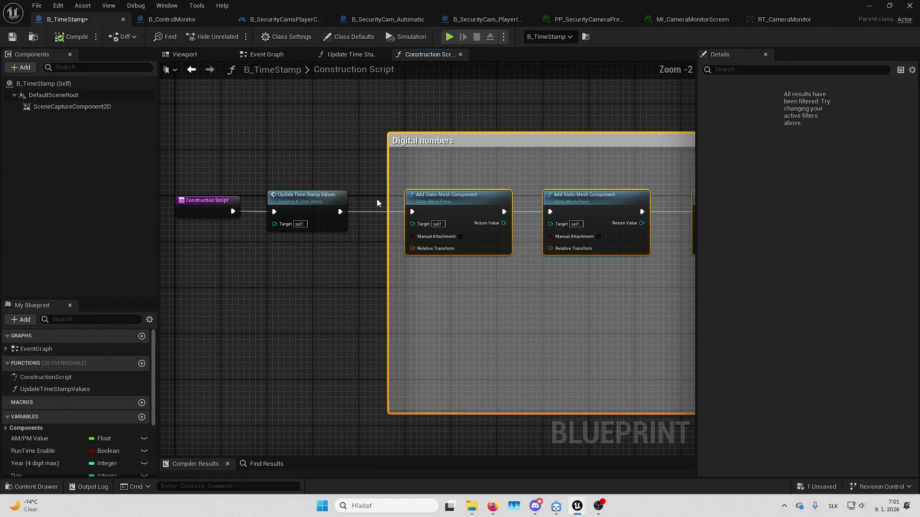
click(286, 62)
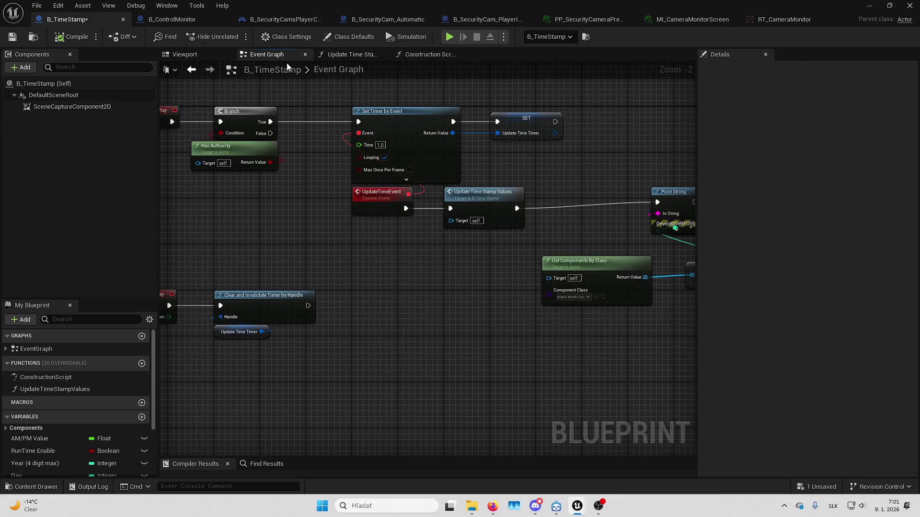
mouse_move(364, 196)
mouse_down()
mouse_move(238, 230)
mouse_move(447, 213)
mouse_move(431, 211)
mouse_up()
mouse_move(268, 284)
mouse_down()
mouse_move(240, 285)
mouse_move(423, 289)
mouse_up()
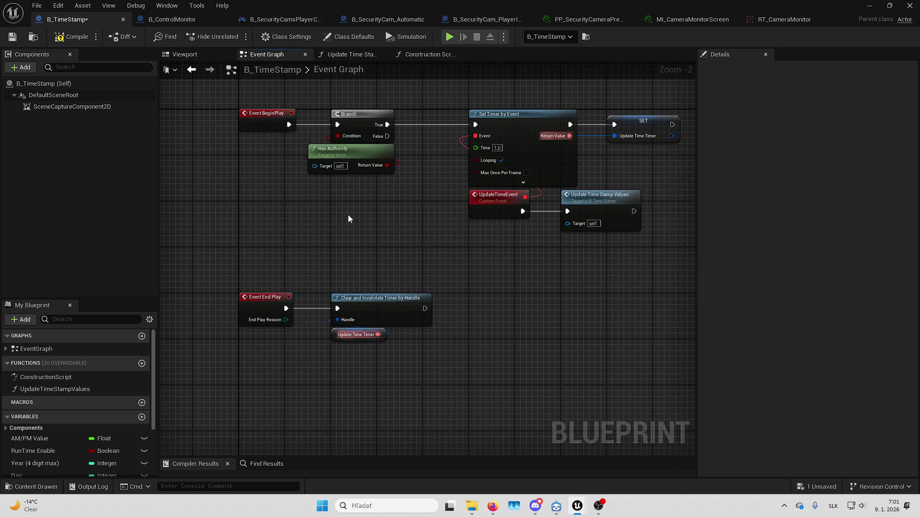
click(78, 37)
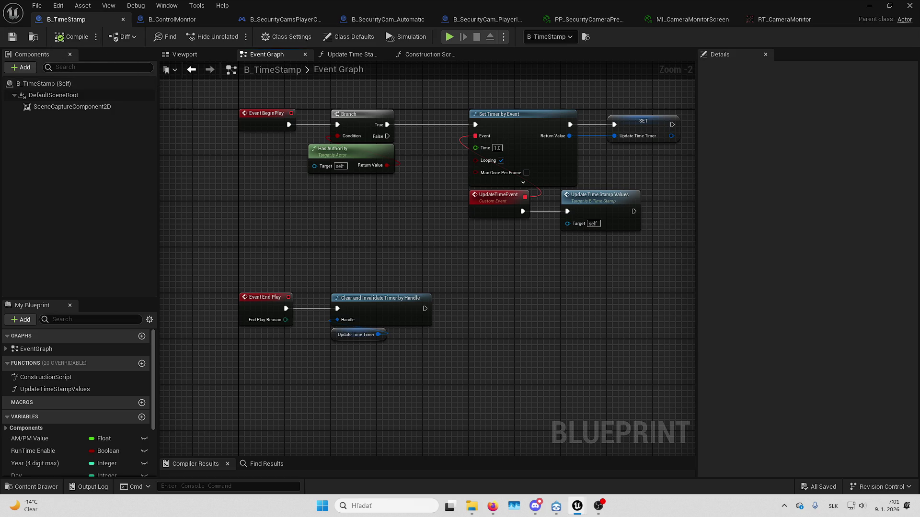
Select the camera monitor actor in the level viewport
drag(500, 286, 456, 314)
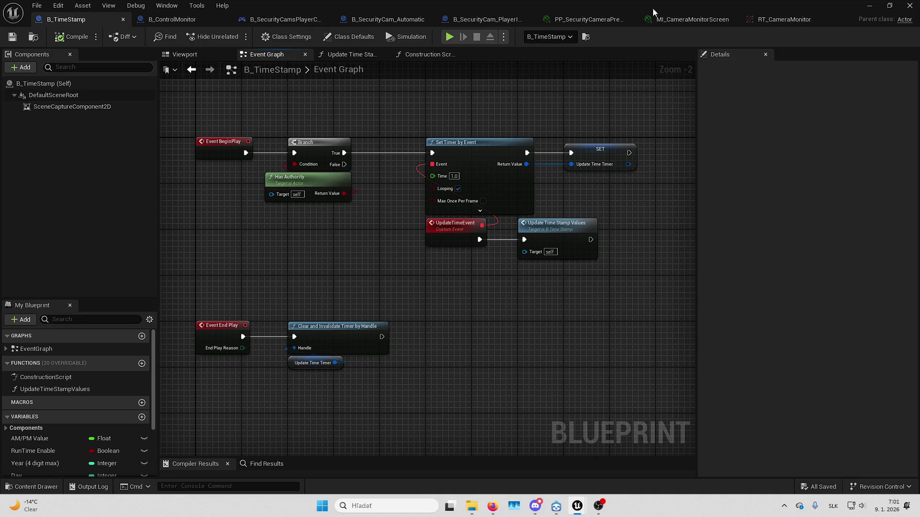
key(alt+Tab)
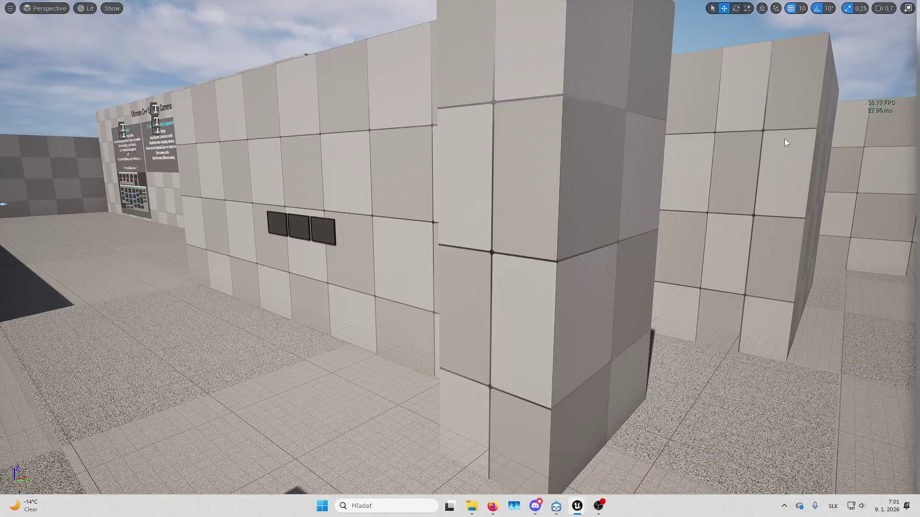
click(315, 235)
Open B_CameraMonitor, select its Screen Mesh component, and open the SM_CameraMonitor static mesh
key(ctrl+e)
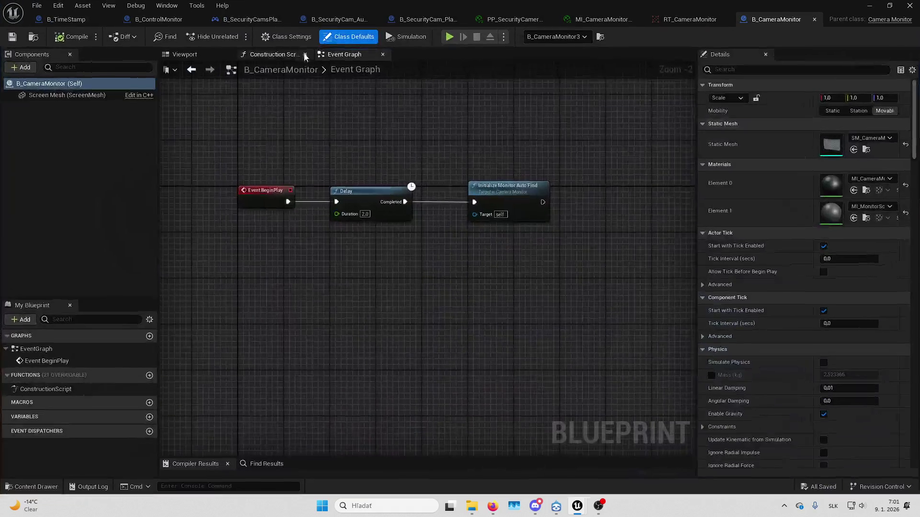
click(574, 207)
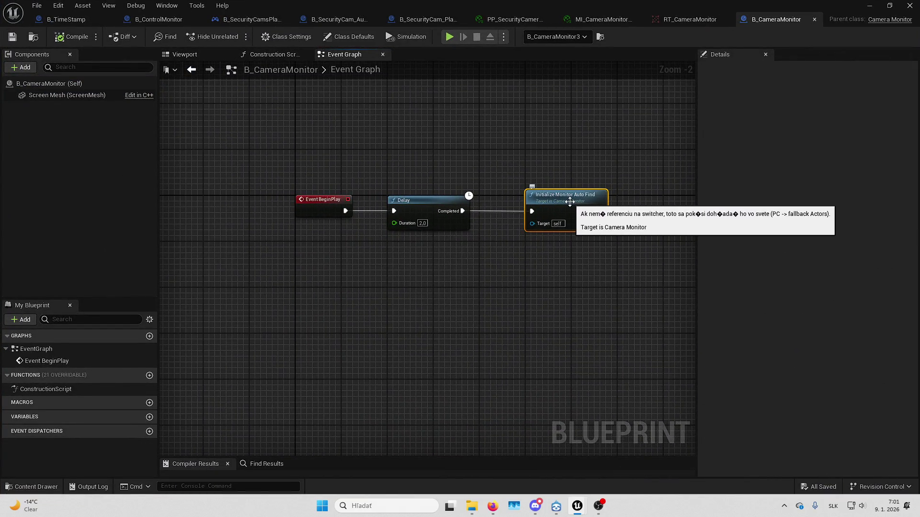
click(200, 53)
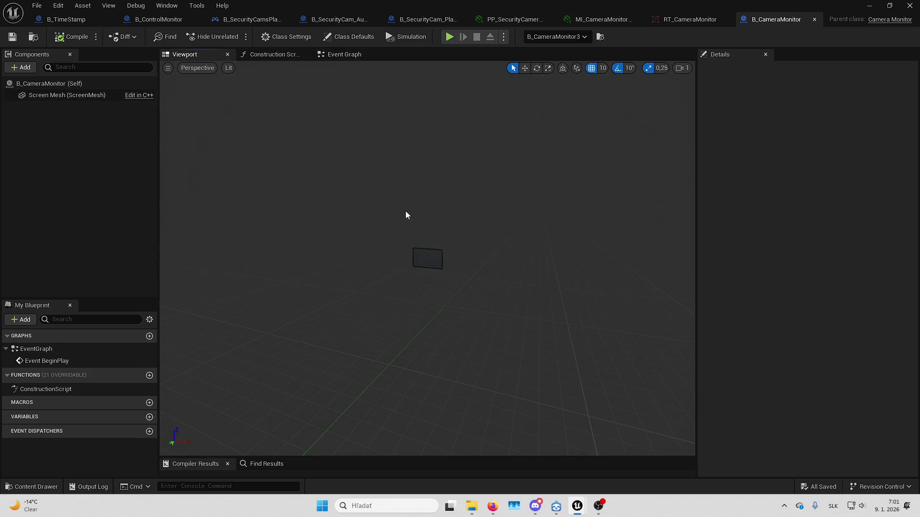
click(438, 262)
click(343, 55)
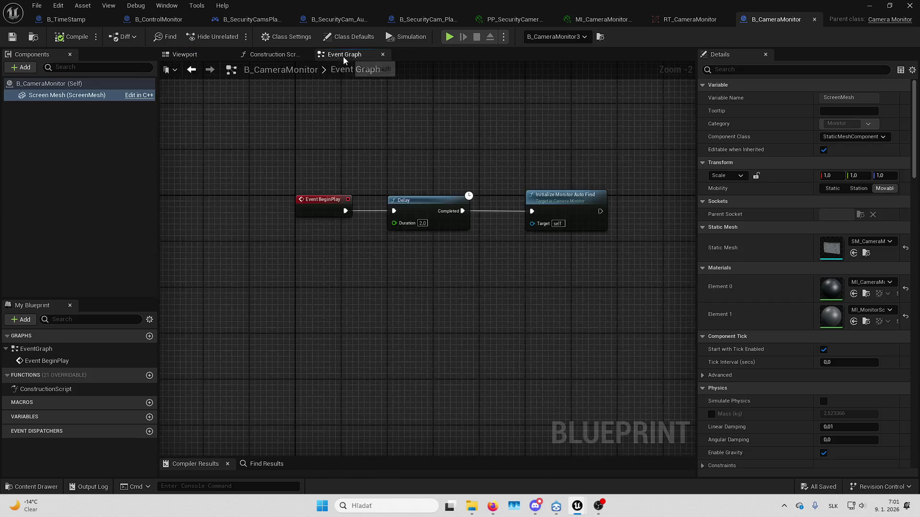
click(191, 54)
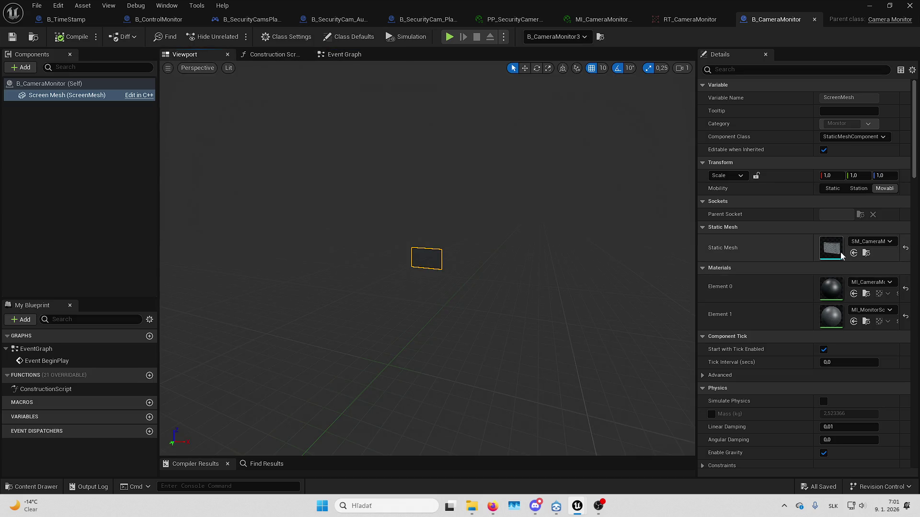
double_click(840, 253)
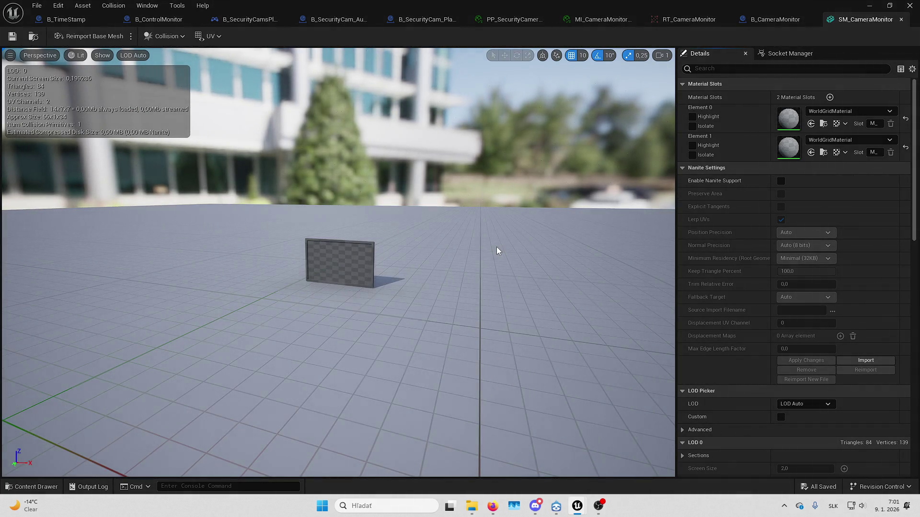
Assign MI_CameraMonitorFrame and MI_MonitorScreen to SM_CameraMonitor's two material slots and save the mesh
click(778, 19)
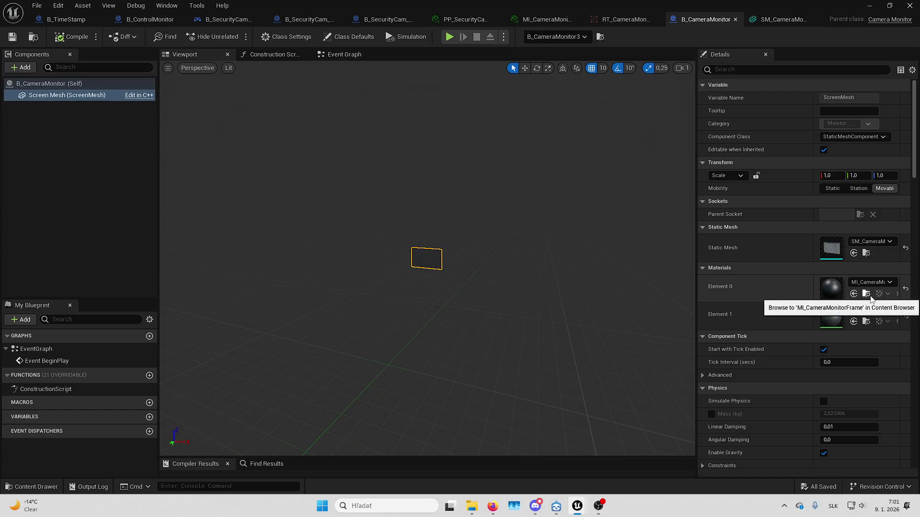
mouse_move(753, 5)
mouse_down()
mouse_move(753, 27)
mouse_move(834, 1)
mouse_up()
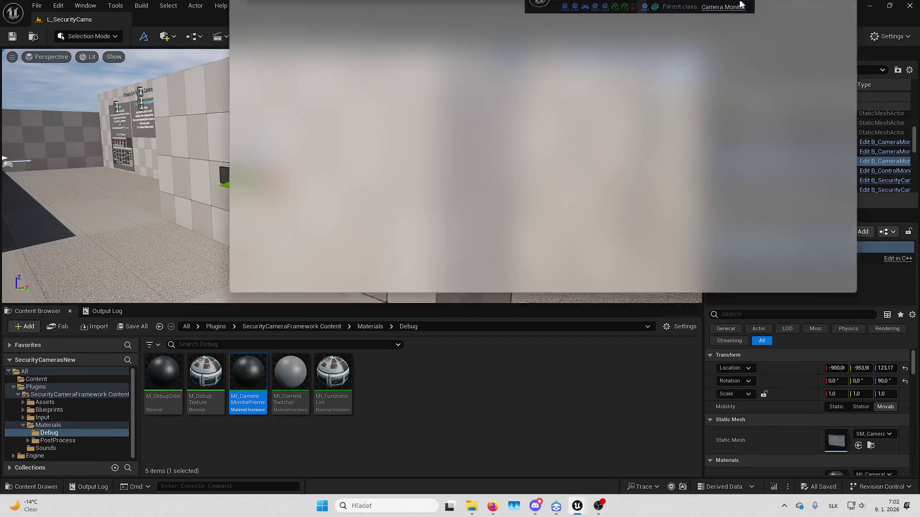
click(858, 19)
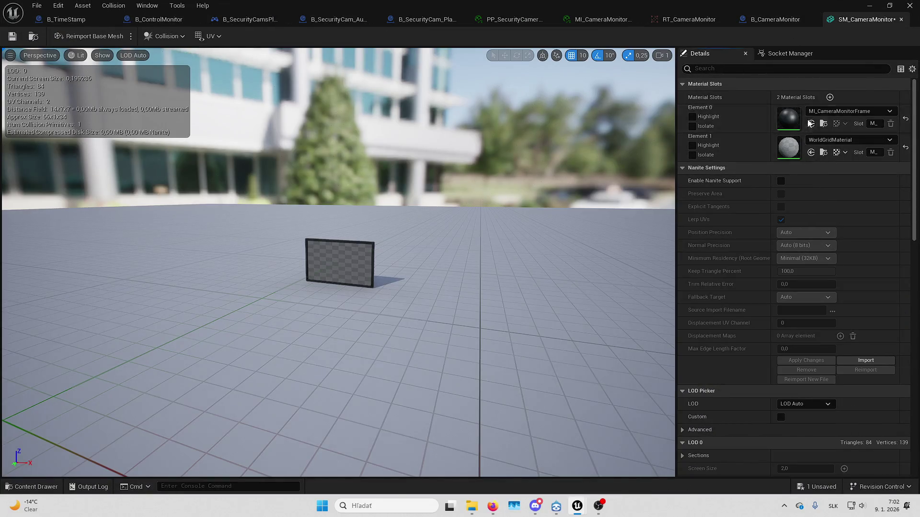
click(699, 19)
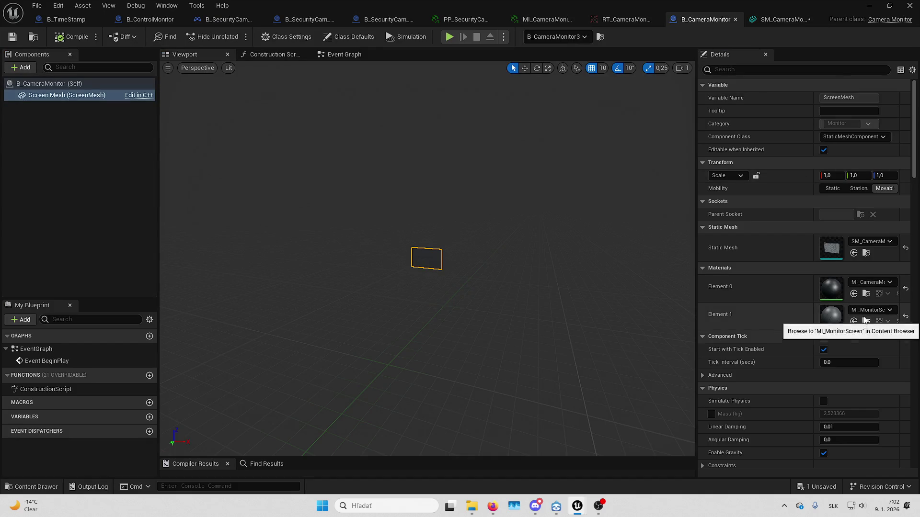
click(815, 20)
click(810, 152)
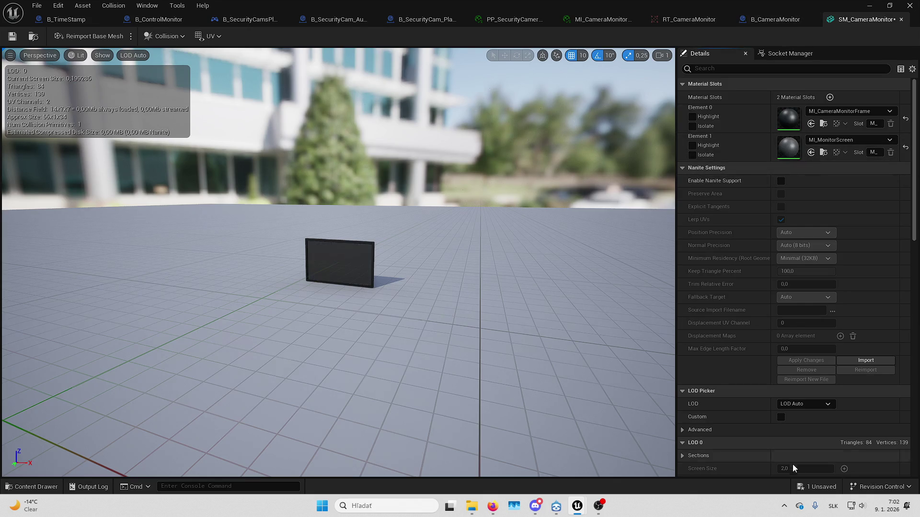
key(ctrl+s)
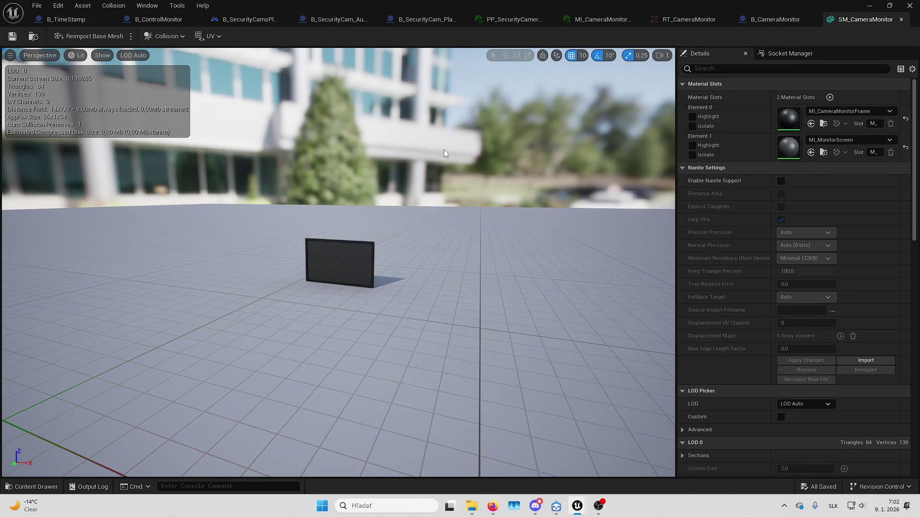
Return to the B_CameraMonitor Blueprint and switch over to Firefox
scroll(344, 197, up, 5)
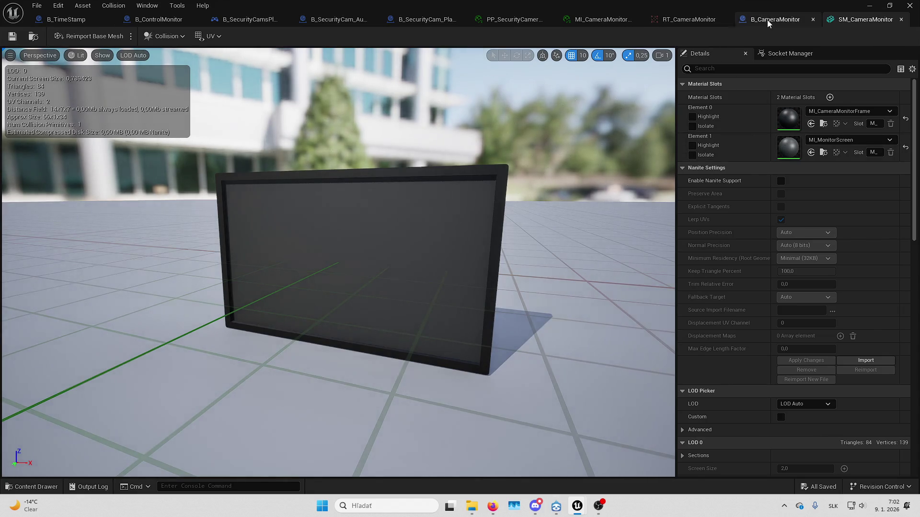
click(766, 19)
key(alt+Tab)
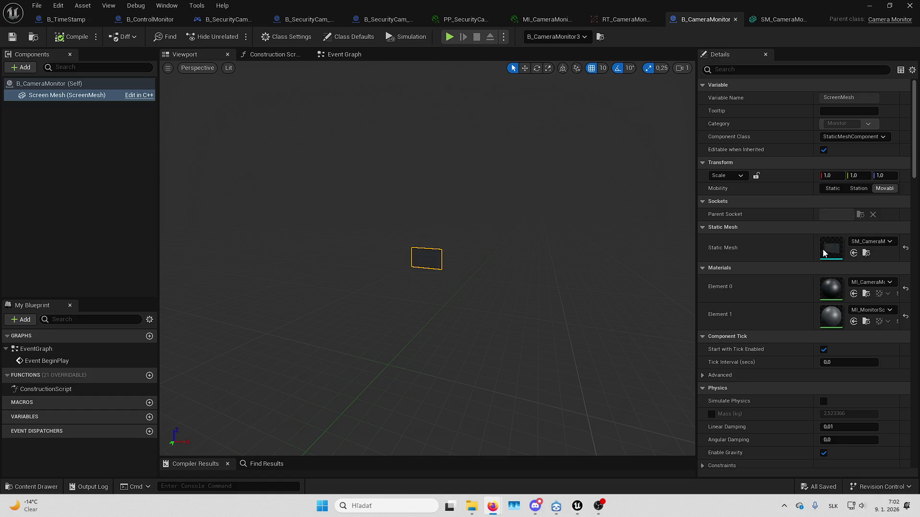
Frame the screen mesh and open its material instance's parent material, M_DebugColor
scroll(654, 253, down, 2)
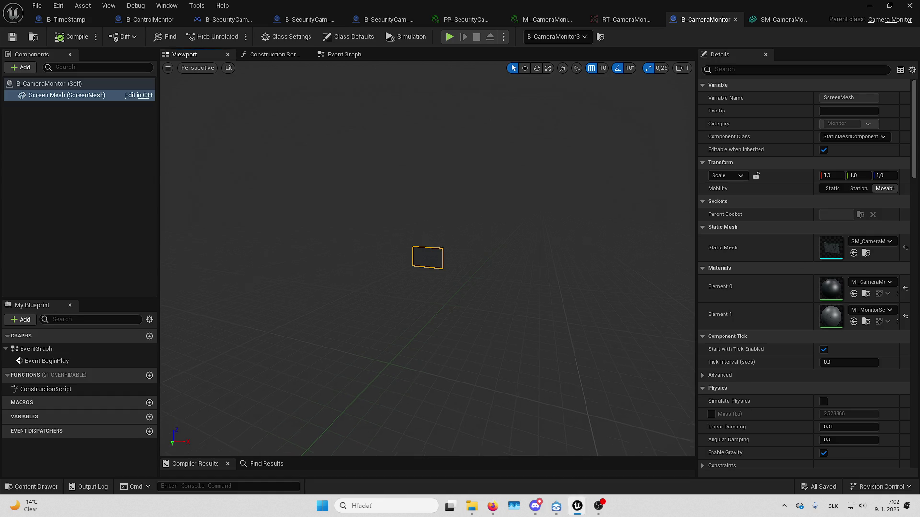
key(w)
key(f)
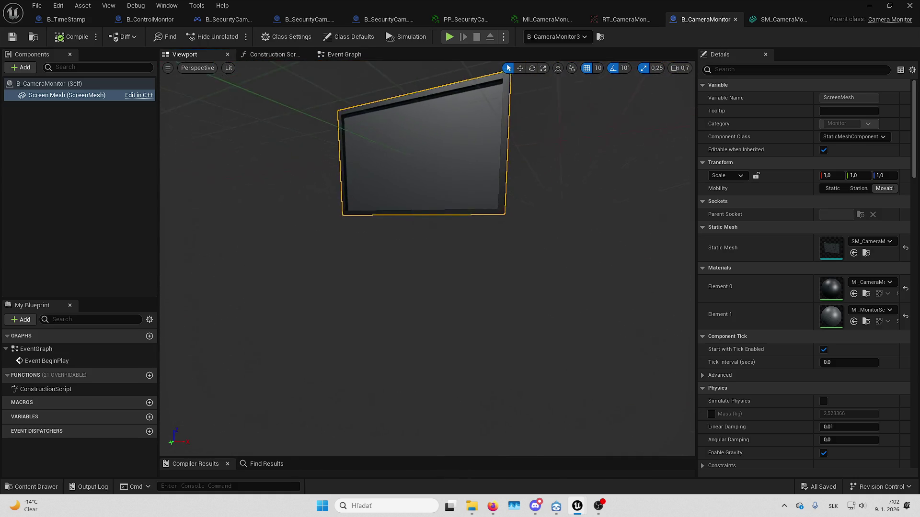
double_click(830, 319)
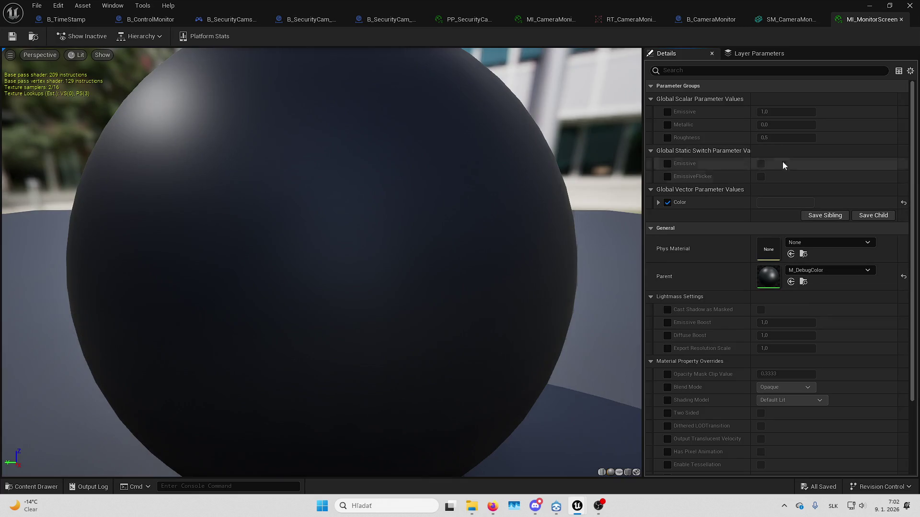
double_click(768, 277)
key(Home)
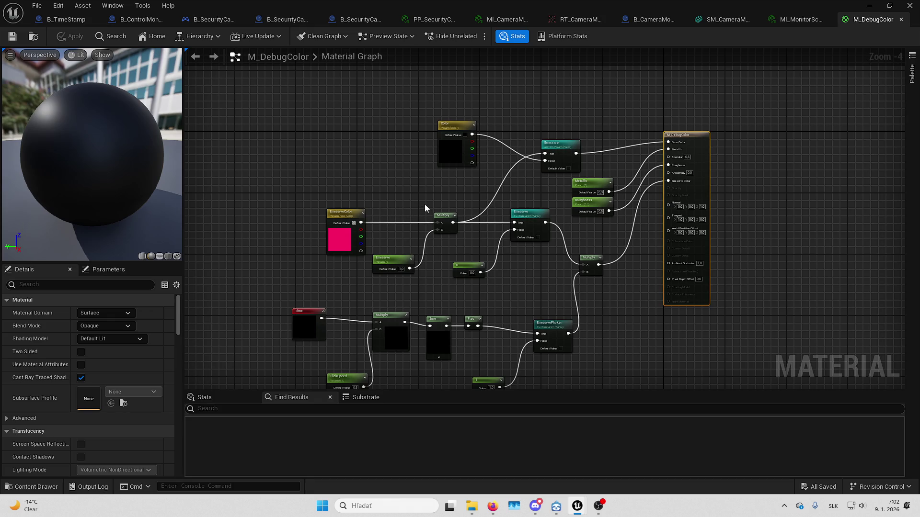
Nudge the Time node and shift the Sine and Frac nodes up and left
scroll(424, 205, up, 1)
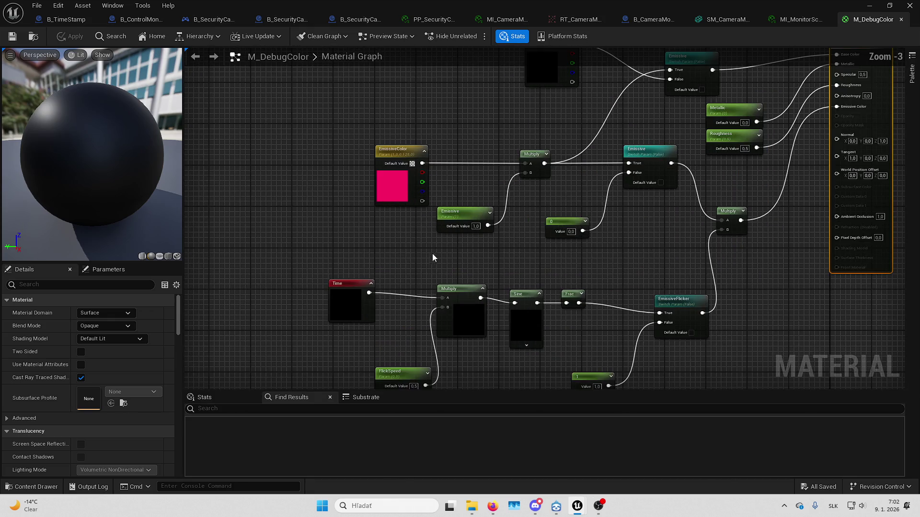
click(359, 309)
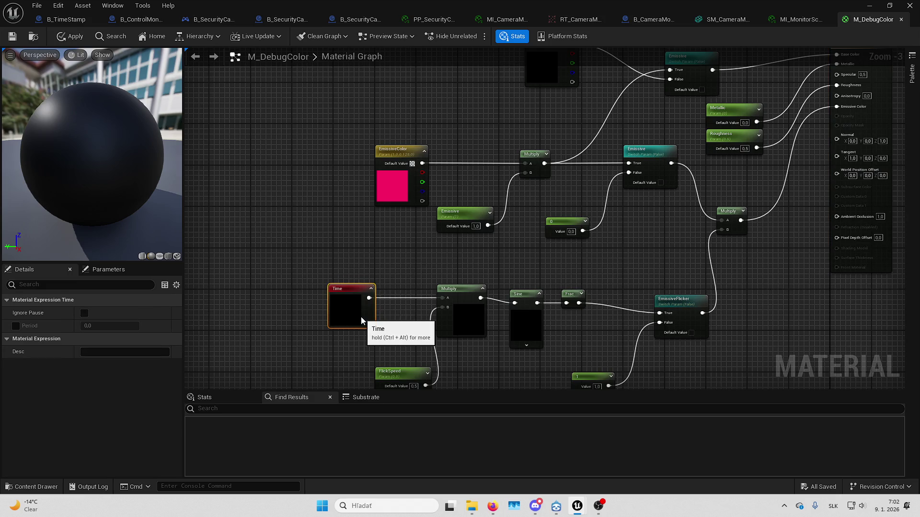
drag(361, 317, 366, 317)
click(424, 253)
drag(424, 254, 342, 240)
click(444, 307)
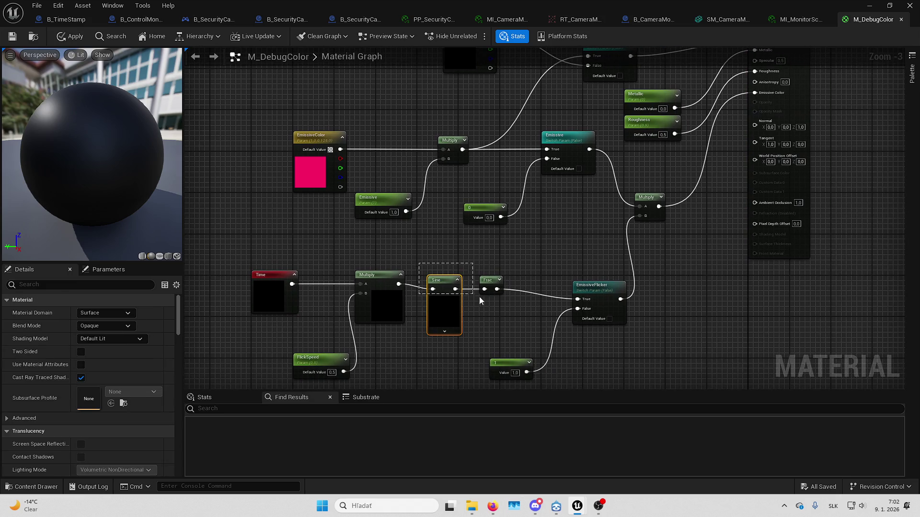
ctrl+click(489, 287)
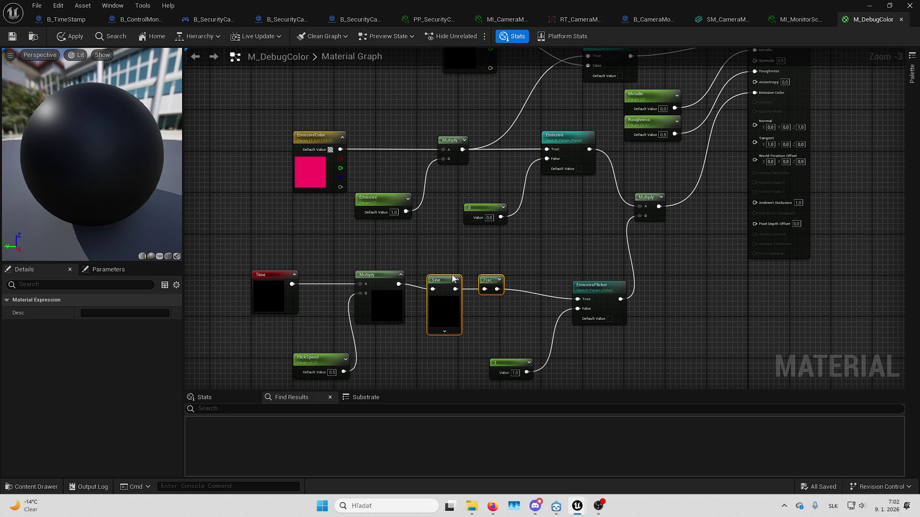
mouse_move(447, 283)
mouse_down()
mouse_move(437, 278)
mouse_move(508, 277)
mouse_up()
click(530, 256)
Line up the EmissiveFlicker switch and the constant 1 node with the Frac node
click(519, 320)
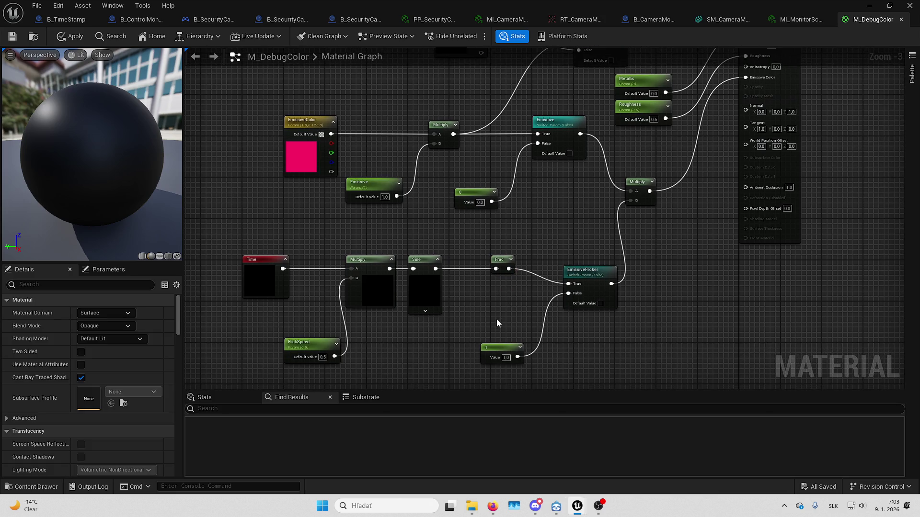
drag(586, 271, 596, 256)
click(530, 304)
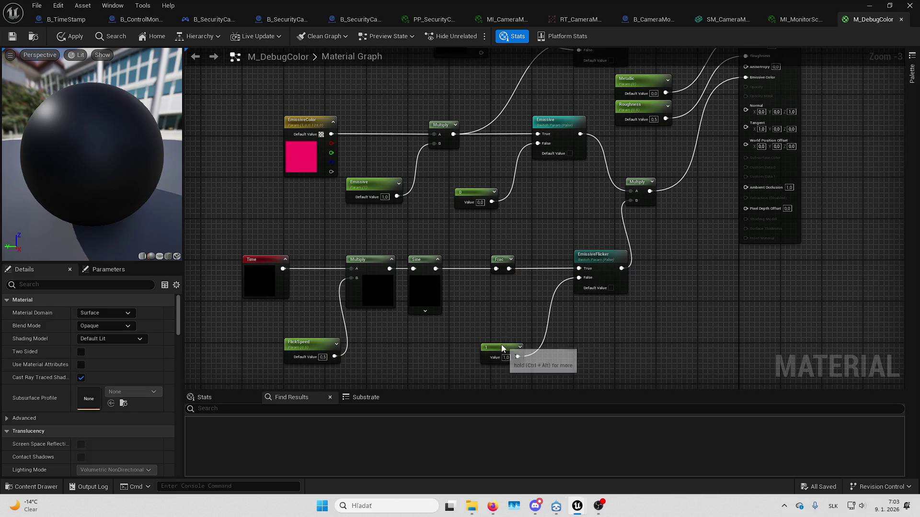
drag(502, 348, 513, 306)
click(527, 253)
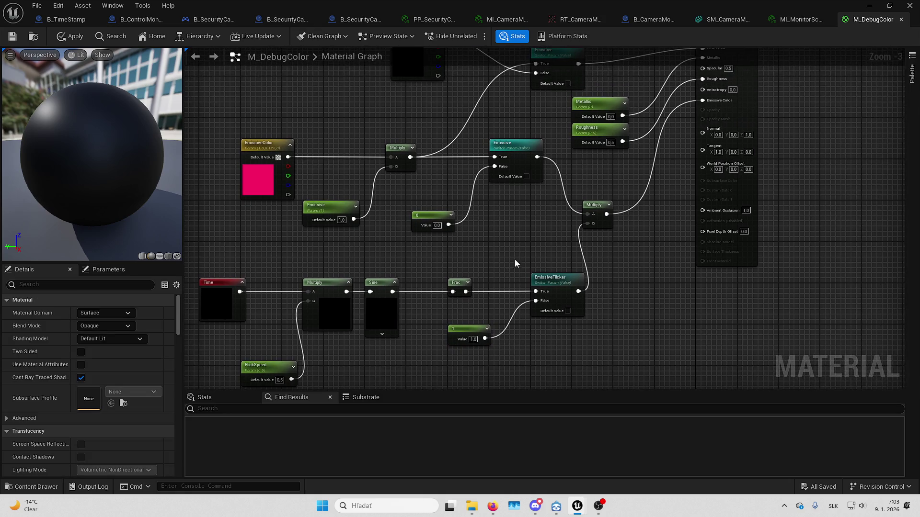
mouse_move(514, 263)
mouse_down()
mouse_move(468, 350)
mouse_move(462, 325)
mouse_move(504, 278)
mouse_move(503, 258)
mouse_move(489, 249)
mouse_move(525, 250)
mouse_move(541, 228)
mouse_up()
scroll(524, 269, up, 1)
scroll(471, 268, down, 1)
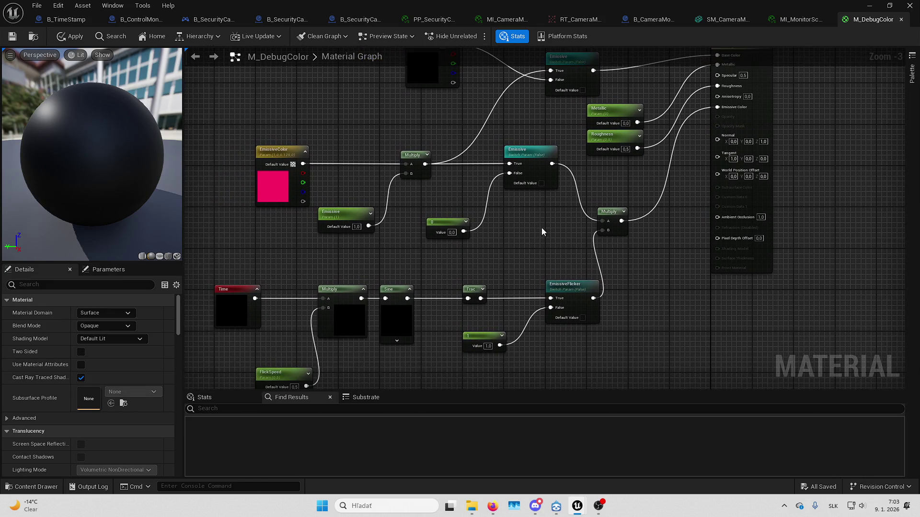
Apply the M_DebugColor changes and re-centre the graph on the Time–Sine–Frac chain
click(12, 35)
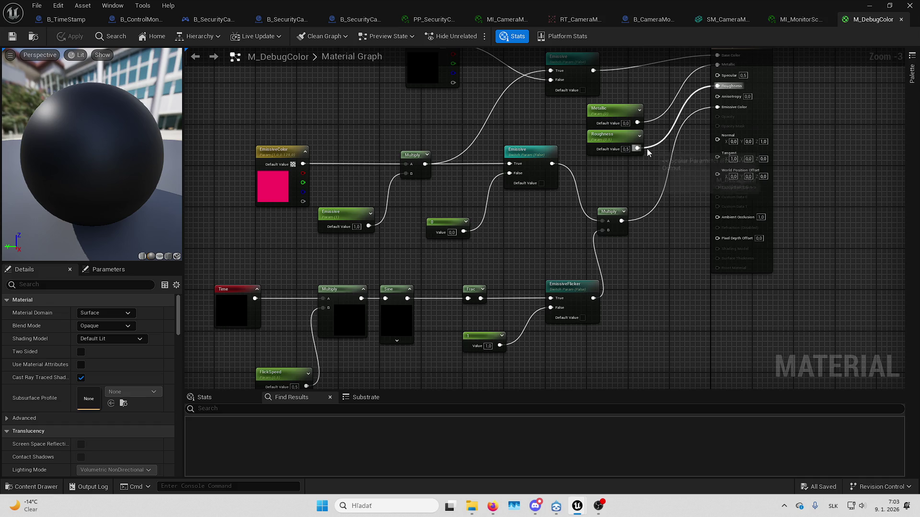
mouse_move(832, 198)
mouse_down()
mouse_move(810, 275)
mouse_move(819, 189)
mouse_up()
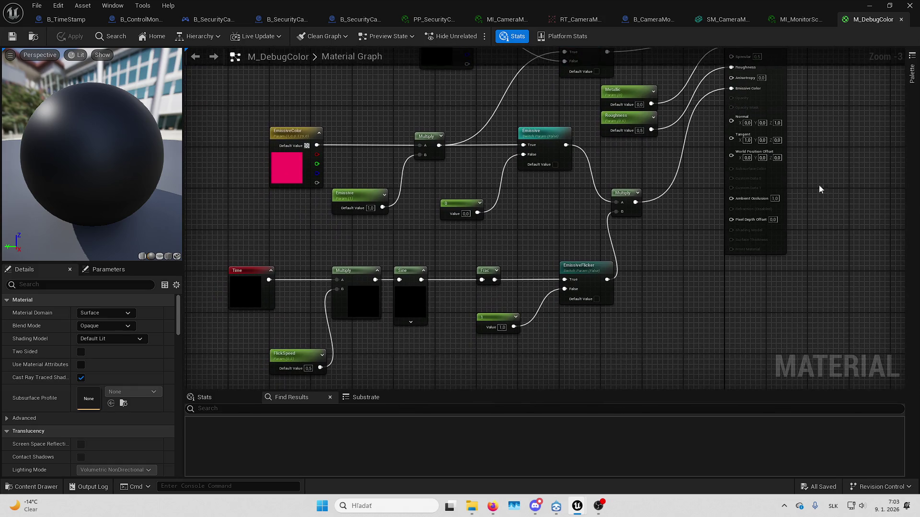
mouse_move(667, 195)
mouse_down()
mouse_move(686, 115)
mouse_move(637, 214)
mouse_move(635, 245)
mouse_move(851, 45)
mouse_up()
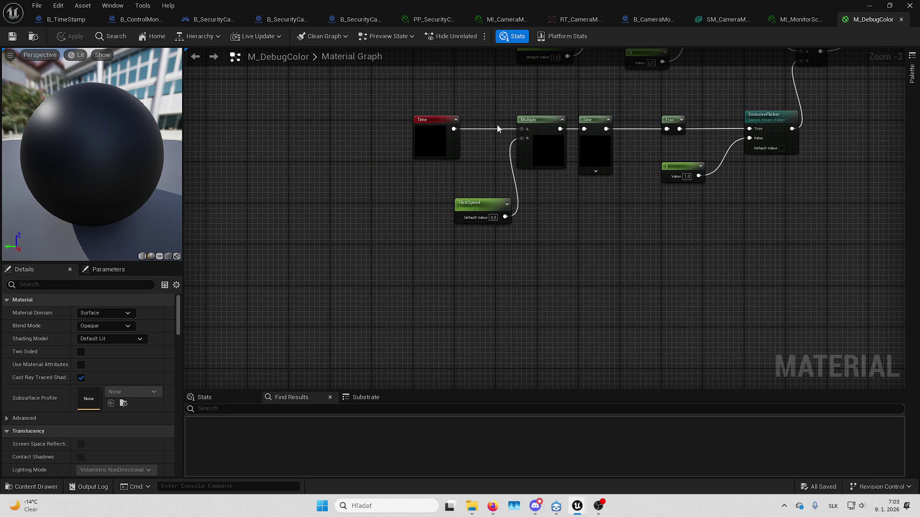
click(434, 126)
key(Home)
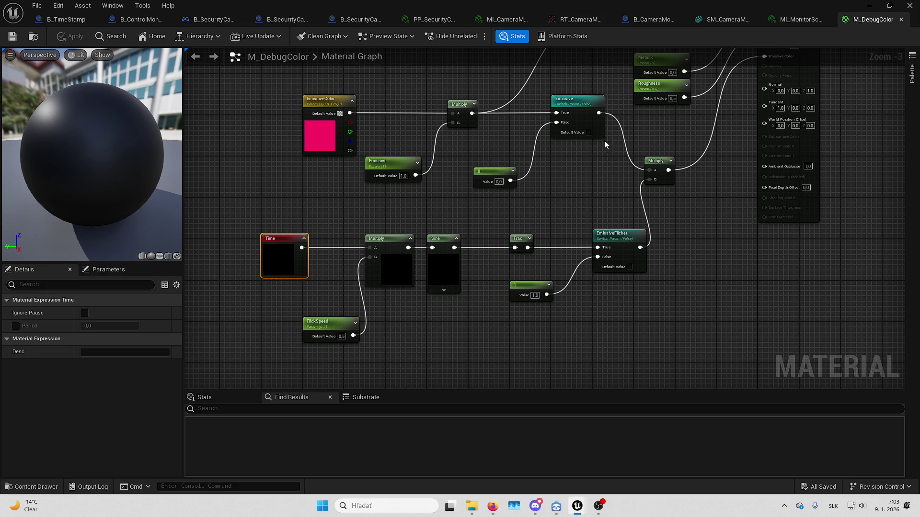
Override and enable EmissiveFlicker in the MI_MonitorScreen material instance
click(800, 19)
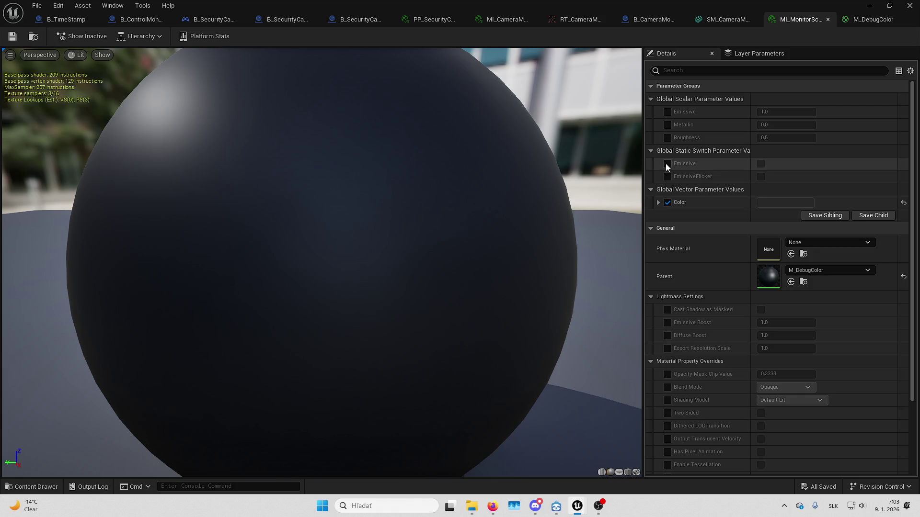
click(667, 176)
click(760, 176)
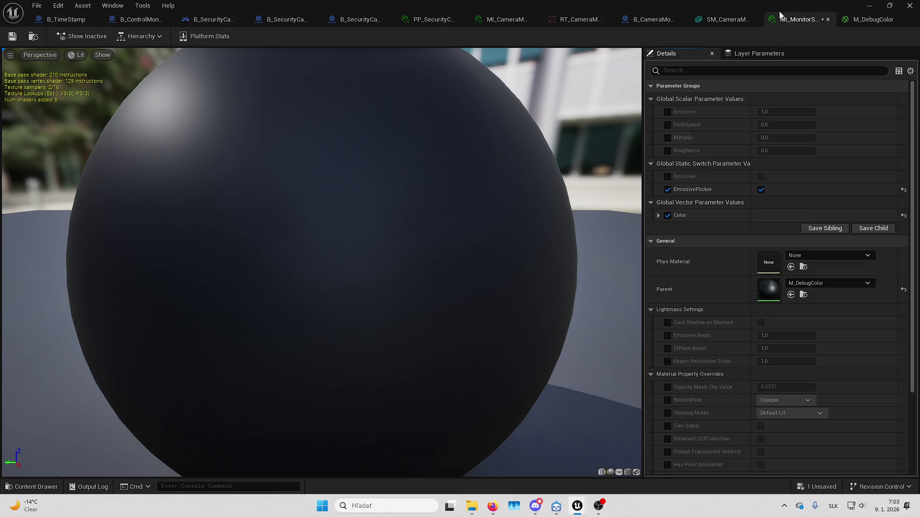
Play the level, walk up to the wall, and check the three monitors' live camera feeds
key(alt+Tab)
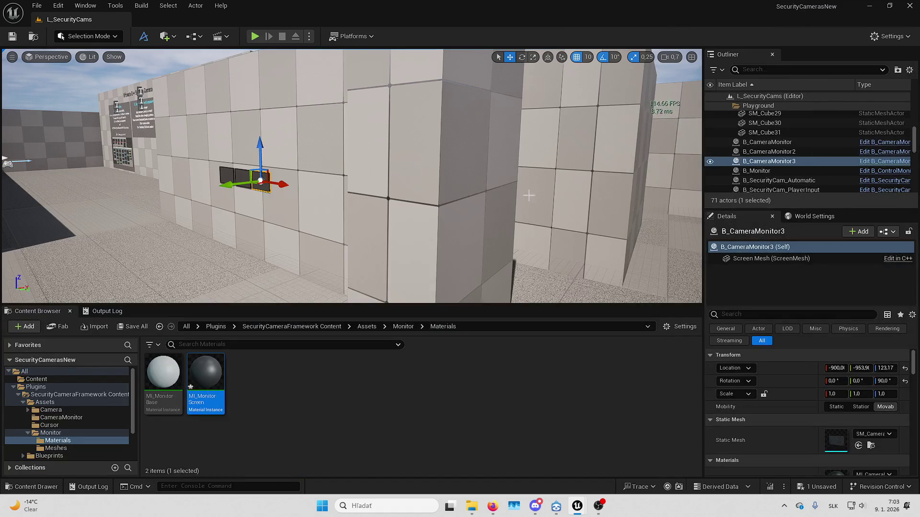
key(f)
key(alt+p)
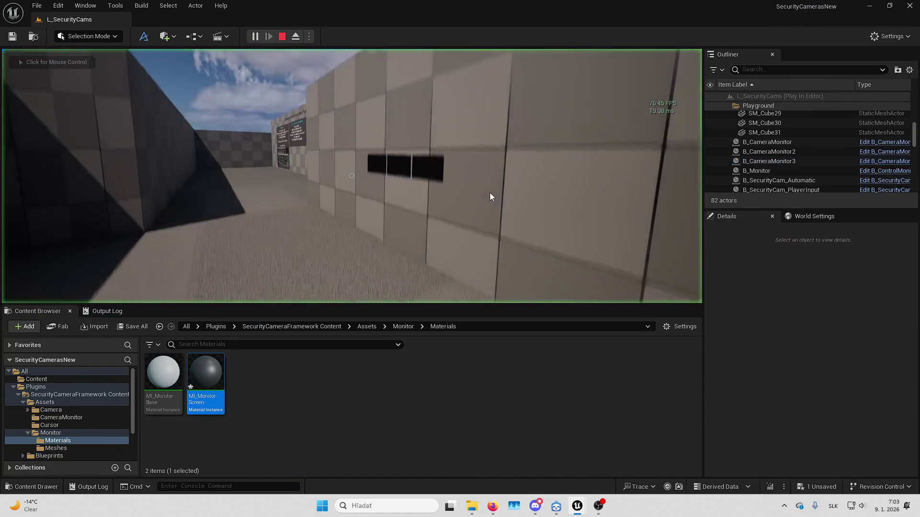
key(w)
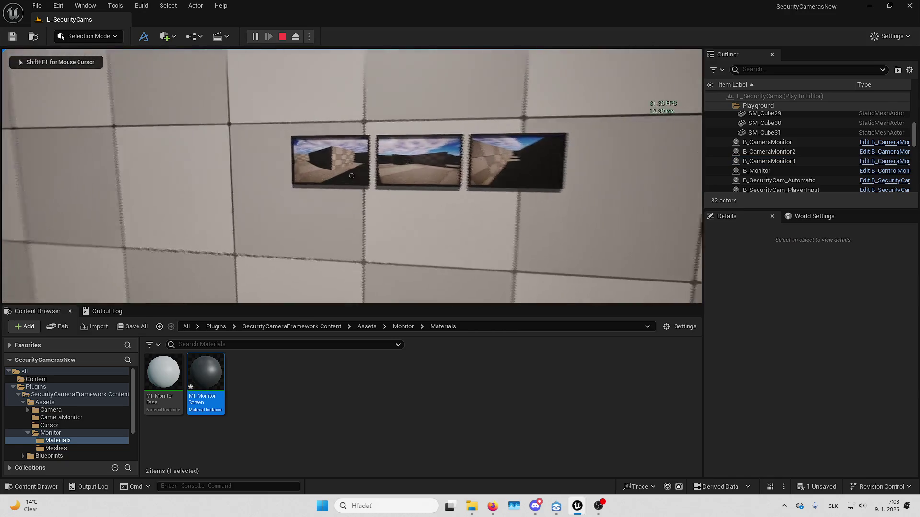
key(w)
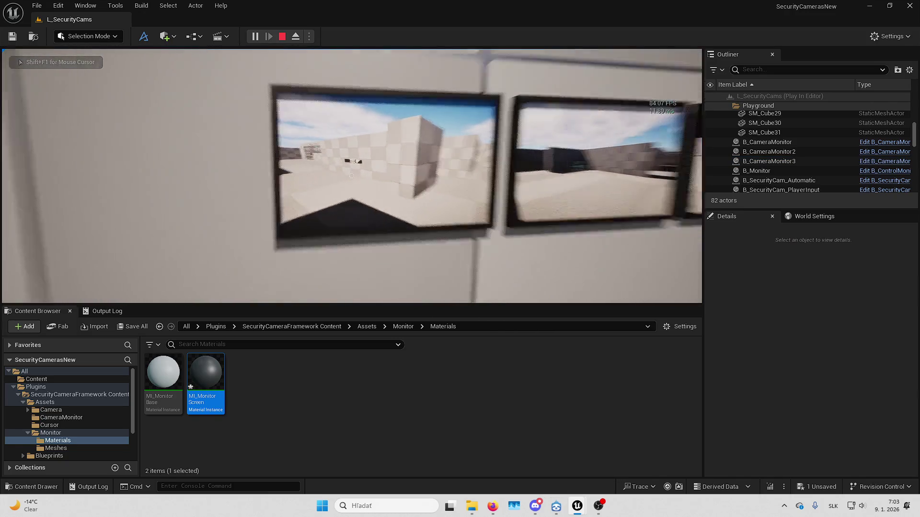
key(s)
key(shift+F1)
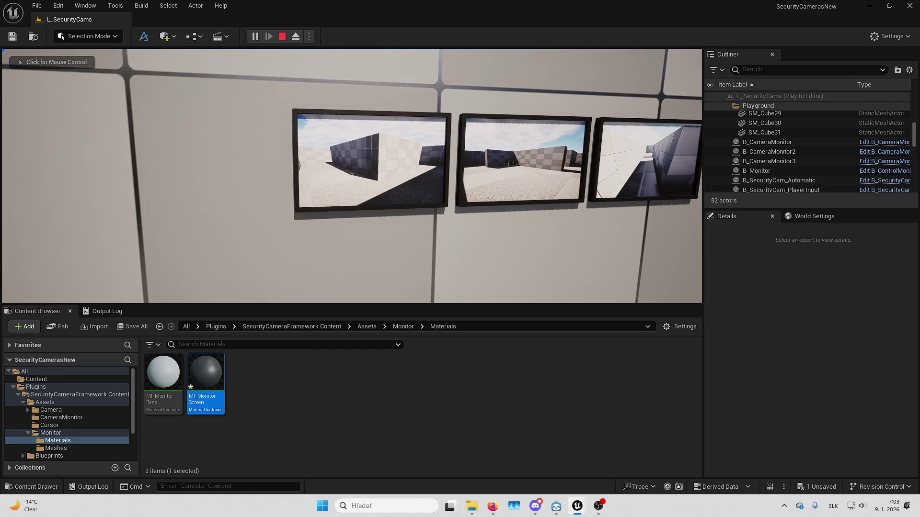
click(566, 236)
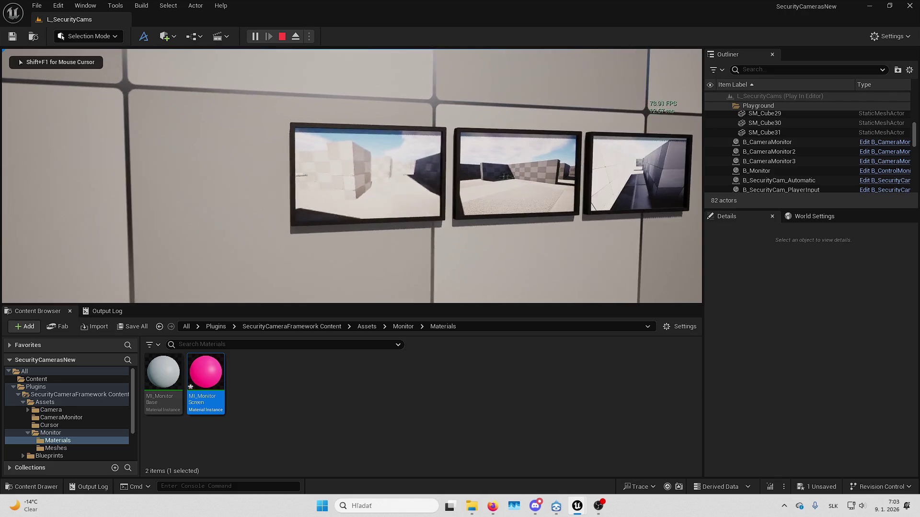
key(shift+F1)
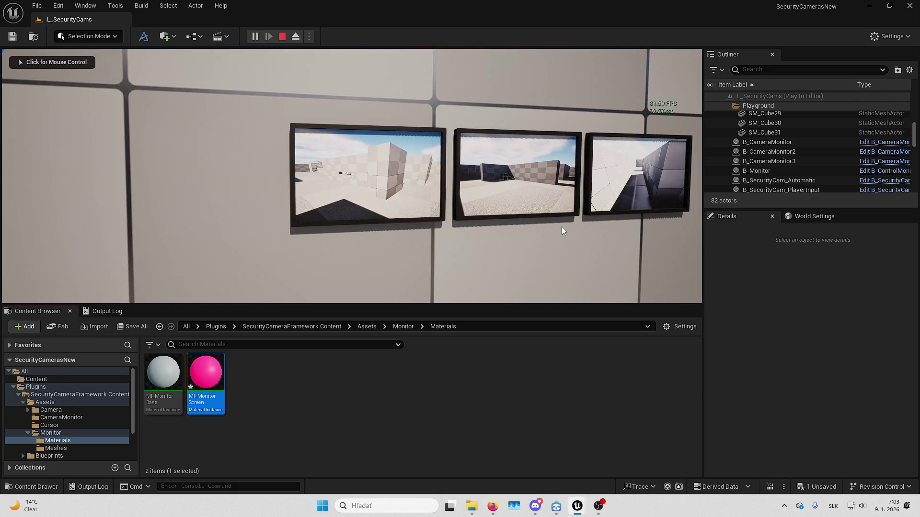
key(ctrl+shift+h)
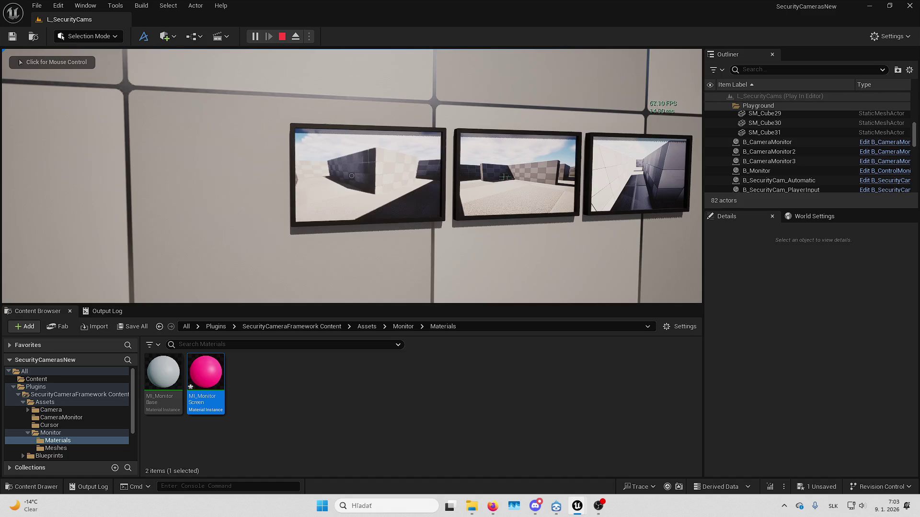
click(505, 176)
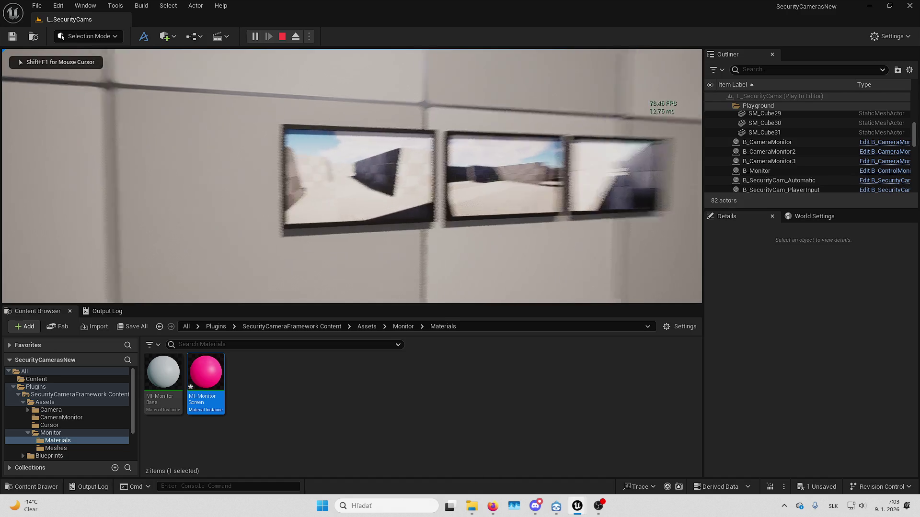
key(Escape)
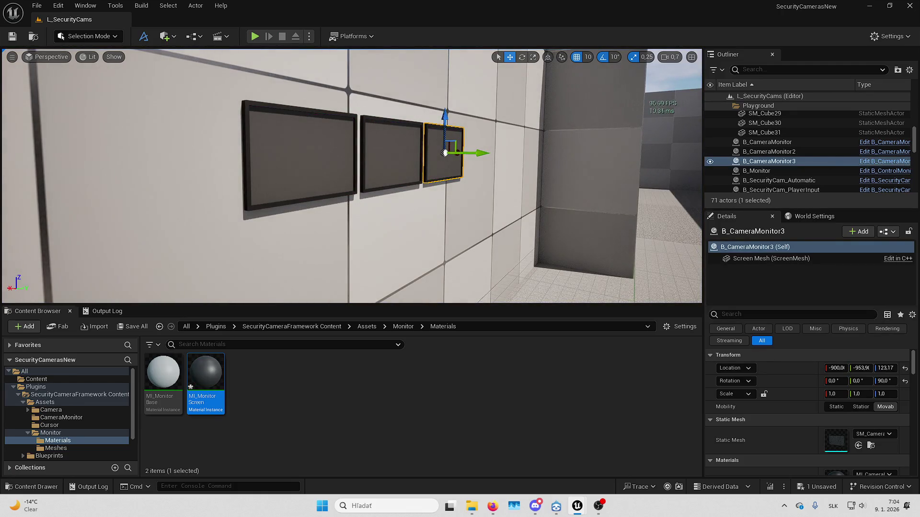
Save all unsaved changes and select MI_MonitorBase in the Content Browser
key(ctrl+s)
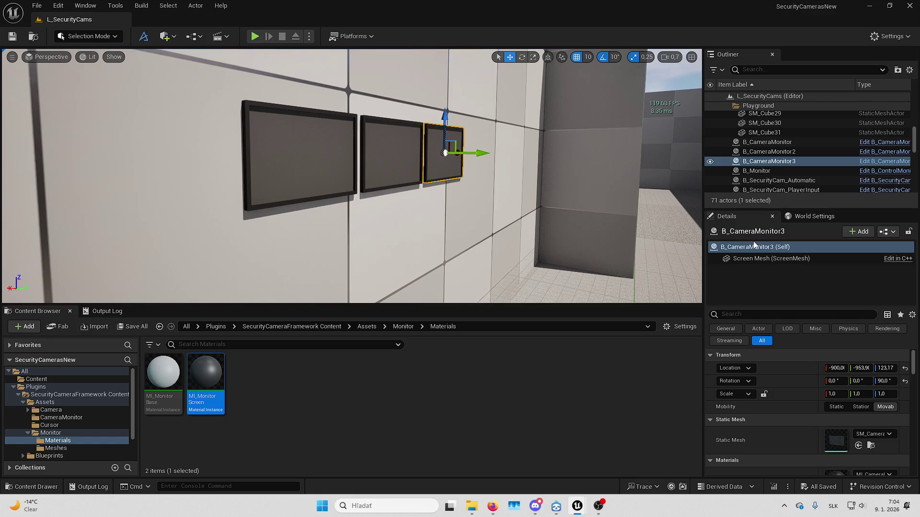
click(164, 389)
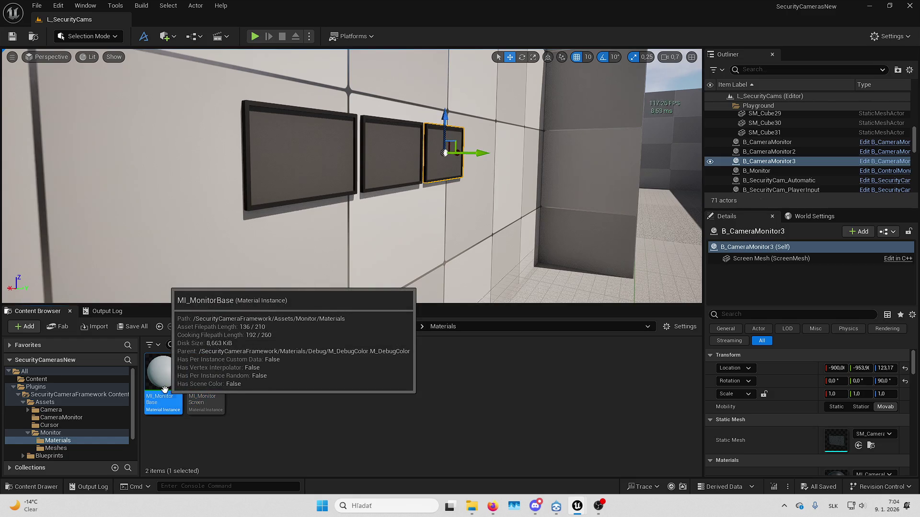
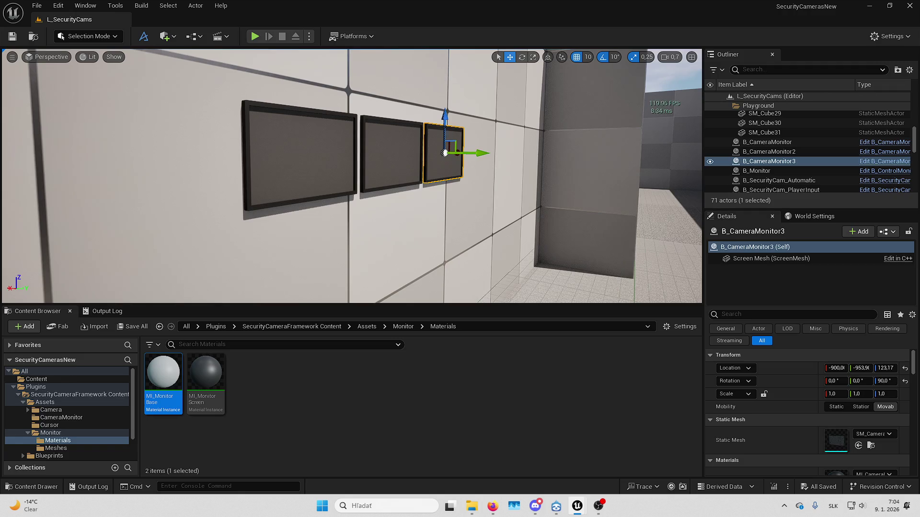
Open the MI_MonitorScreen material instance and inspect its Color parameter
scroll(815, 383, down, 2)
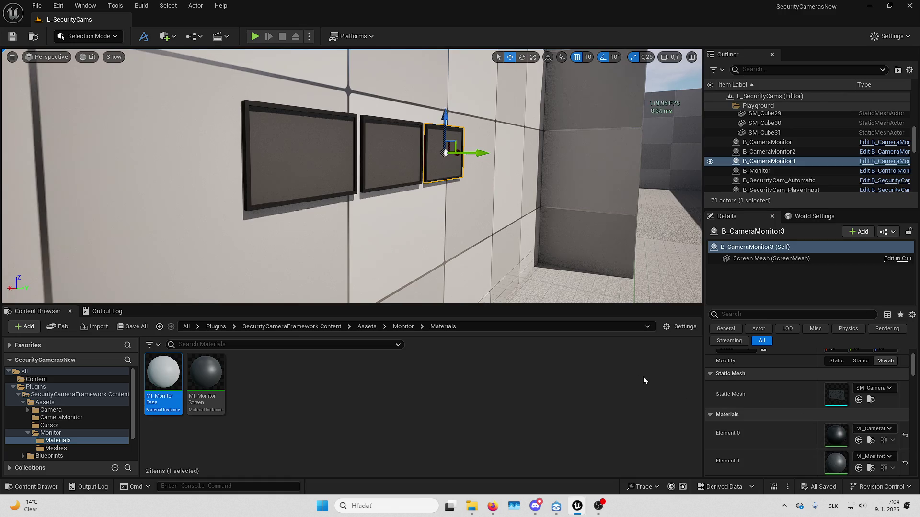
double_click(843, 458)
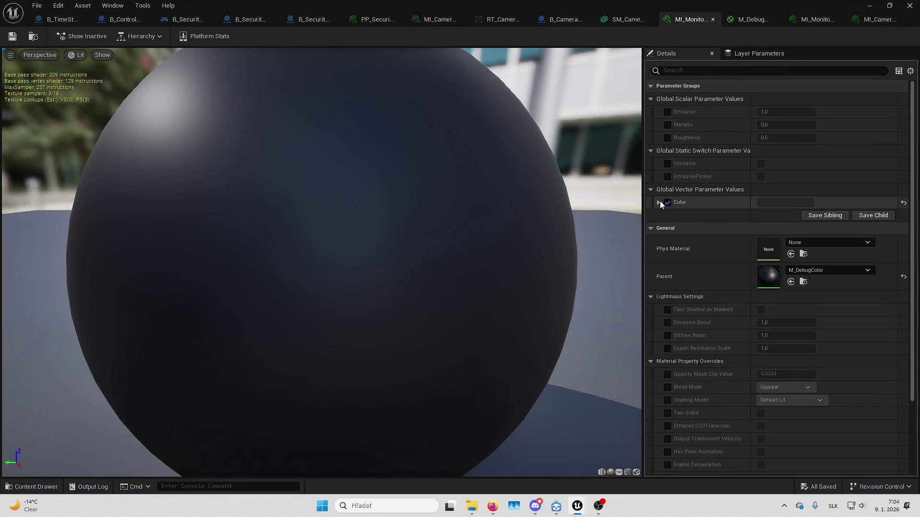
click(659, 202)
click(658, 202)
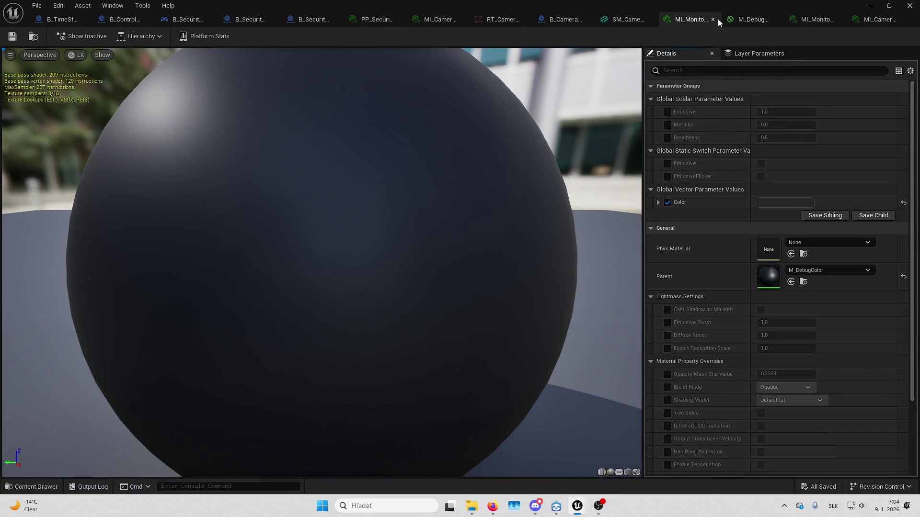
Close the editor tabs to the right of MI_MonitorScreen and switch to the B_CameraMonitor blueprint
right_click(690, 20)
click(711, 54)
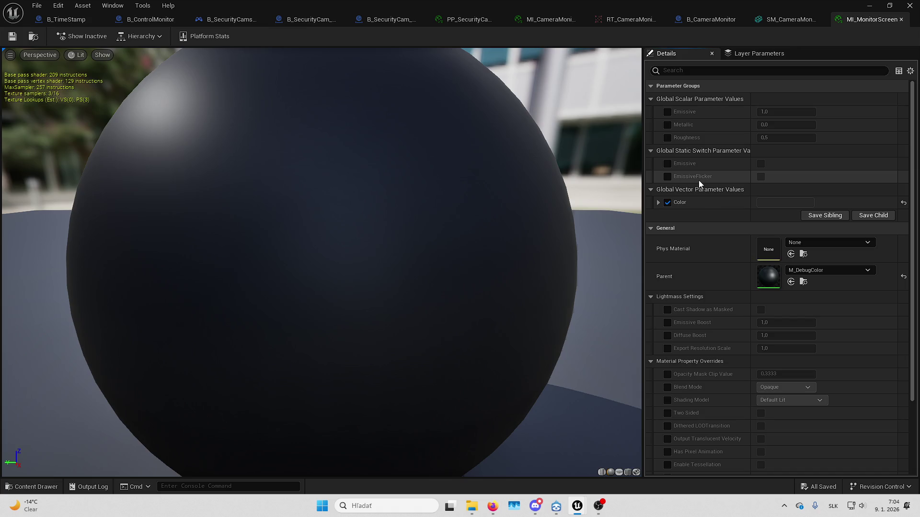
click(711, 19)
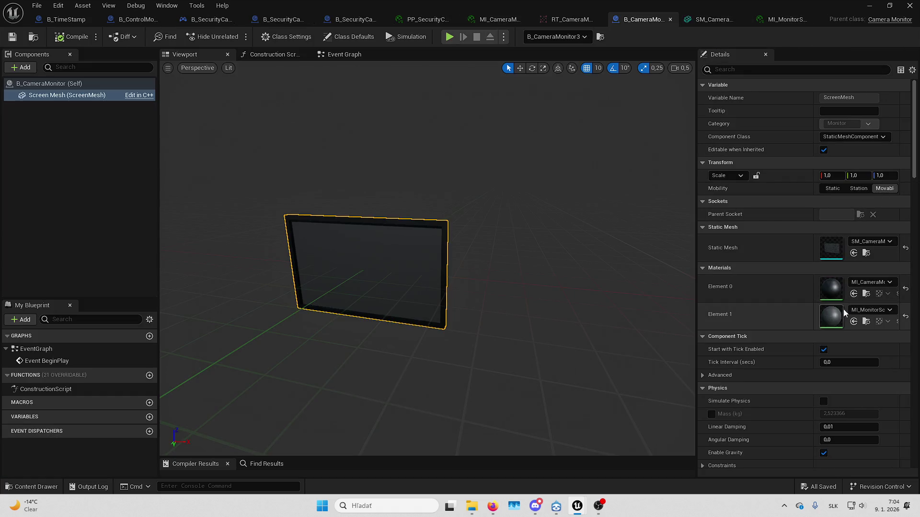
Select B_CameraMonitor (Self) and open its MI_CameraMonitorScreen material instance from the Monitor defaults
scroll(869, 293, down, 15)
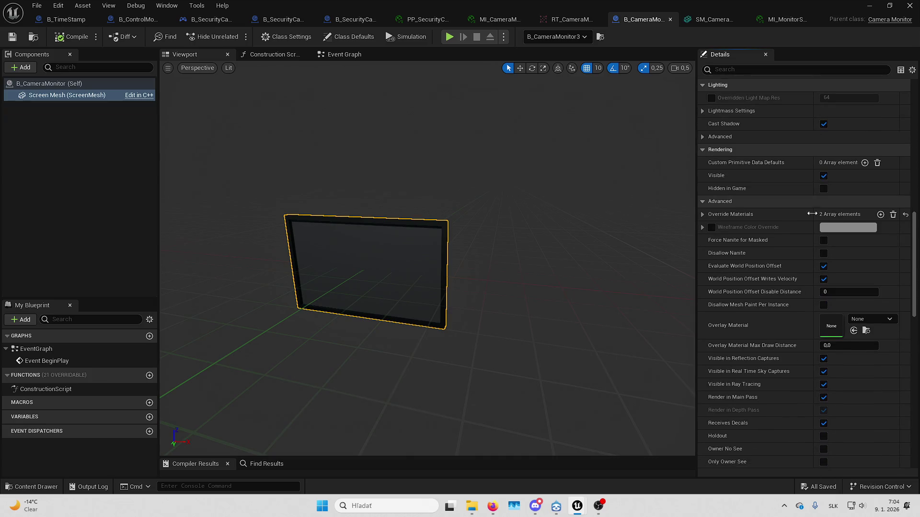
click(124, 86)
scroll(743, 87, down, 15)
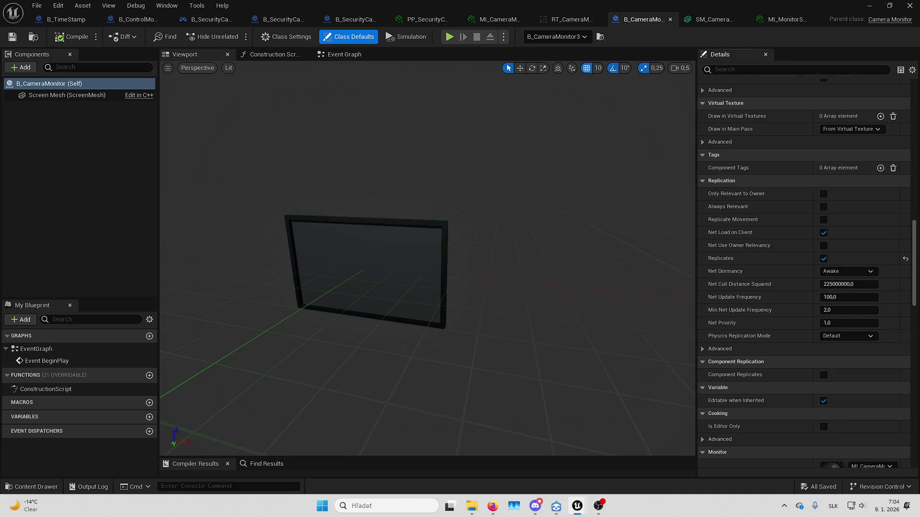
scroll(767, 187, down, 4)
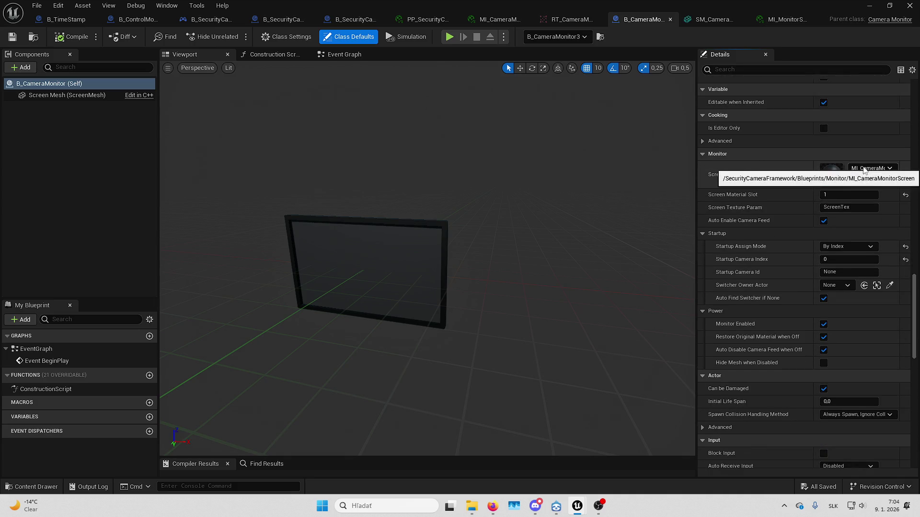
double_click(864, 171)
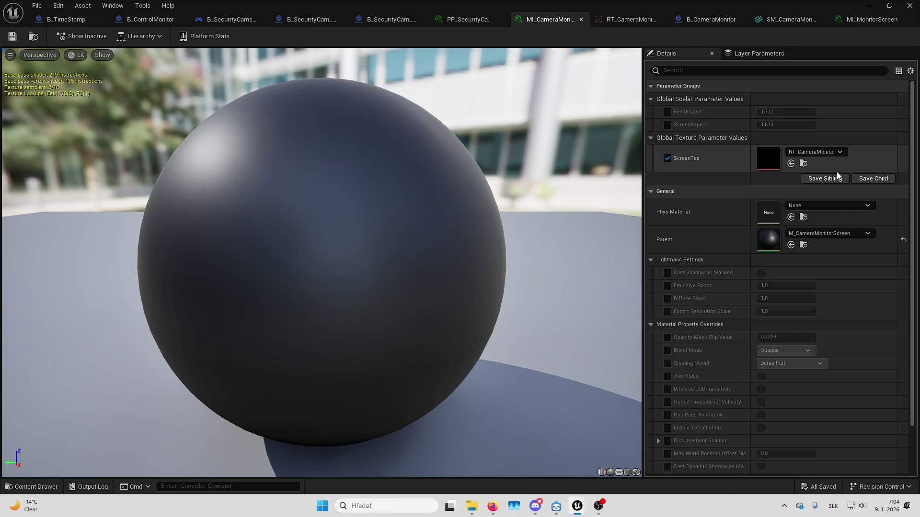
Open parent material M_CameraMonitorScreen and inspect ScreenTex with its aspect-based Scale and Offset UVs
double_click(768, 239)
scroll(746, 248, down, 5)
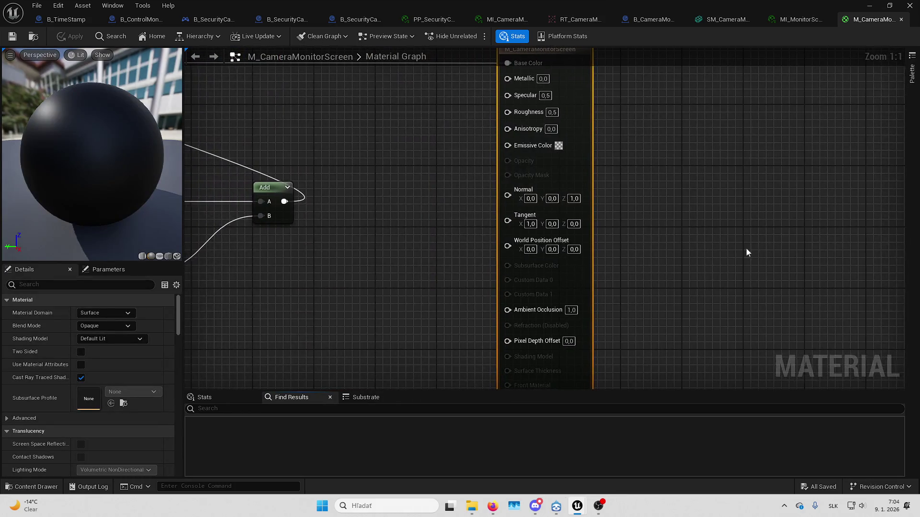
scroll(646, 225, up, 2)
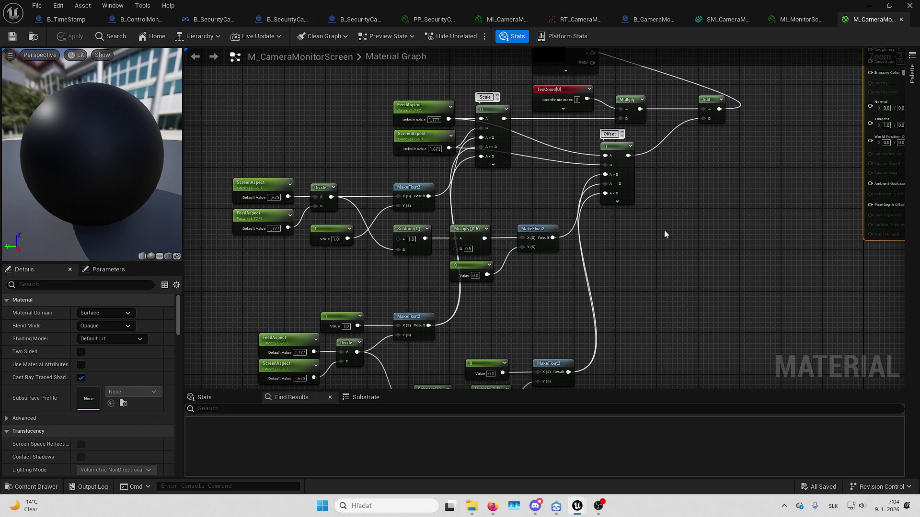
mouse_move(664, 230)
mouse_down()
mouse_move(595, 259)
mouse_move(614, 295)
mouse_up()
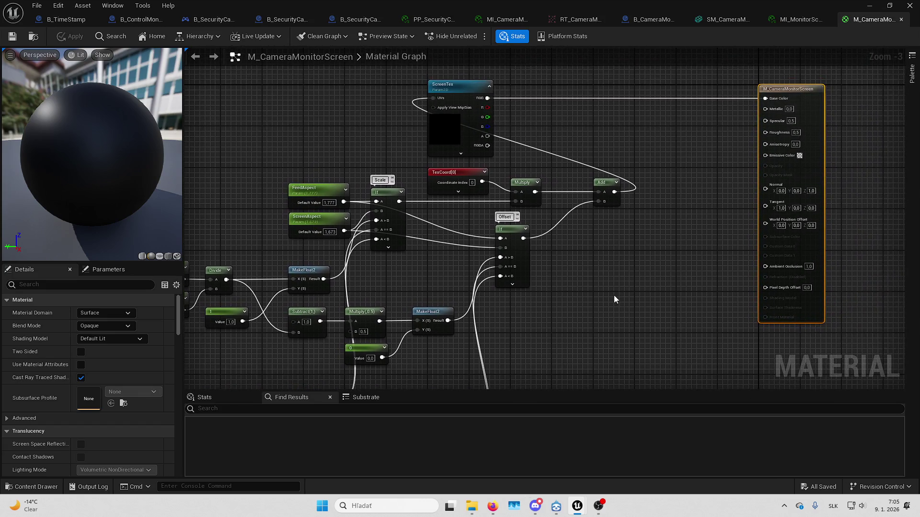
scroll(451, 125, up, 2)
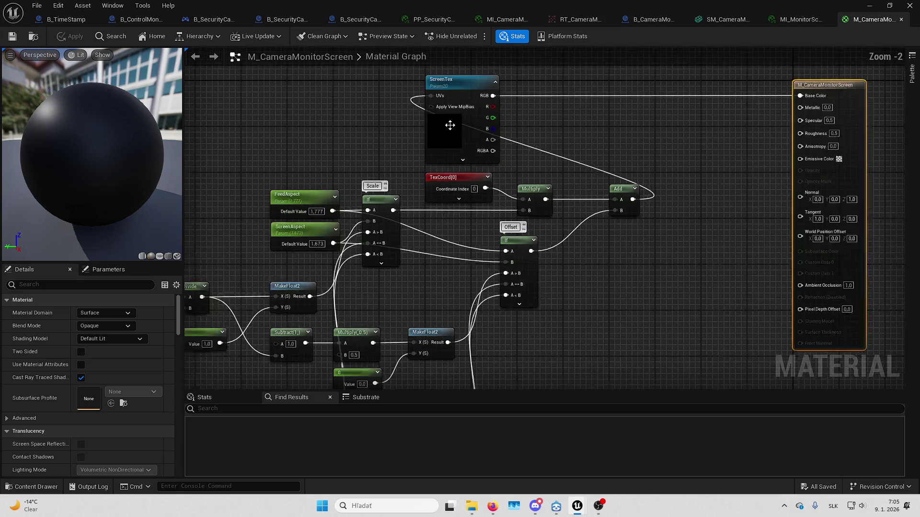
click(452, 127)
scroll(772, 191, down, 2)
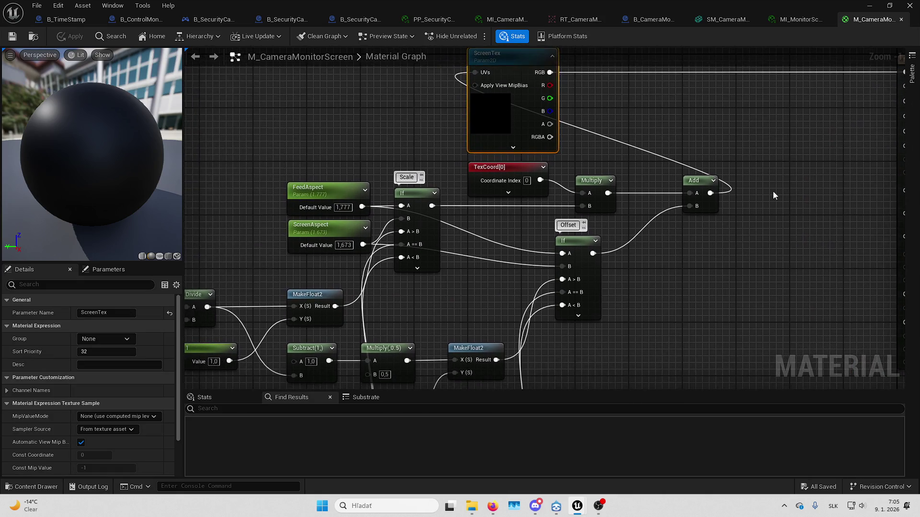
mouse_move(775, 189)
mouse_down()
mouse_move(704, 71)
mouse_move(638, 149)
mouse_move(668, 129)
mouse_move(657, 218)
mouse_up()
scroll(626, 191, down, 2)
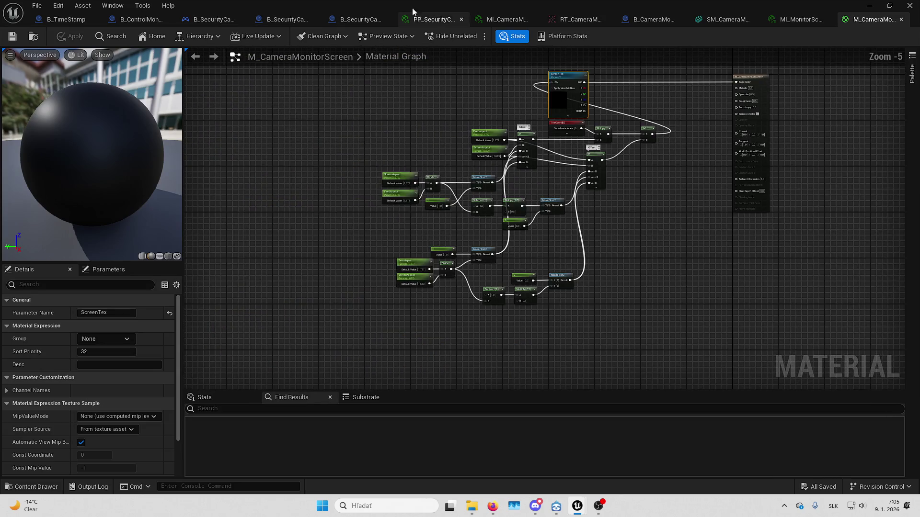
drag(685, 189, 656, 202)
scroll(562, 146, up, 2)
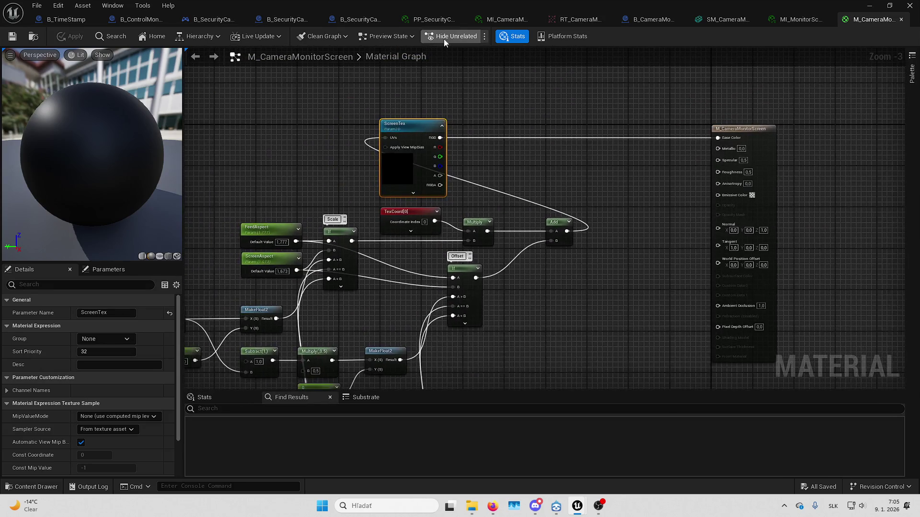
From the PP_SecurityCamera material instance, open its parent post-process material M_CRT_PP
click(439, 20)
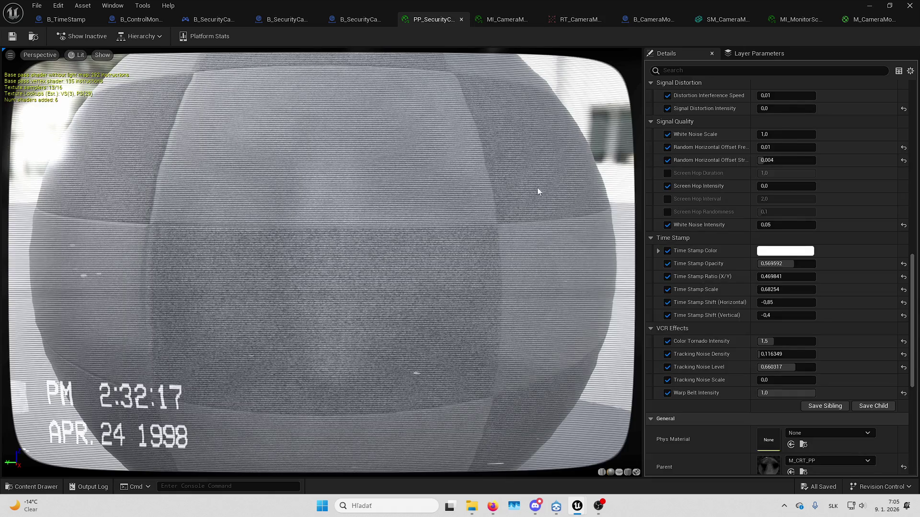
scroll(743, 288, down, 5)
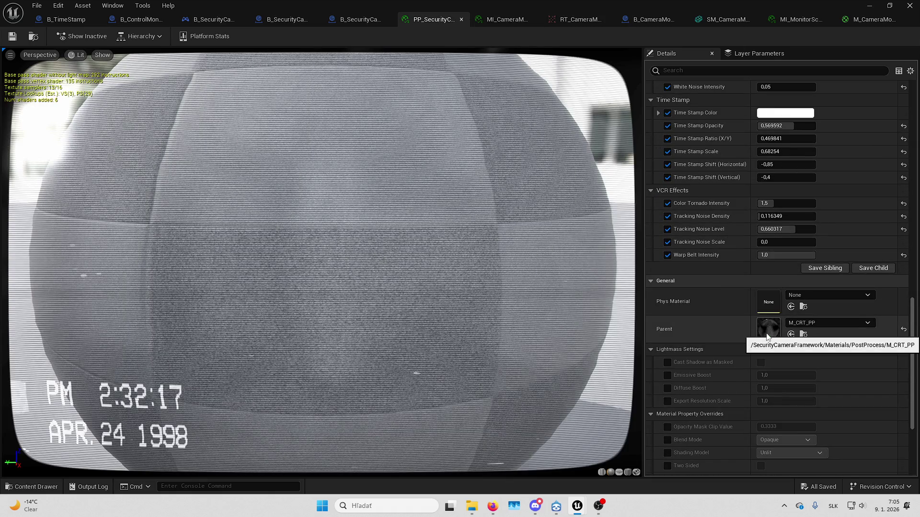
double_click(766, 332)
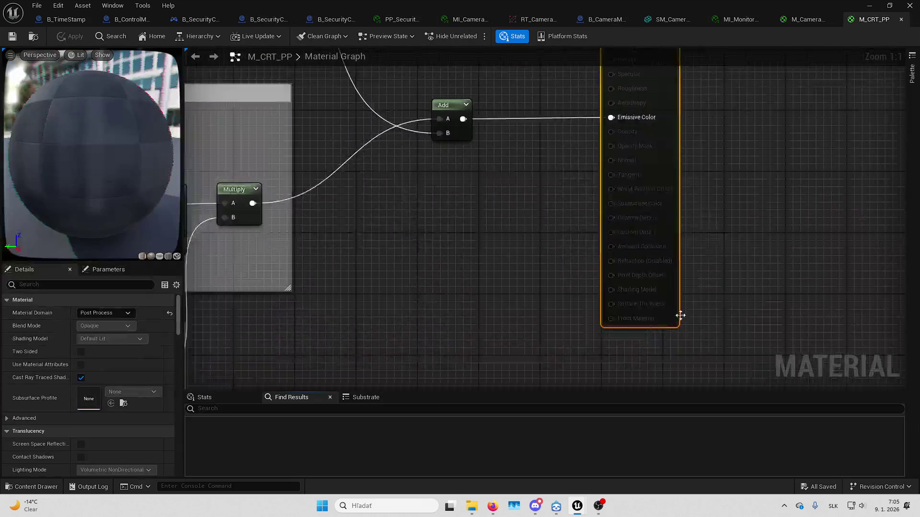
Survey M_CRT_PP's comment-boxed CRT node groups, then return to the M_CameraMonitorScreen graph
scroll(623, 237, down, 2)
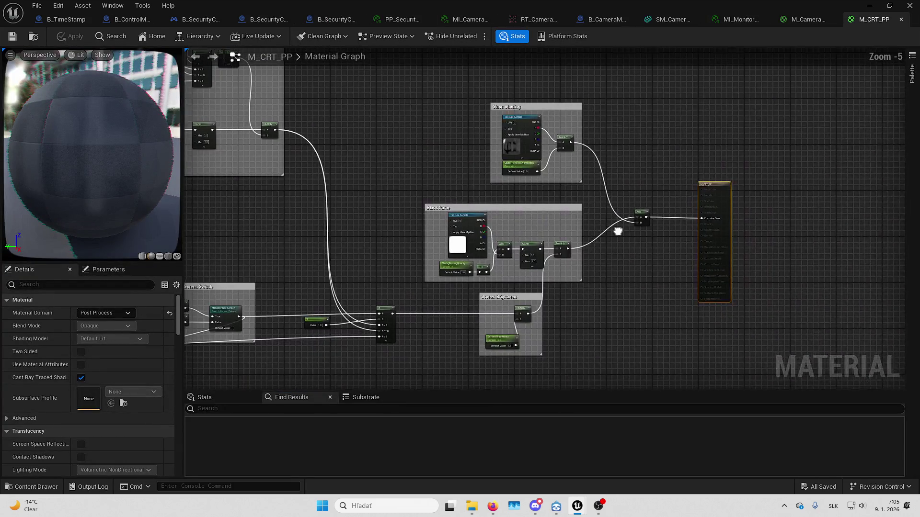
scroll(662, 255, down, 7)
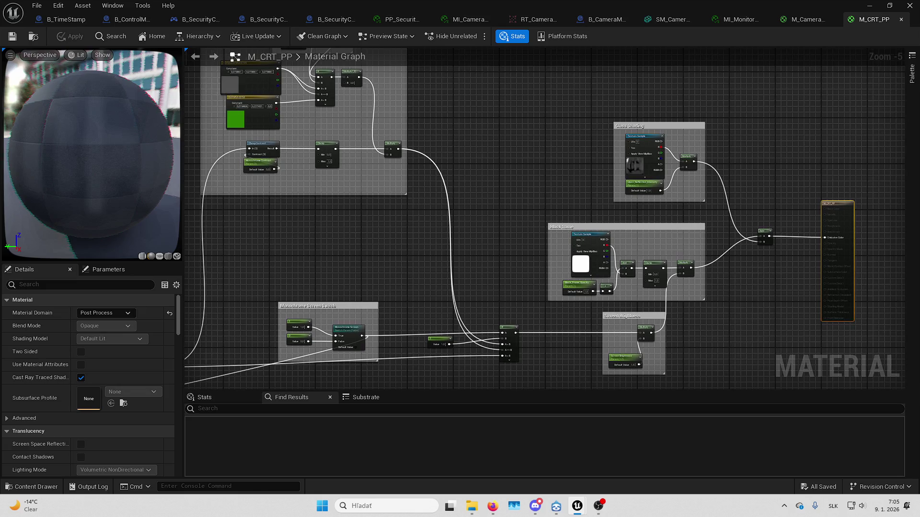
mouse_move(618, 191)
mouse_down()
mouse_move(677, 185)
mouse_move(613, 180)
mouse_move(787, 253)
mouse_move(487, 237)
mouse_move(781, 202)
mouse_move(559, 254)
mouse_move(294, 250)
mouse_up()
mouse_move(659, 323)
mouse_down()
mouse_move(817, 243)
mouse_move(437, 160)
mouse_move(316, 100)
mouse_move(839, 345)
mouse_move(858, 345)
mouse_move(814, 348)
mouse_up()
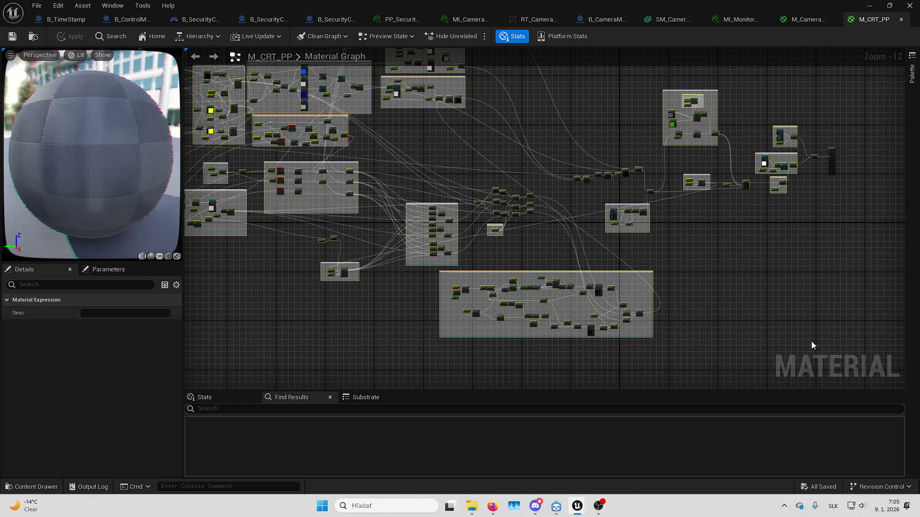
scroll(511, 257, up, 4)
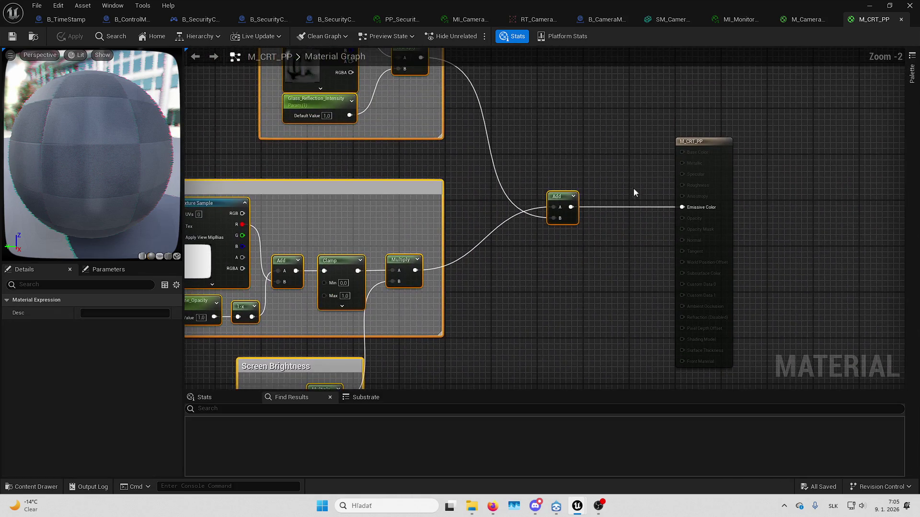
click(806, 22)
drag(520, 261, 609, 237)
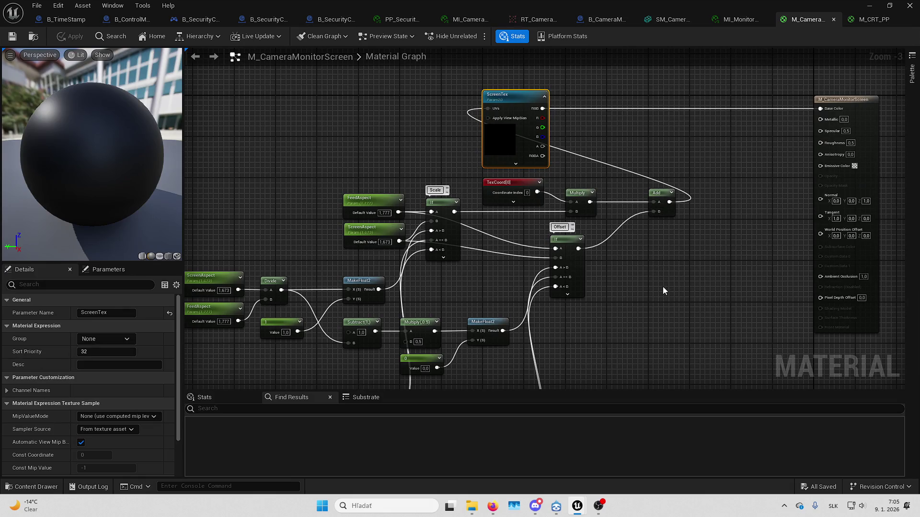
Paste the copied CRT node network into empty graph space, then undo the paste
scroll(668, 286, down, 8)
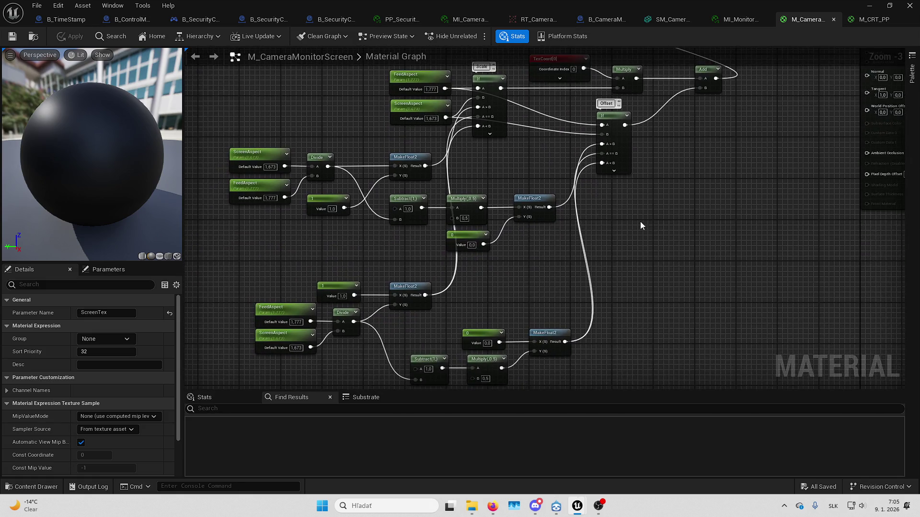
drag(534, 229, 591, 248)
click(505, 175)
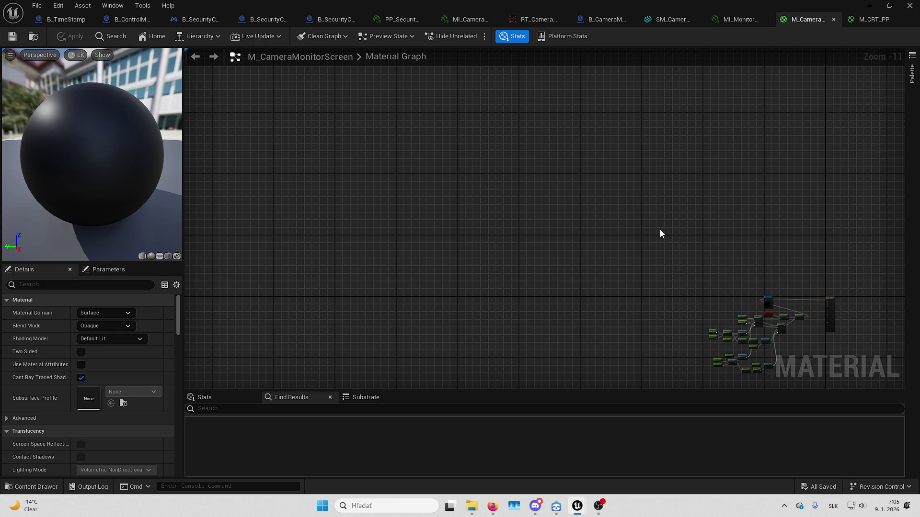
key(ctrl+v)
mouse_move(676, 233)
mouse_down()
mouse_move(509, 269)
mouse_move(514, 248)
mouse_move(462, 181)
mouse_up()
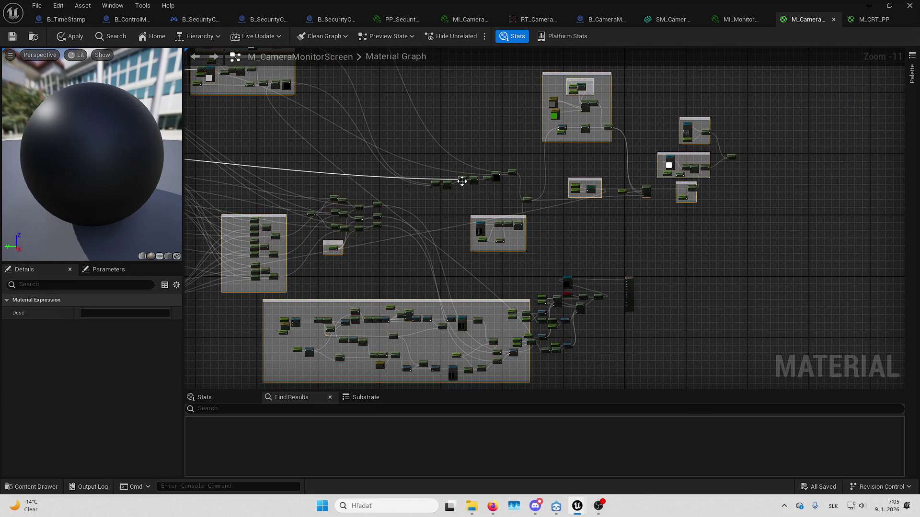
key(ctrl+z)
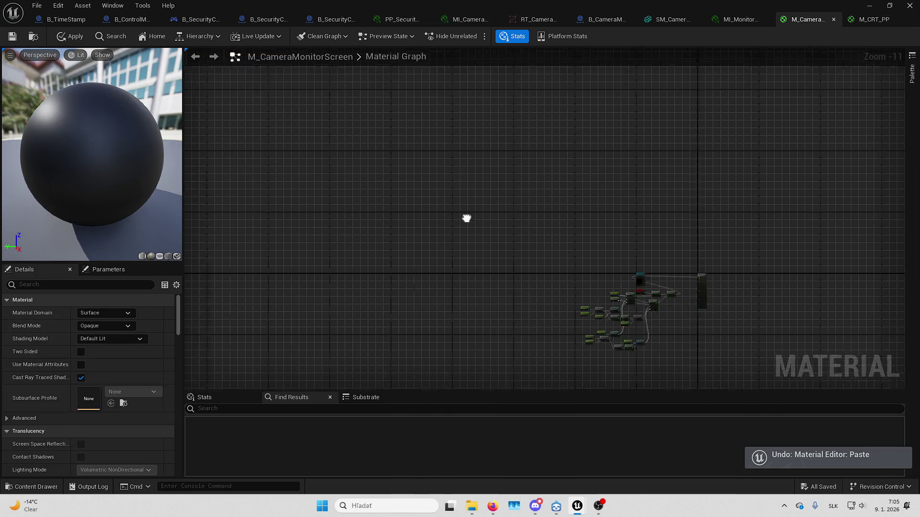
Restore the deleted block of material nodes and pan to the Add node above ScreenTex
scroll(524, 185, down, 1)
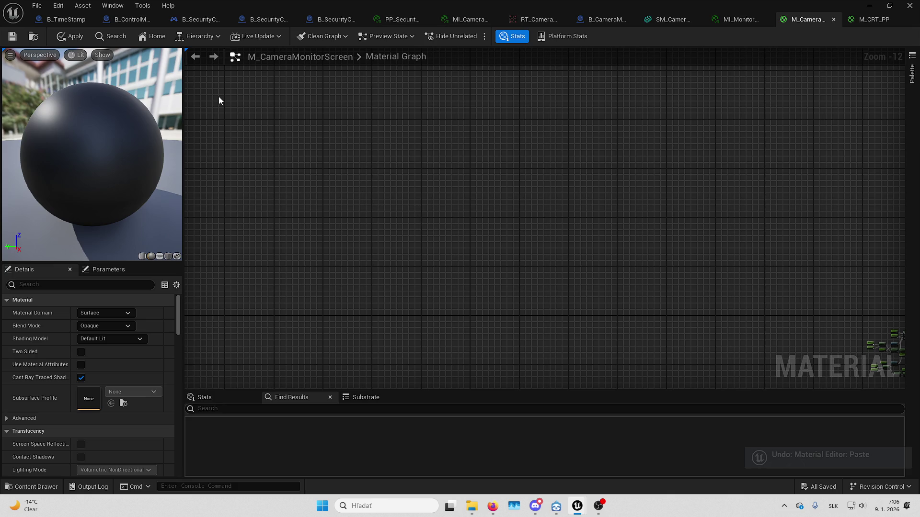
key(ctrl+v)
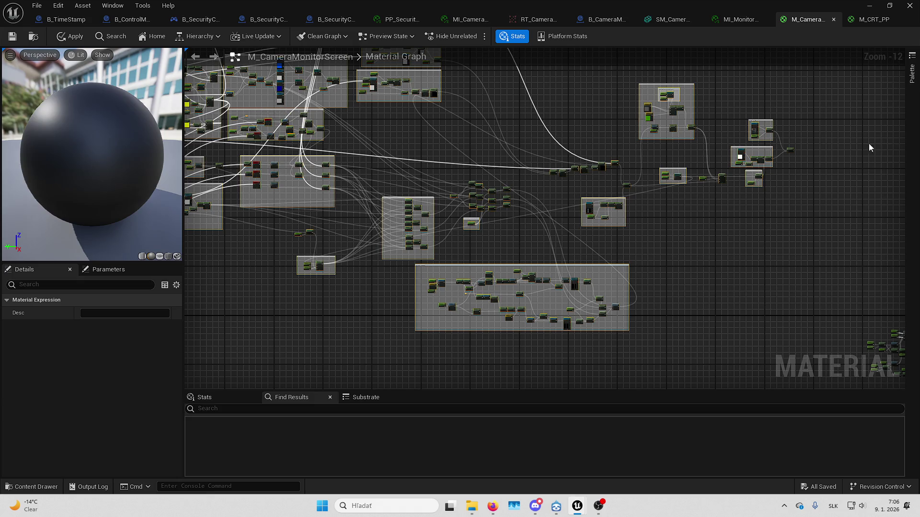
scroll(545, 88, up, 5)
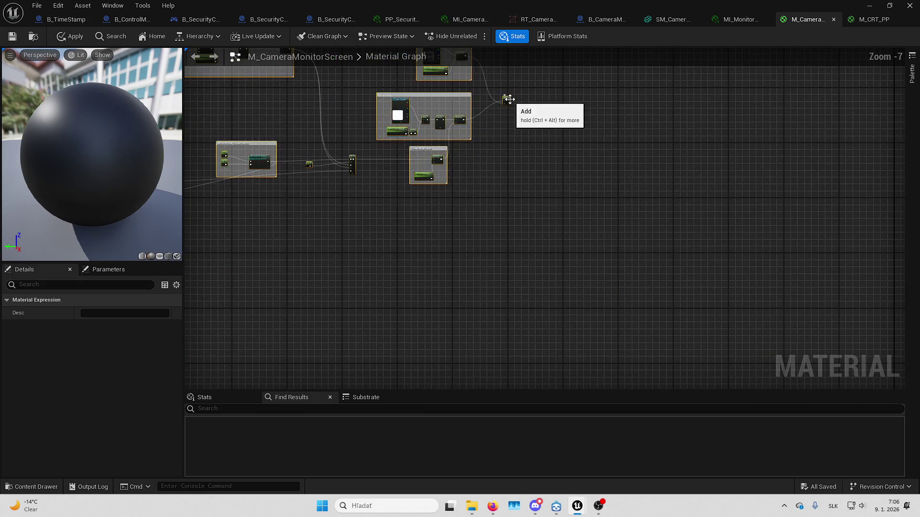
drag(509, 101, 577, 230)
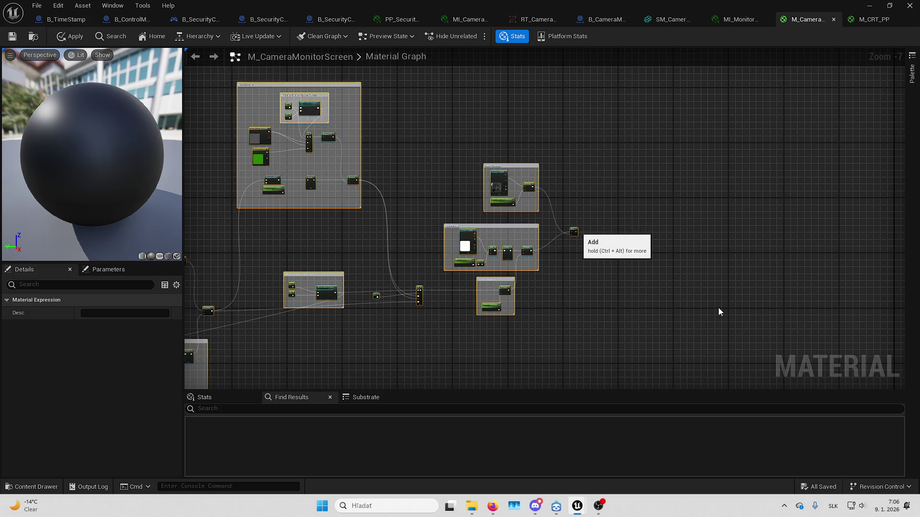
mouse_move(722, 308)
mouse_down()
mouse_move(660, 244)
mouse_move(558, 106)
mouse_move(536, 226)
mouse_up()
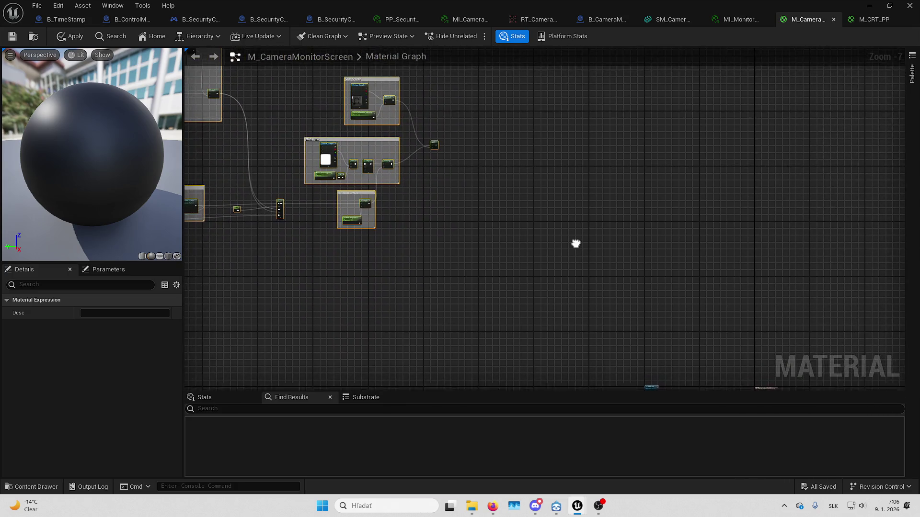
drag(435, 146, 579, 326)
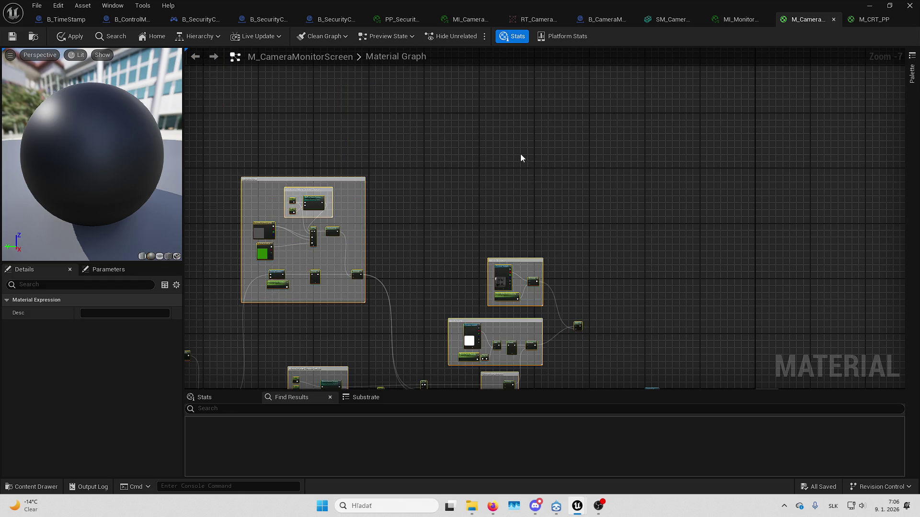
scroll(534, 161, up, 4)
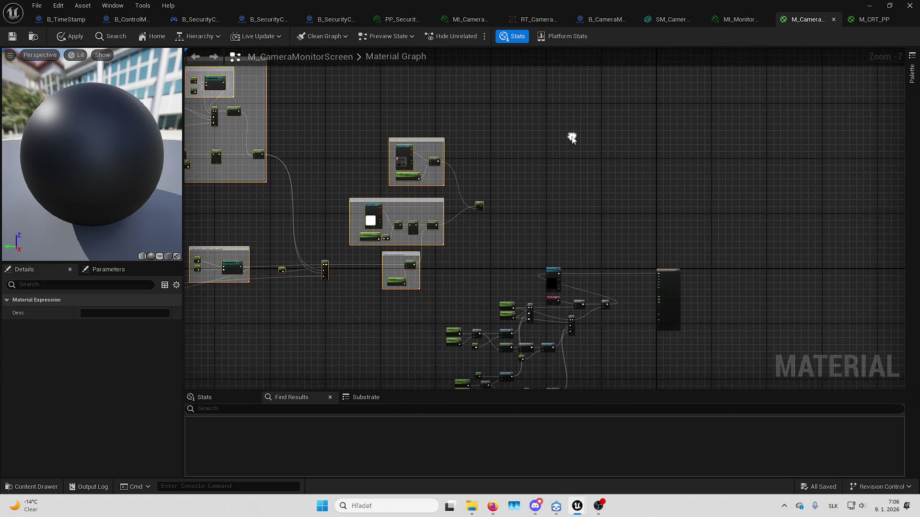
mouse_move(510, 130)
mouse_down()
mouse_move(573, 238)
mouse_move(599, 204)
mouse_move(569, 216)
mouse_move(570, 224)
mouse_move(533, 161)
mouse_up()
Create a Multiply node from the Add output and wire Add into its B input
drag(685, 245, 663, 324)
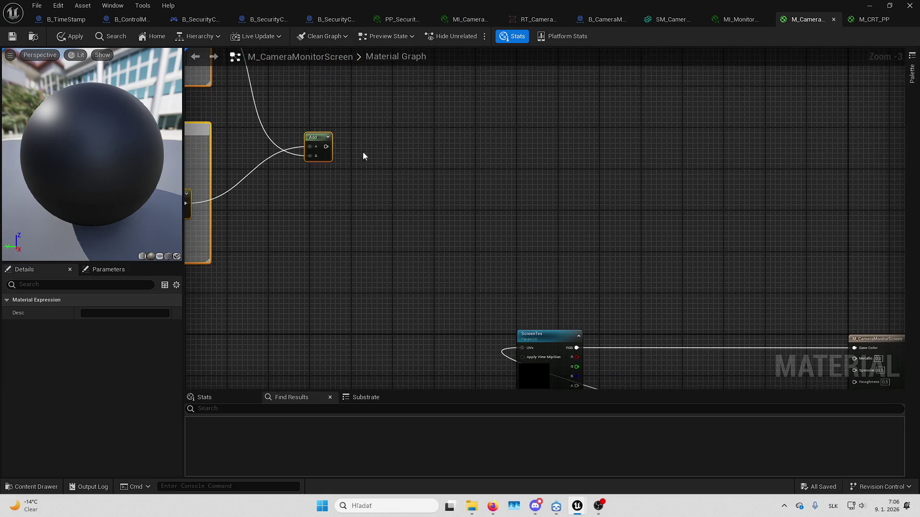
drag(326, 146, 461, 165)
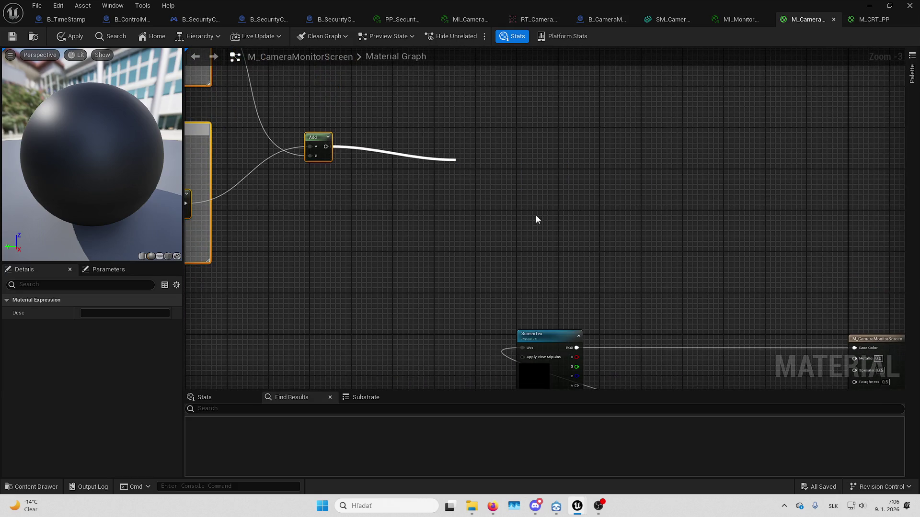
click(535, 220)
mouse_move(542, 229)
mouse_down()
mouse_move(551, 199)
mouse_move(500, 138)
mouse_up()
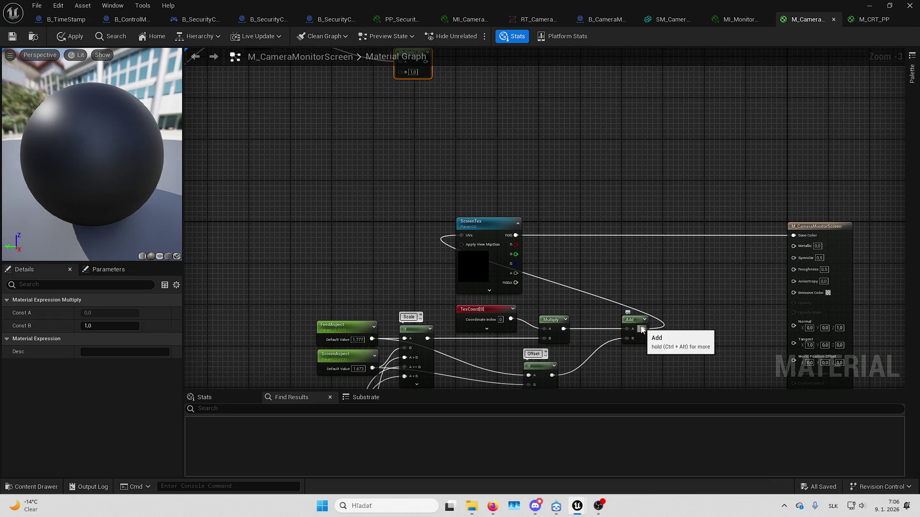
drag(580, 185, 588, 192)
mouse_move(650, 335)
mouse_down()
mouse_move(474, 137)
mouse_move(409, 77)
mouse_move(620, 212)
mouse_move(806, 245)
mouse_up()
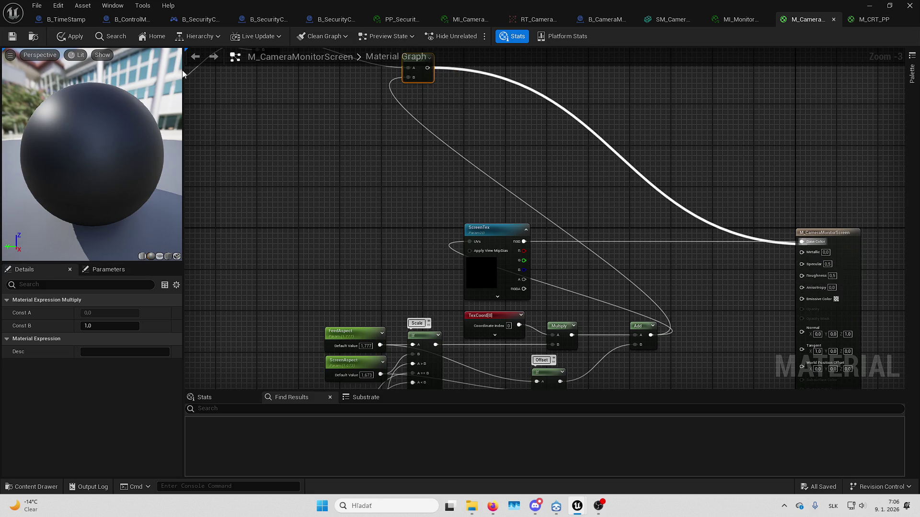
Remove the faulty extra Multiply node and apply, leaving an SM6 SceneTexture compile error
click(15, 36)
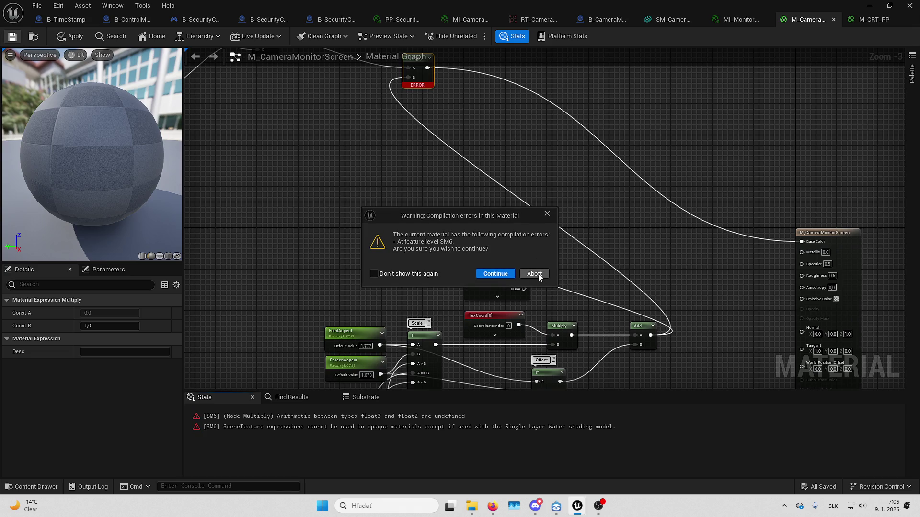
click(548, 214)
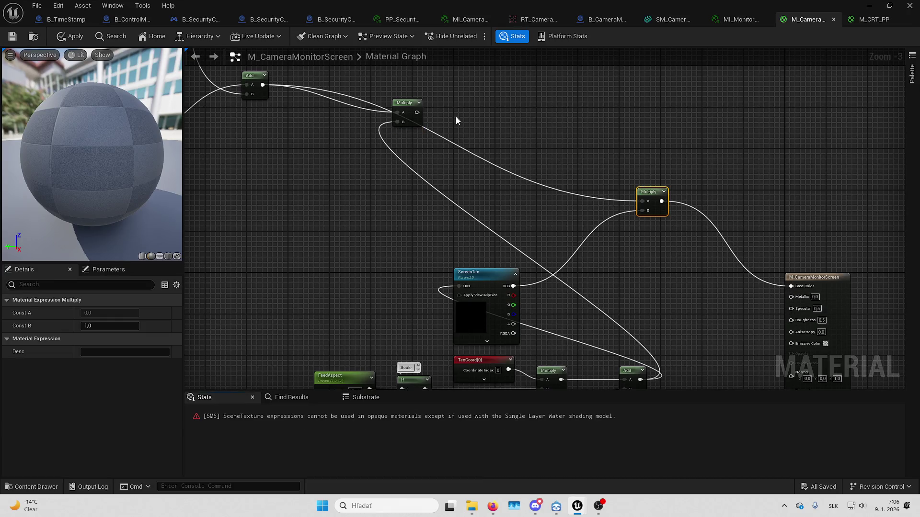
click(395, 108)
key(ctrl+z)
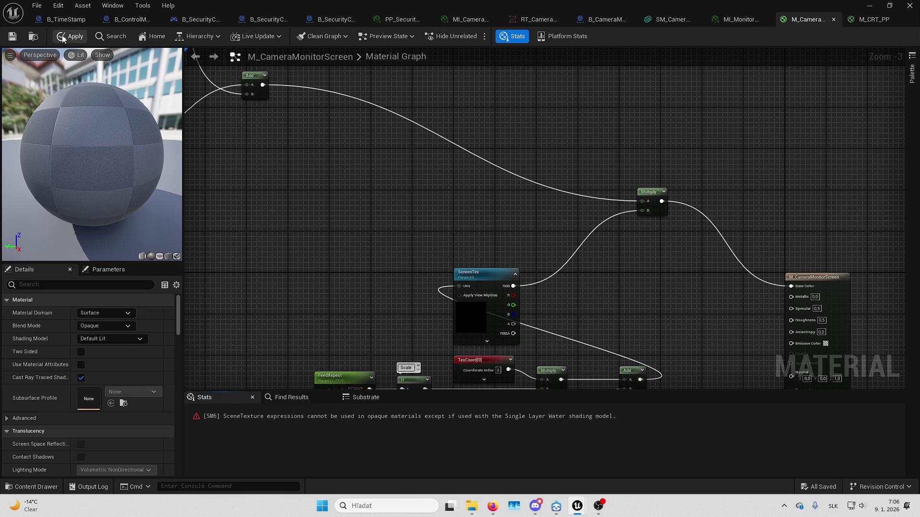
click(19, 39)
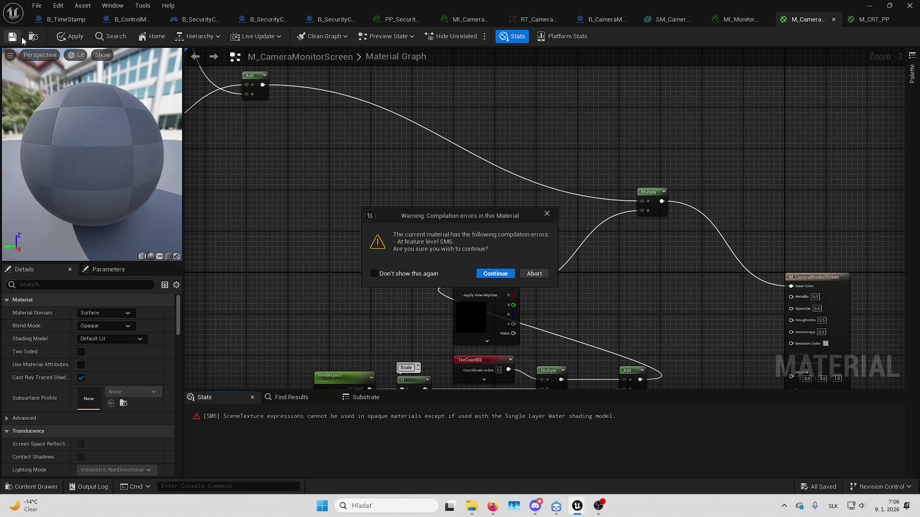
click(546, 214)
mouse_move(444, 290)
mouse_down()
mouse_move(405, 259)
mouse_move(454, 84)
mouse_move(512, 327)
mouse_up()
click(538, 415)
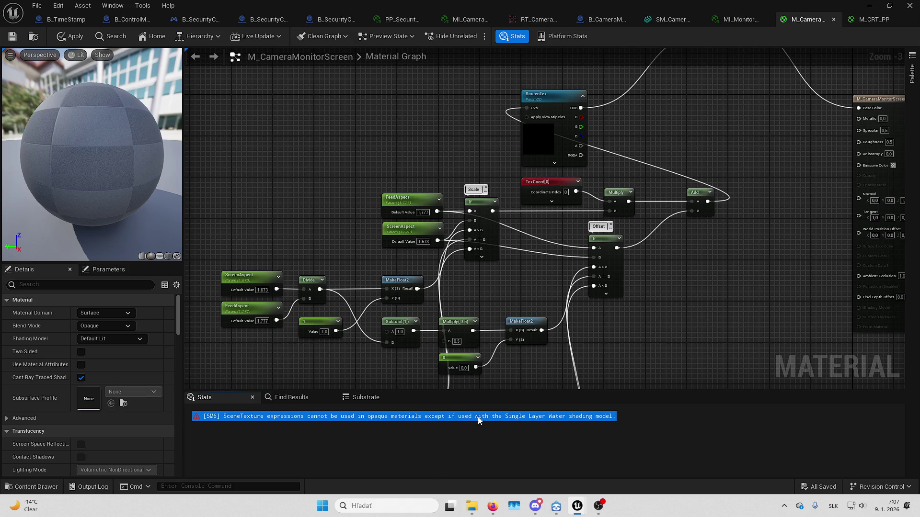
Survey the node groups, return to the Result node, and open the Blend Mode dropdown
scroll(677, 304, down, 4)
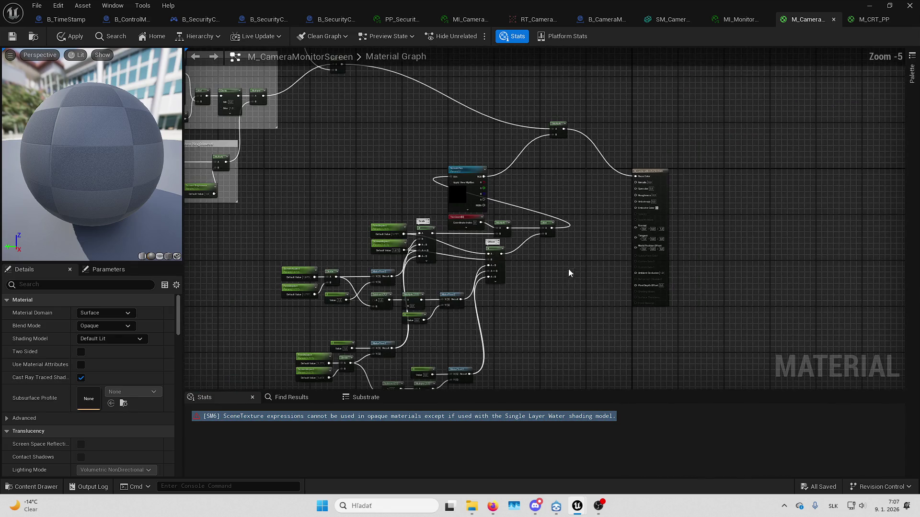
scroll(795, 312, up, 2)
scroll(581, 252, down, 7)
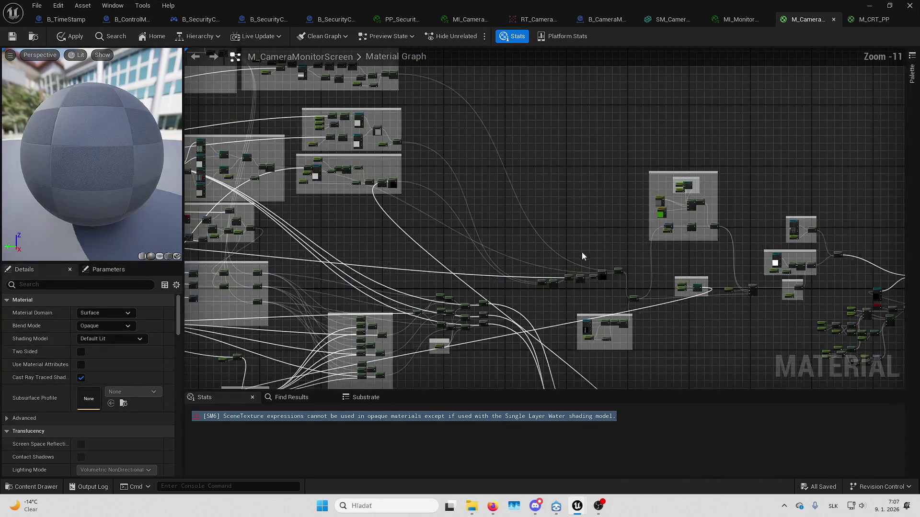
mouse_move(462, 207)
mouse_down()
mouse_move(715, 339)
mouse_move(772, 244)
mouse_move(791, 364)
mouse_move(661, 263)
mouse_move(461, 200)
mouse_up()
scroll(599, 282, up, 5)
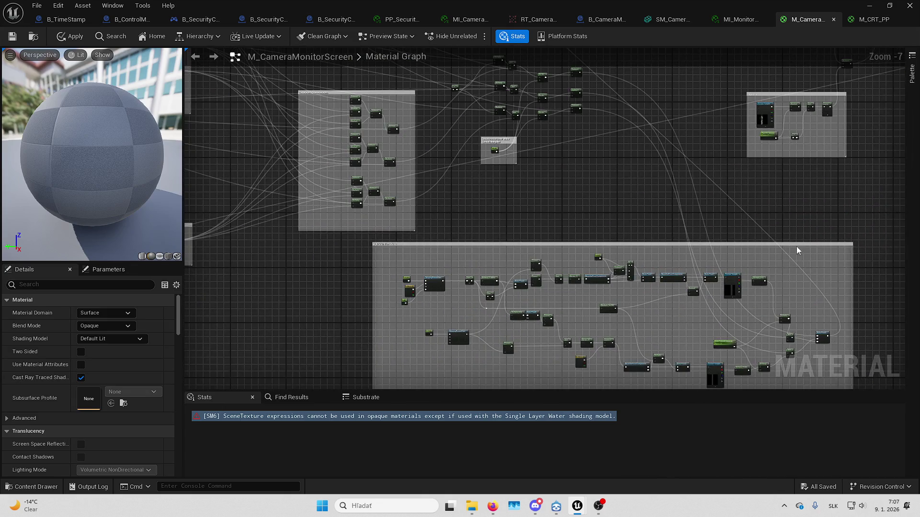
scroll(593, 214, down, 2)
scroll(636, 173, up, 4)
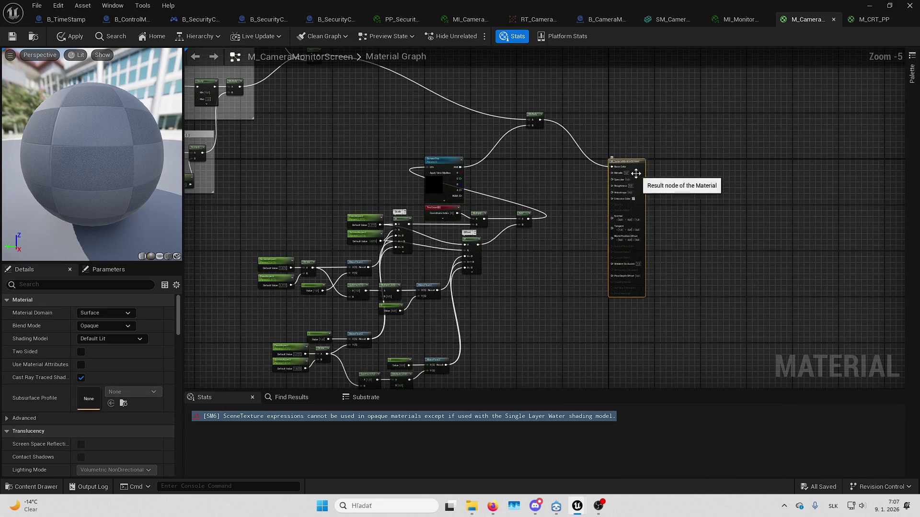
scroll(636, 174, up, 2)
click(119, 326)
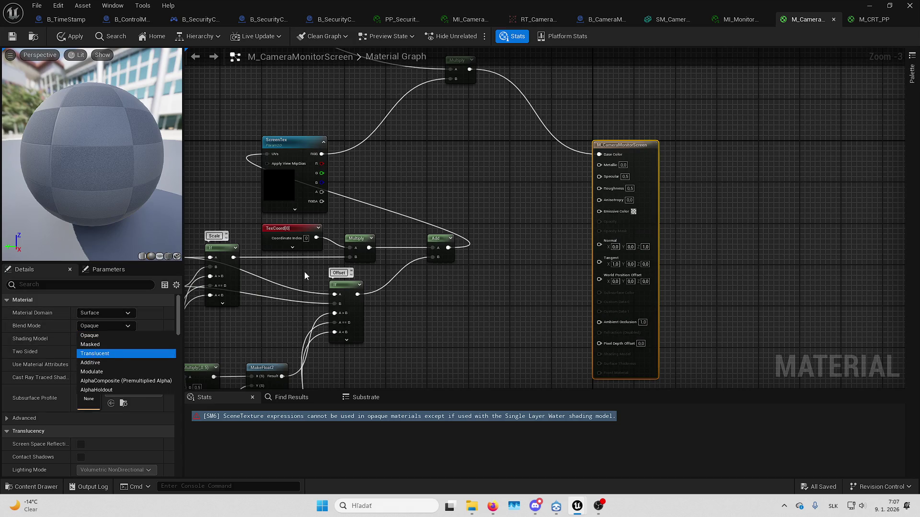
Set the blend mode to Translucent and apply the changes despite compile errors
key(Return)
right_click(312, 257)
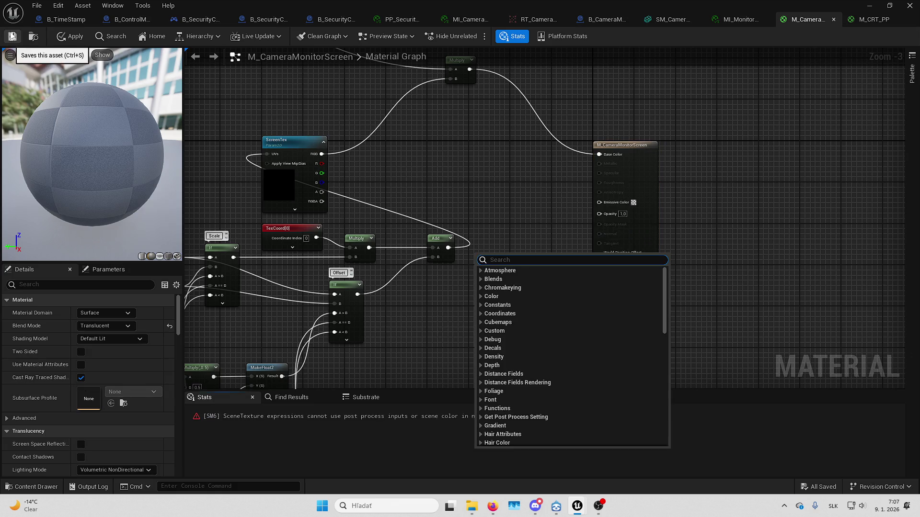
drag(472, 175, 519, 200)
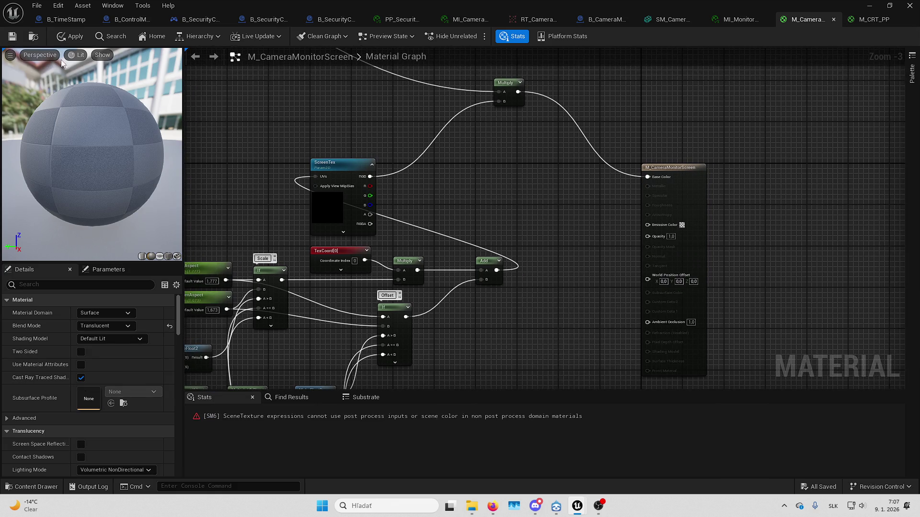
click(72, 37)
click(530, 278)
click(72, 36)
click(495, 271)
drag(506, 256, 546, 236)
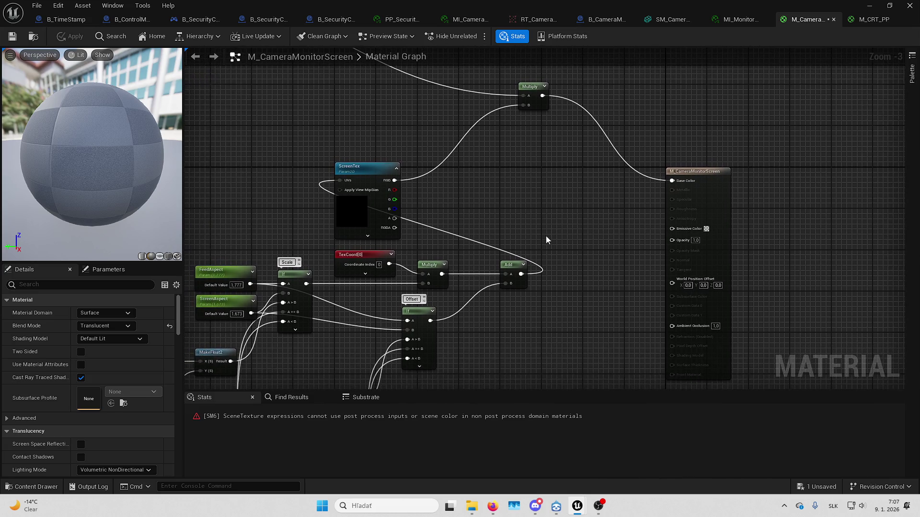
double_click(498, 416)
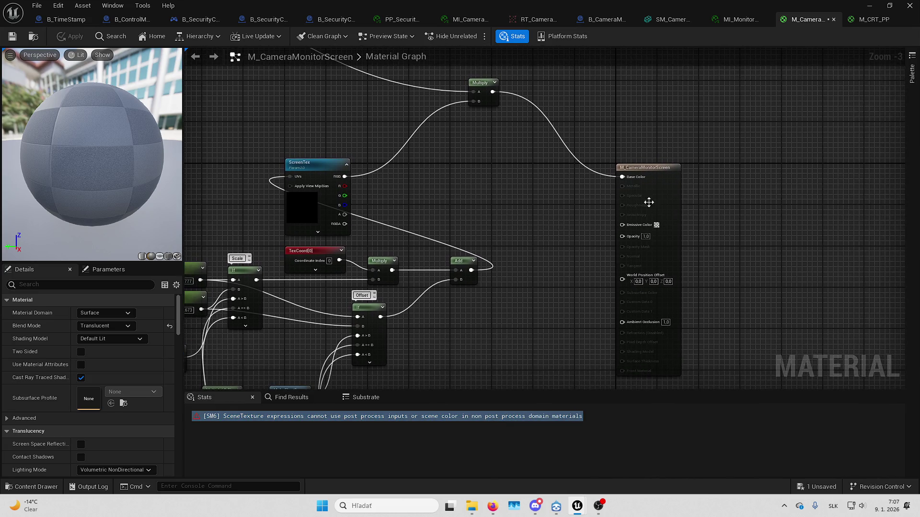
click(649, 201)
Switch the material domain to Post Process, wire Multiply into Emissive Color, and save
click(115, 326)
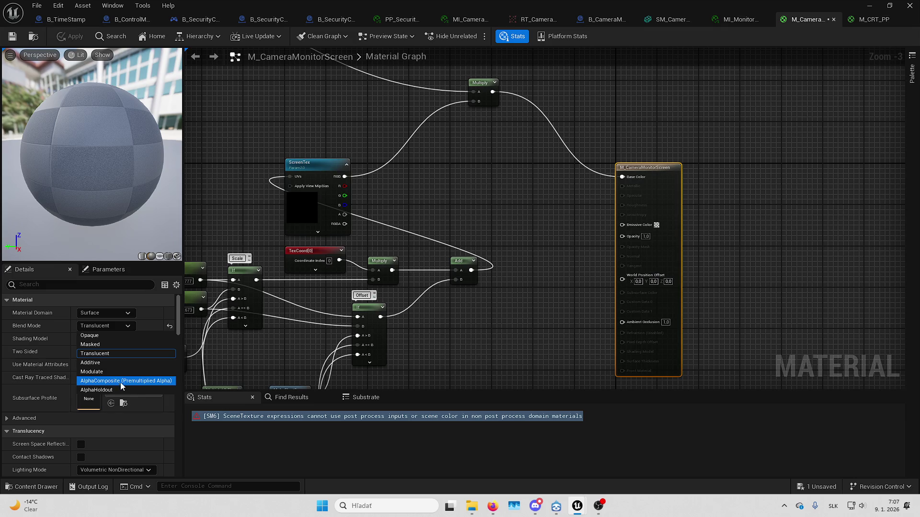
click(129, 314)
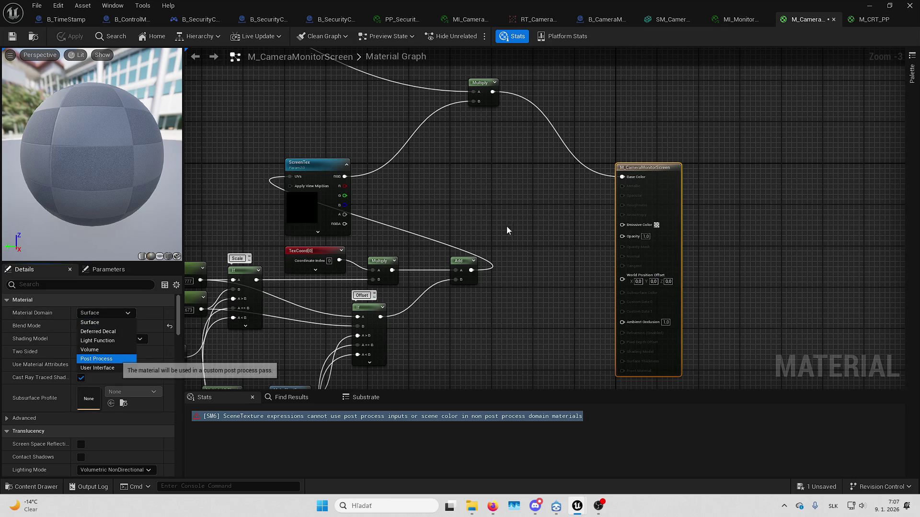
key(Return)
right_click(476, 206)
click(500, 121)
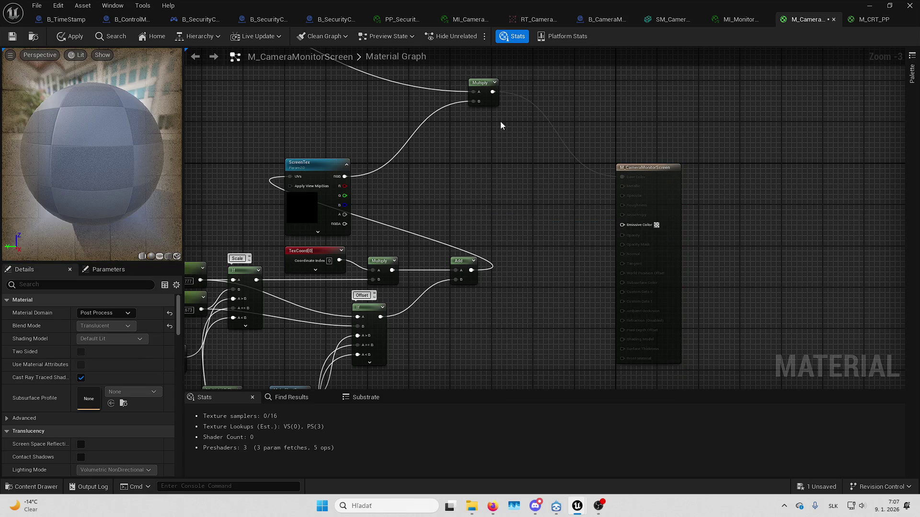
mouse_move(495, 93)
mouse_down()
mouse_move(623, 233)
mouse_move(622, 224)
mouse_up()
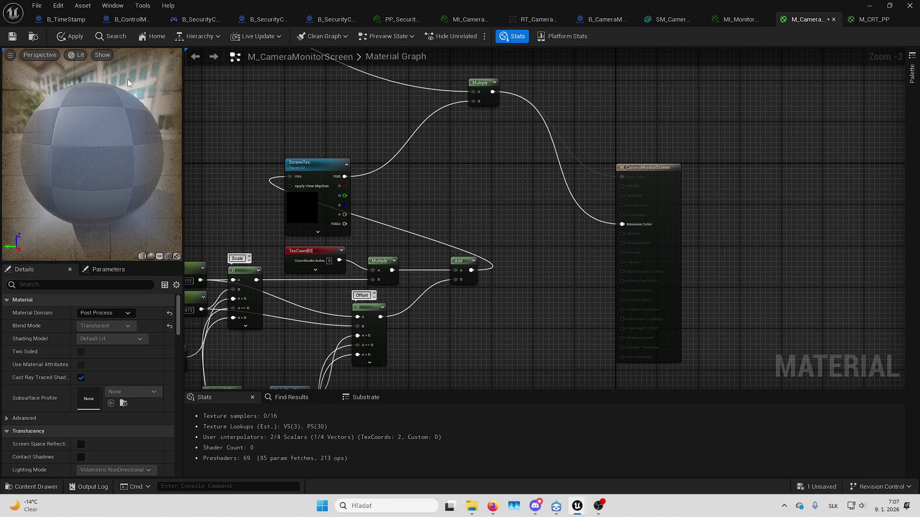
click(23, 41)
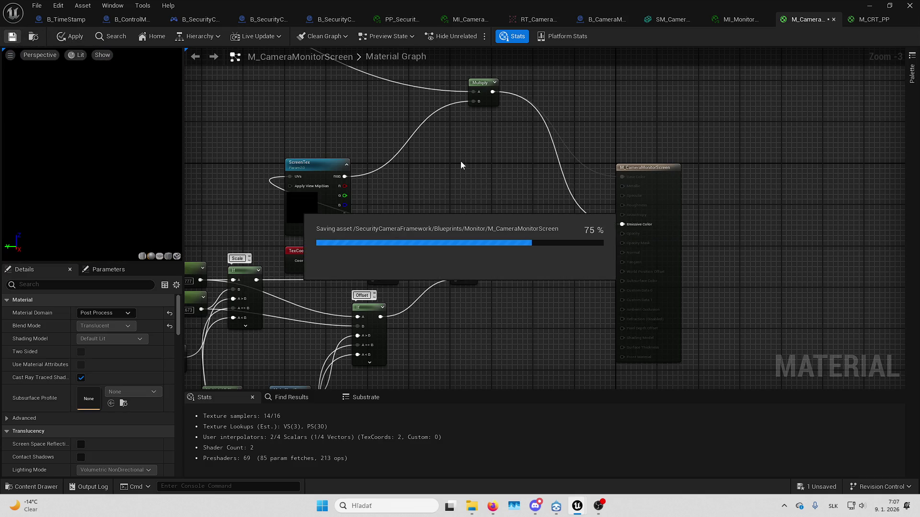
alt+click(622, 180)
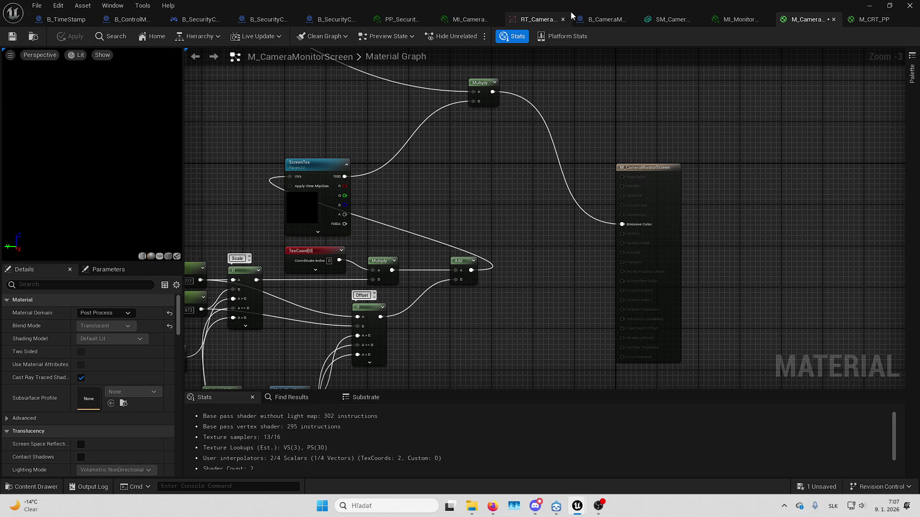
Check the Screen Mesh materials in B_CameraMonitor, then close the blueprint to return to L_SecurityCams
click(598, 19)
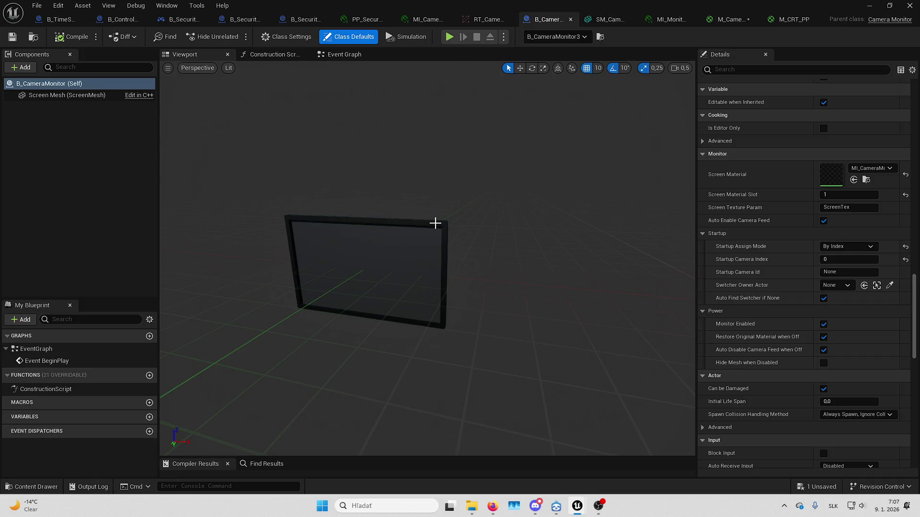
click(394, 244)
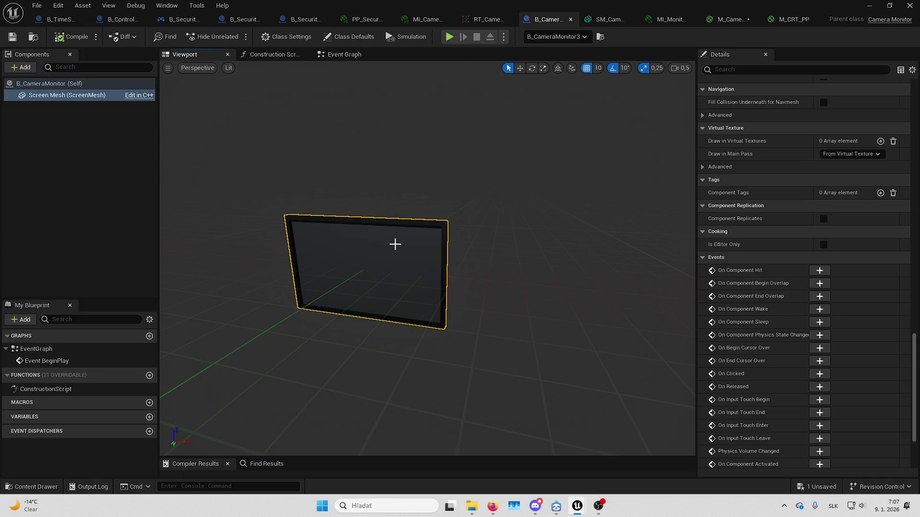
click(85, 96)
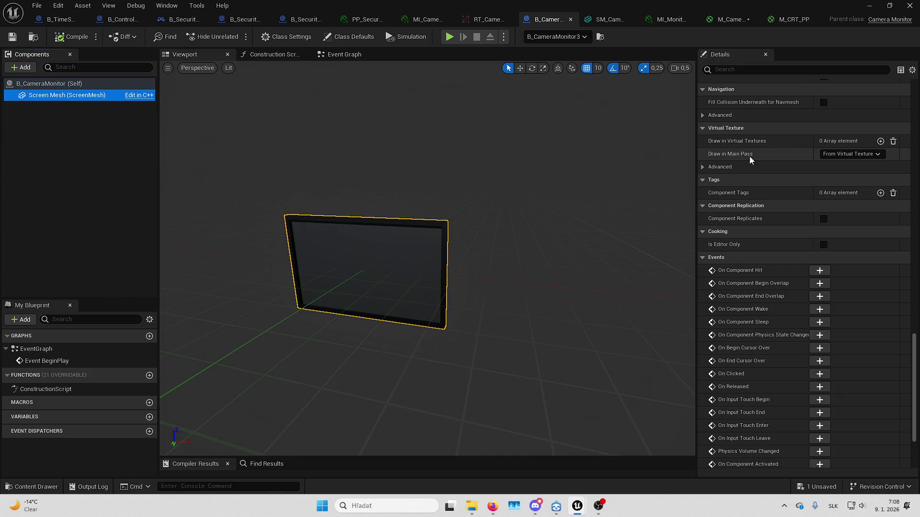
scroll(750, 156, up, 15)
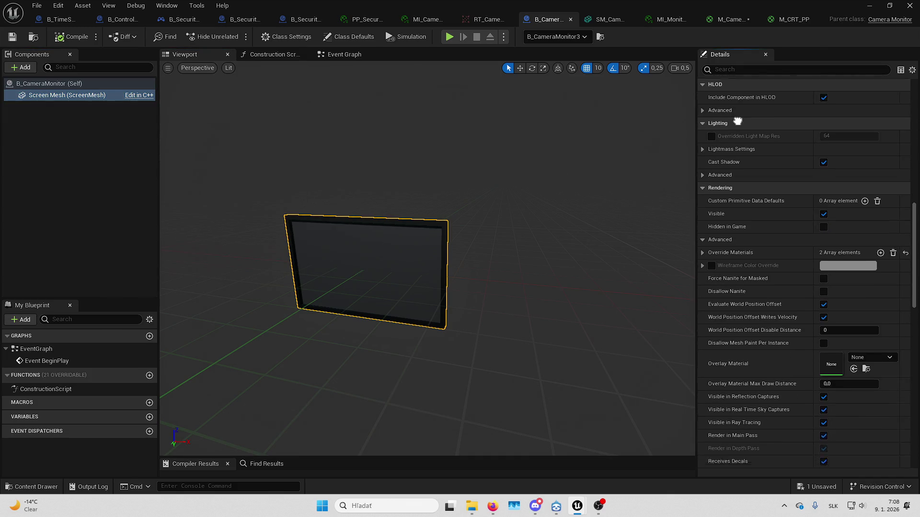
scroll(737, 121, up, 7)
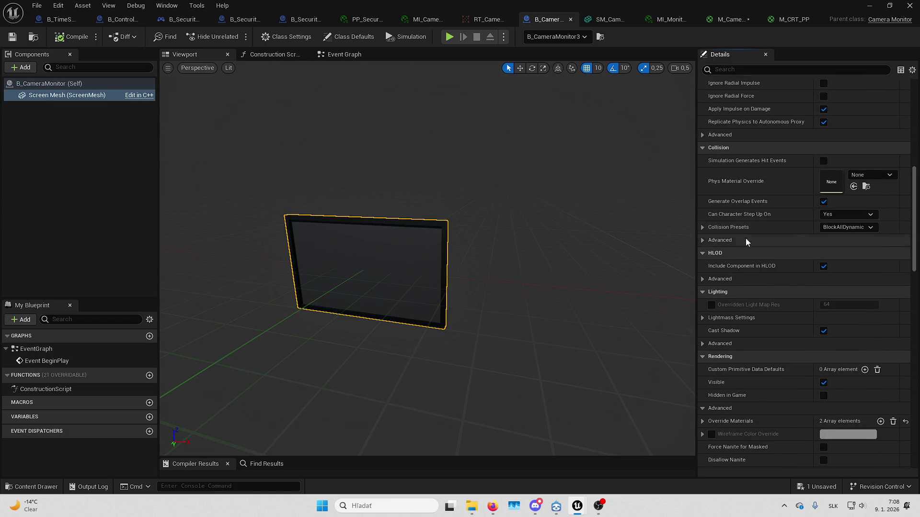
scroll(748, 283, up, 10)
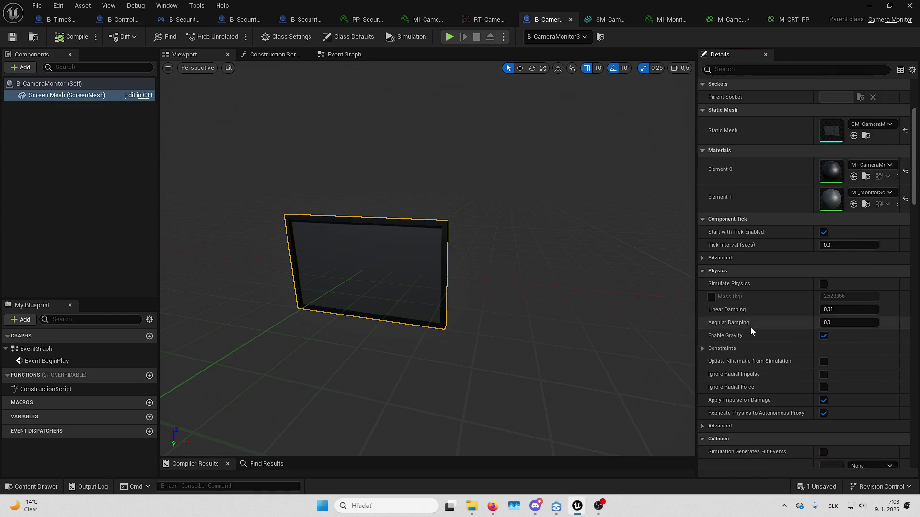
click(865, 4)
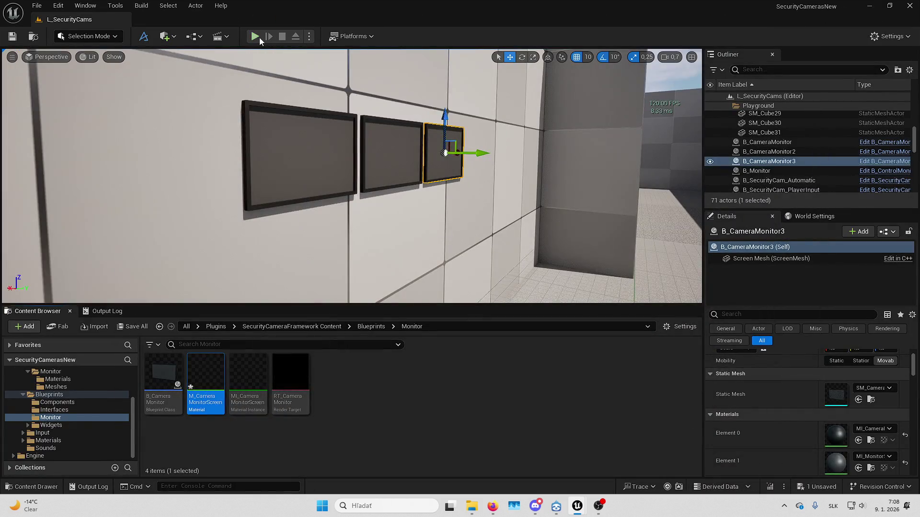
click(256, 37)
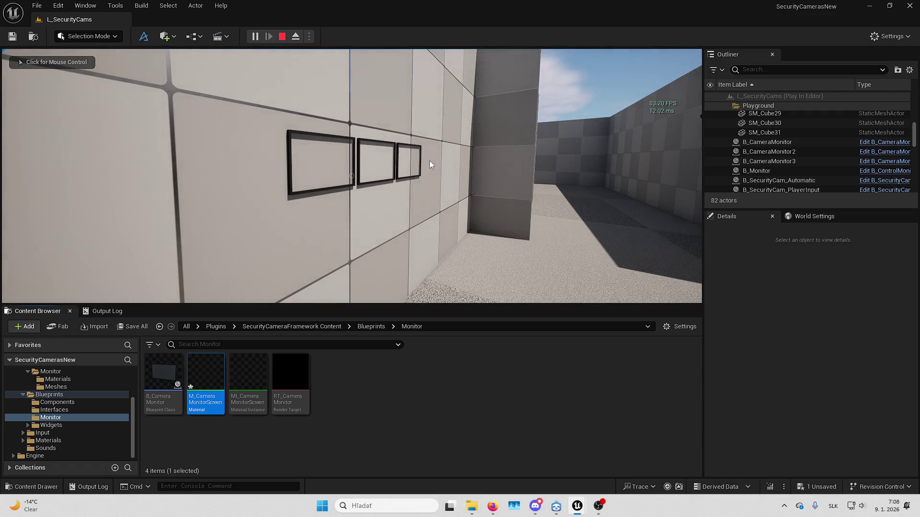
click(430, 161)
key(w)
key(s)
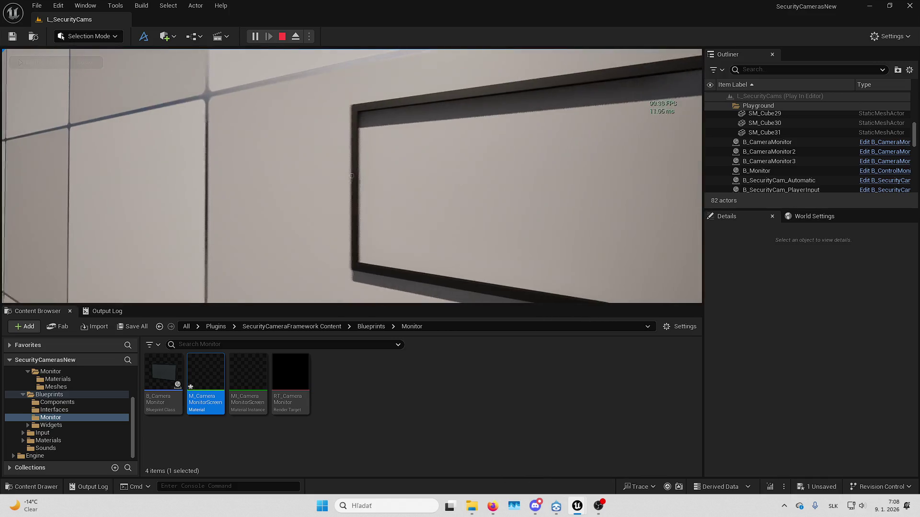
key(Escape)
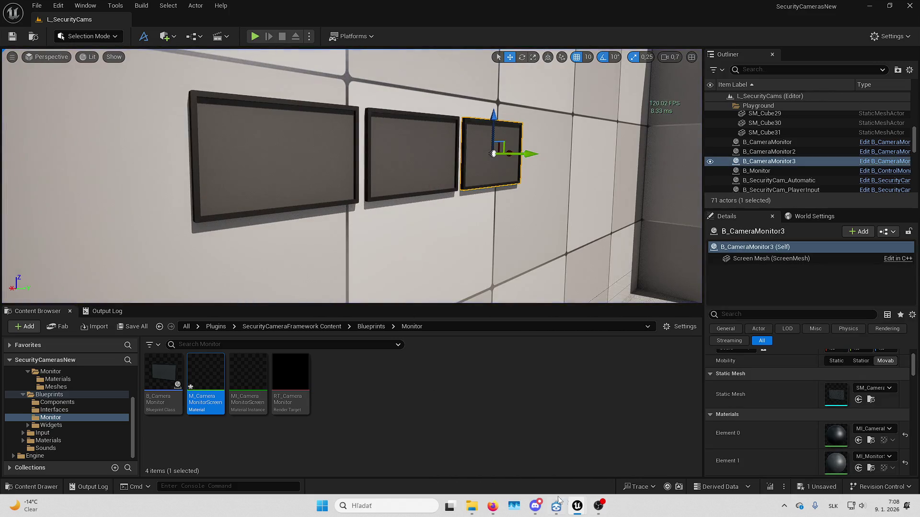
From B_CameraMonitor's Class Defaults, open the MI_CameraMonitorScreen material instance with its CRT parameter groups
mouse_move(587, 507)
click(608, 462)
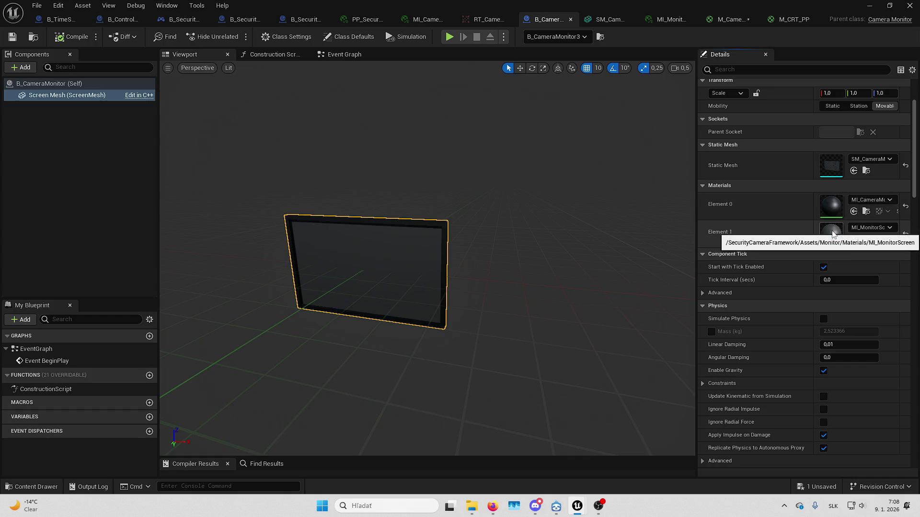
scroll(763, 83, down, 10)
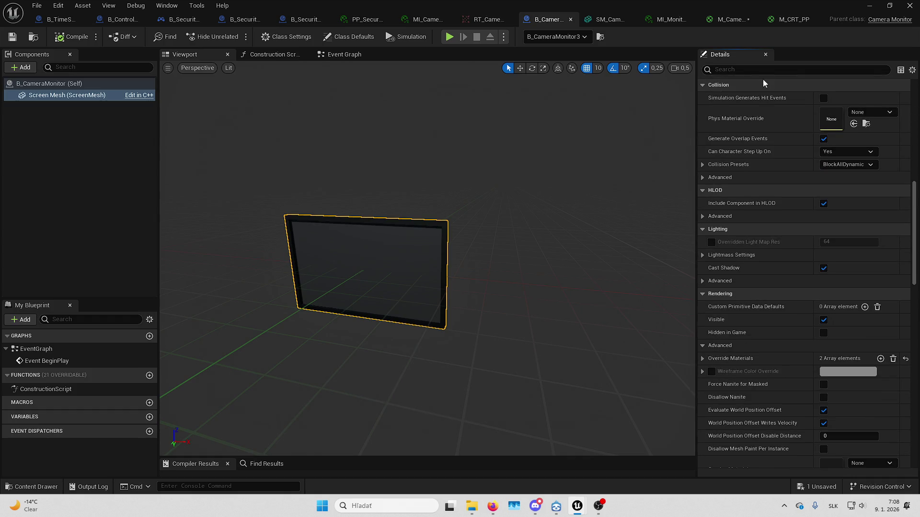
click(72, 83)
scroll(747, 265, down, 5)
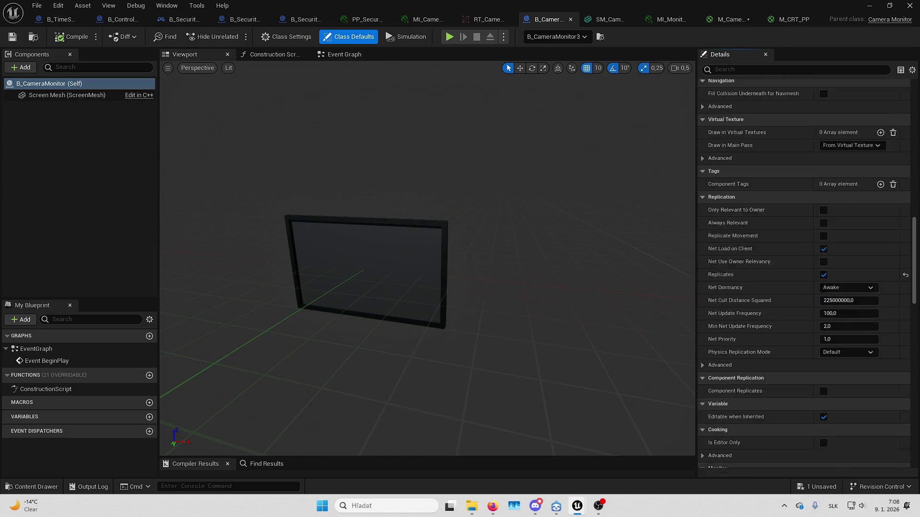
scroll(725, 120, up, 2)
double_click(841, 329)
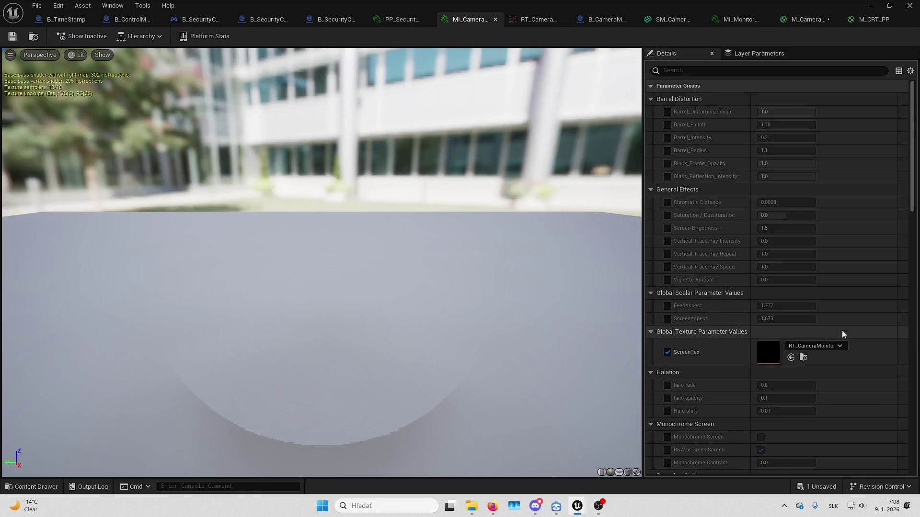
scroll(709, 345, down, 10)
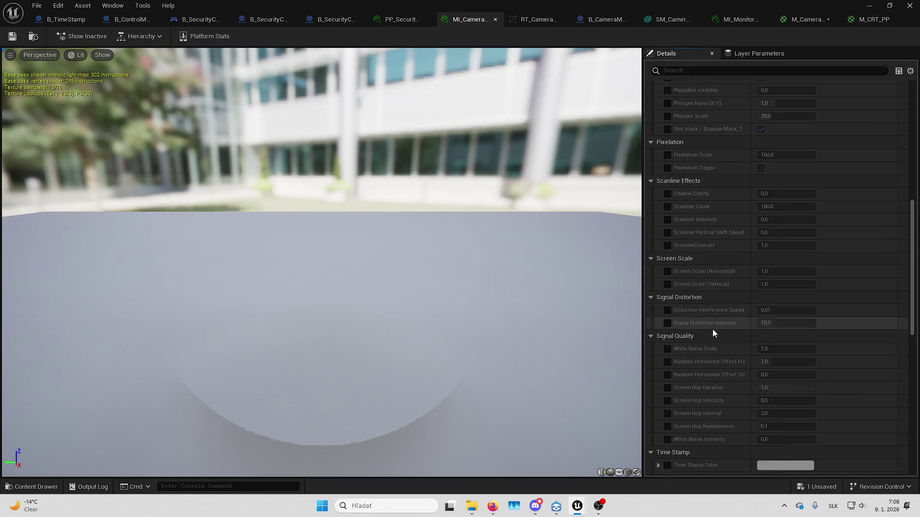
Open the parent material M_CameraMonitorScreen and delete its commented node groups
double_click(769, 159)
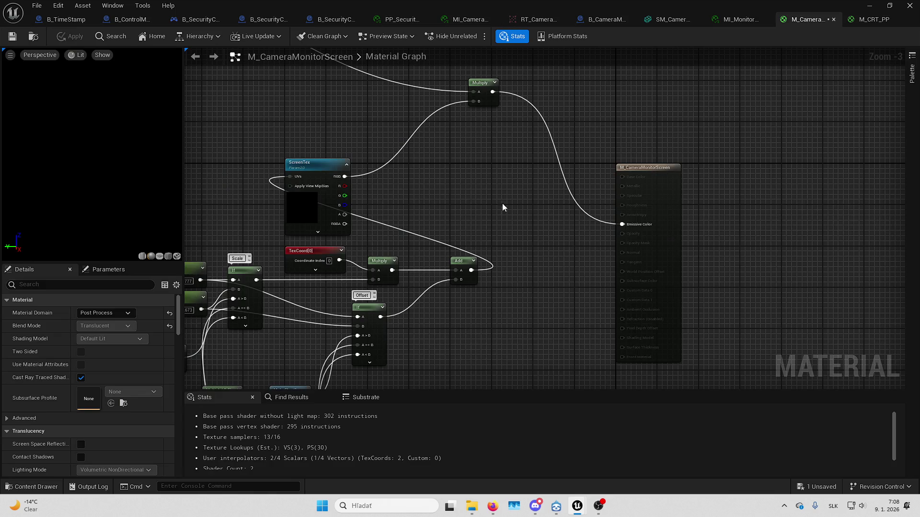
scroll(553, 186, down, 4)
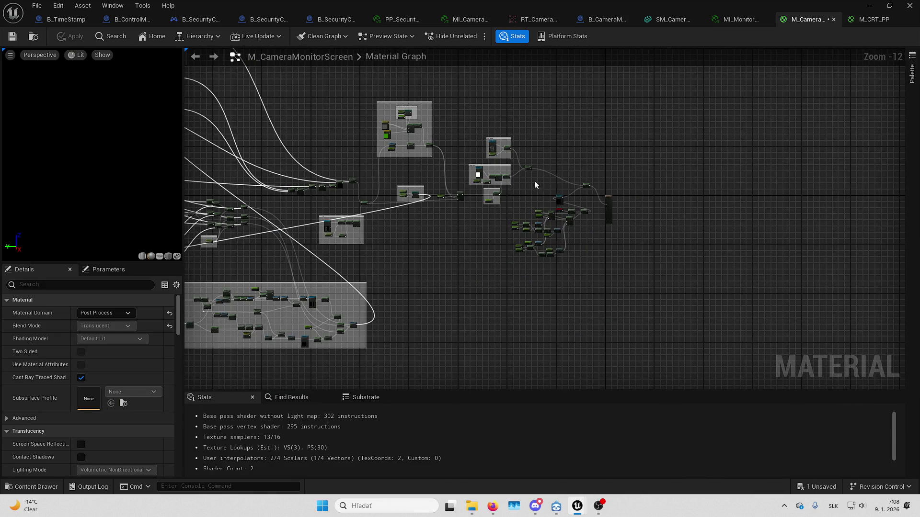
drag(548, 203, 539, 208)
key(Delete)
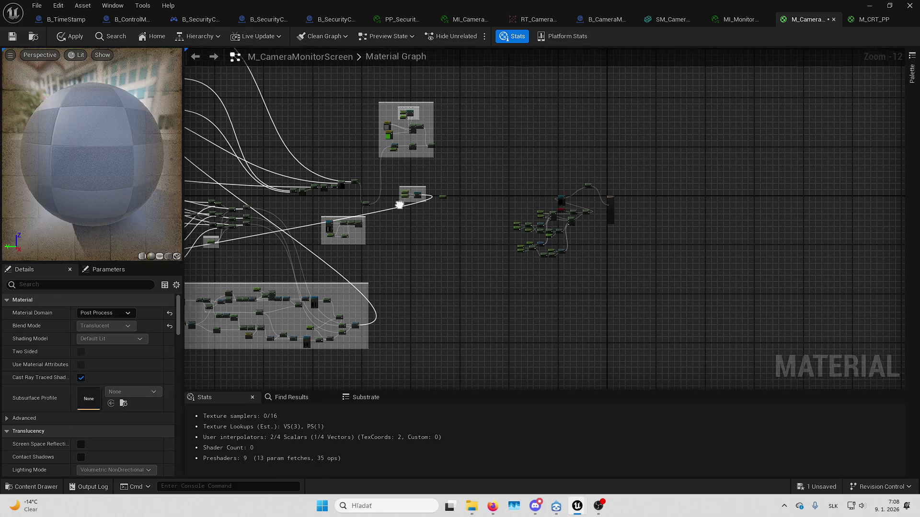
drag(436, 208, 585, 212)
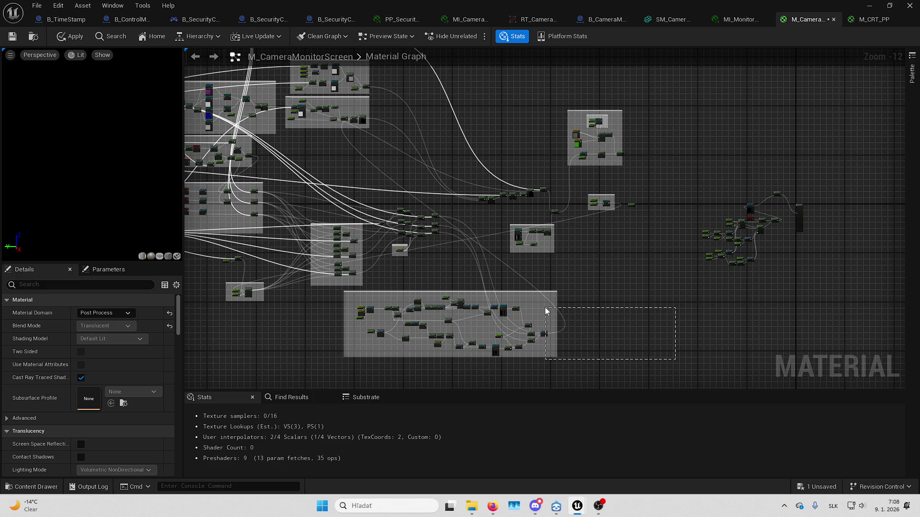
mouse_move(544, 307)
mouse_down()
mouse_move(323, 249)
mouse_move(191, 74)
mouse_move(161, 68)
mouse_up()
mouse_move(556, 200)
mouse_down()
mouse_move(334, 95)
mouse_move(257, 117)
mouse_move(307, 307)
mouse_up()
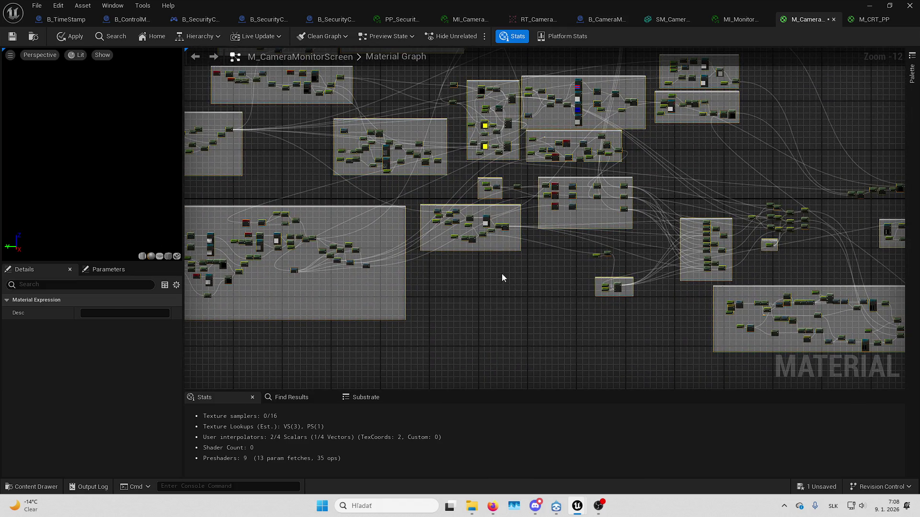
drag(501, 277, 239, 171)
key(Home)
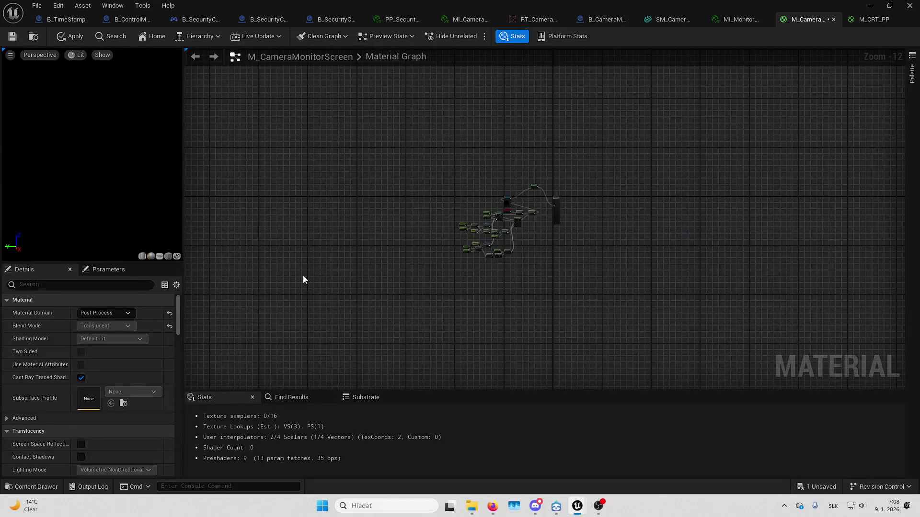
scroll(554, 159, up, 10)
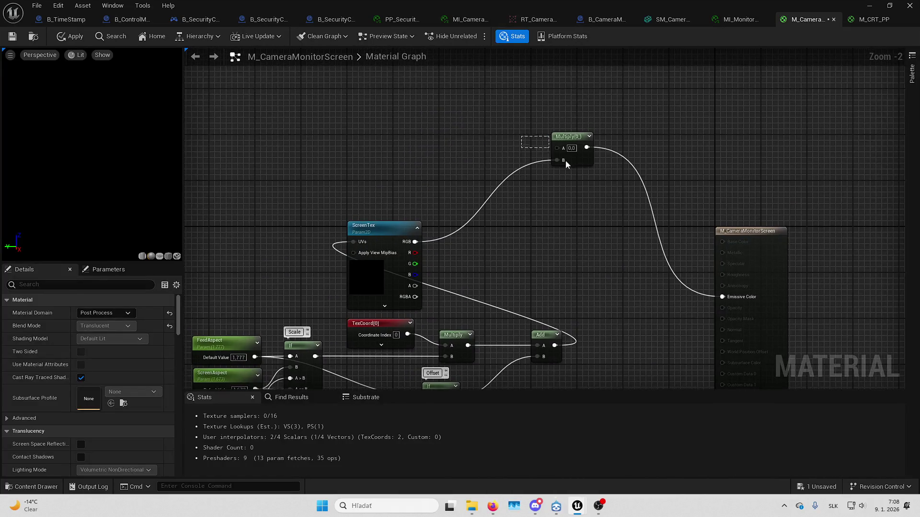
Replace the Multiply with a direct ScreenTex RGB link, resetting domain to Surface and blend to Opaque
click(565, 161)
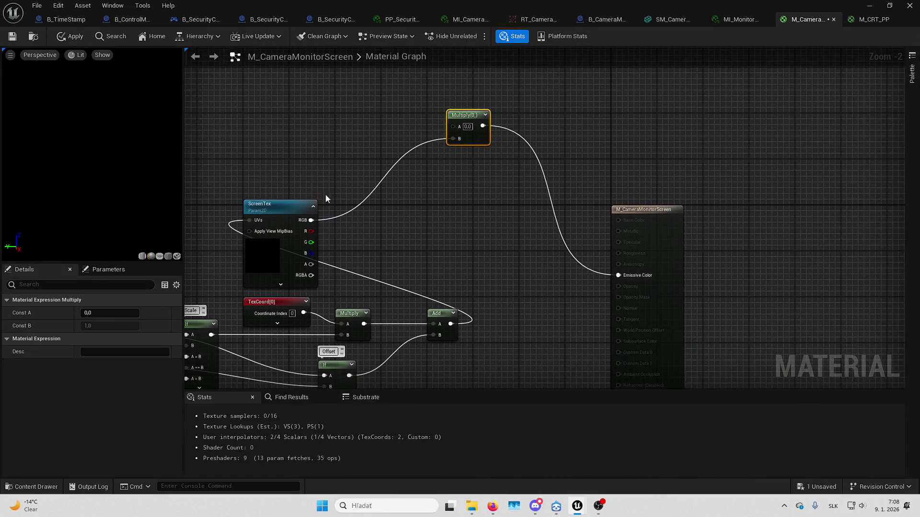
key(Delete)
mouse_move(311, 220)
mouse_down()
mouse_move(641, 266)
mouse_move(634, 217)
mouse_up()
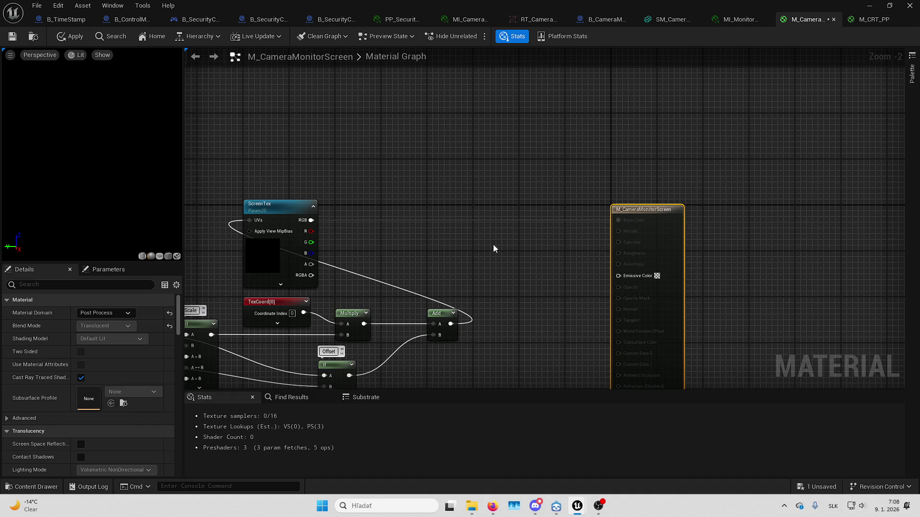
click(170, 316)
click(170, 326)
Save and apply M_CameraMonitorScreen, glance at the DetectiveGame project file in File Explorer, then rezoom the graph
click(11, 37)
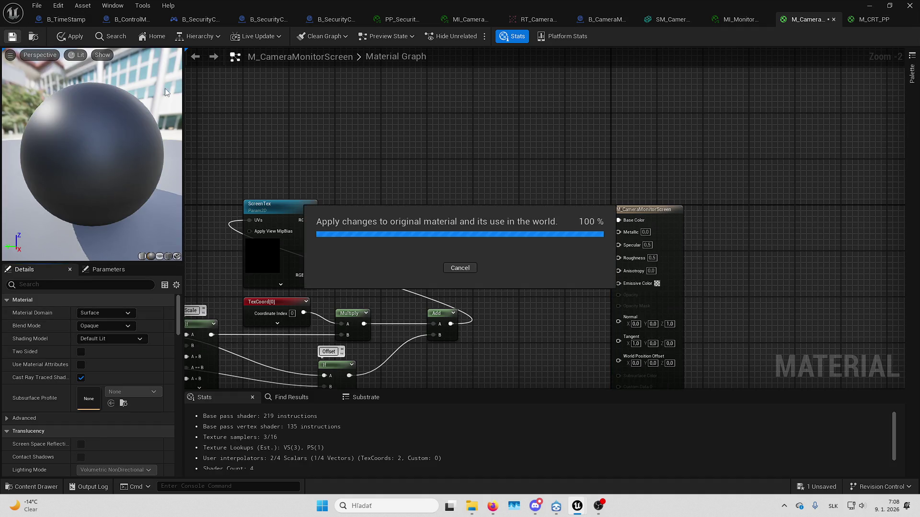
click(472, 506)
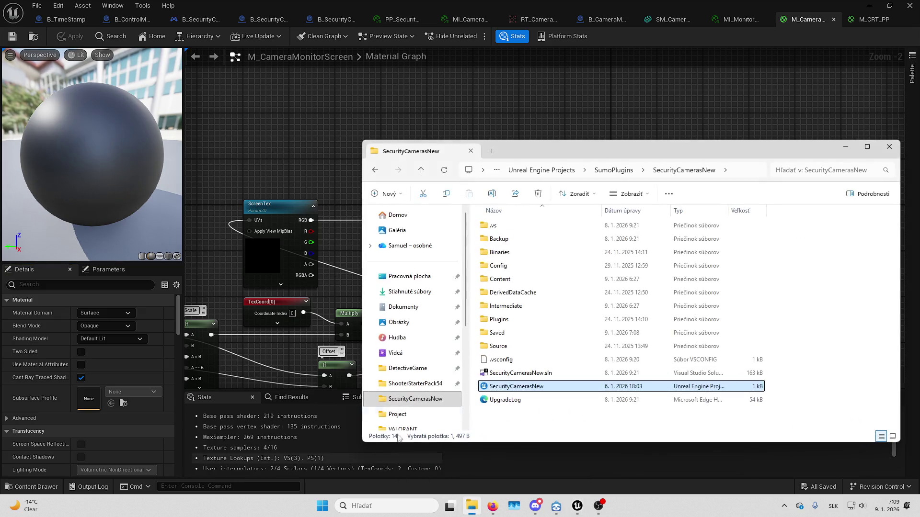
click(428, 369)
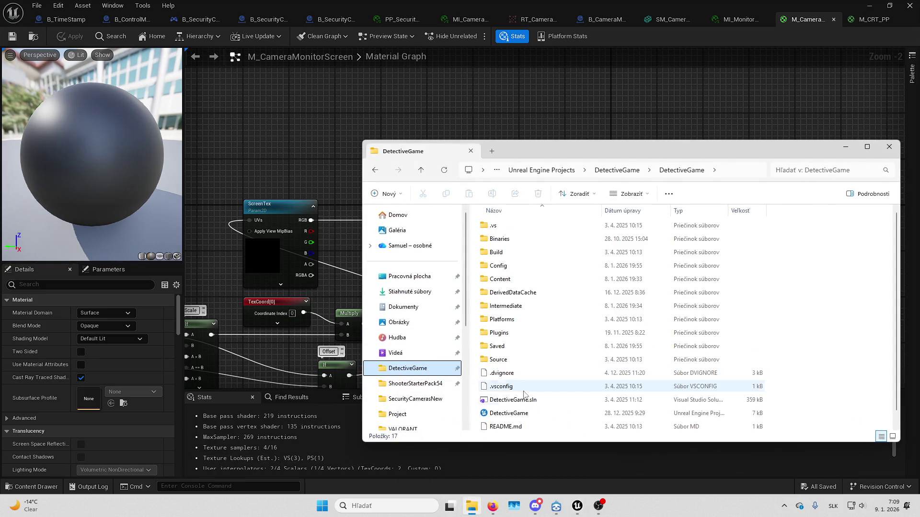
click(529, 413)
click(846, 146)
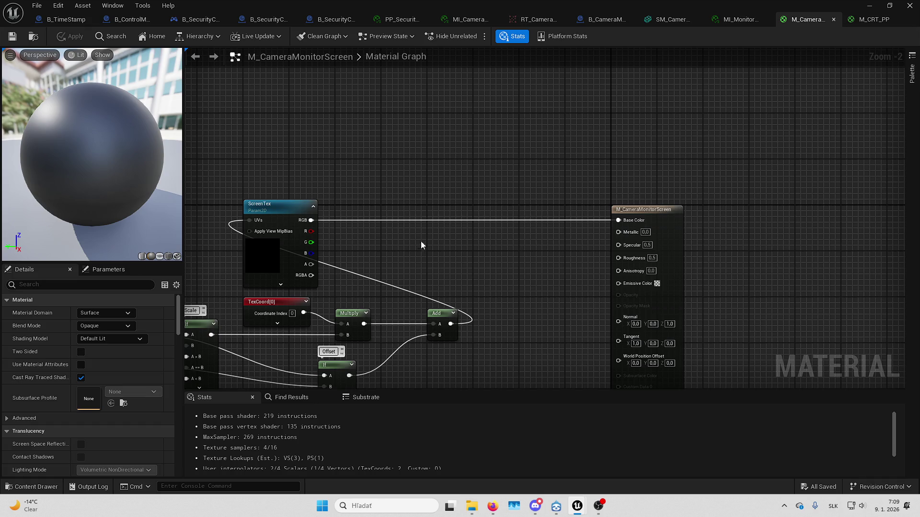
scroll(421, 240, down, 2)
scroll(625, 201, up, 3)
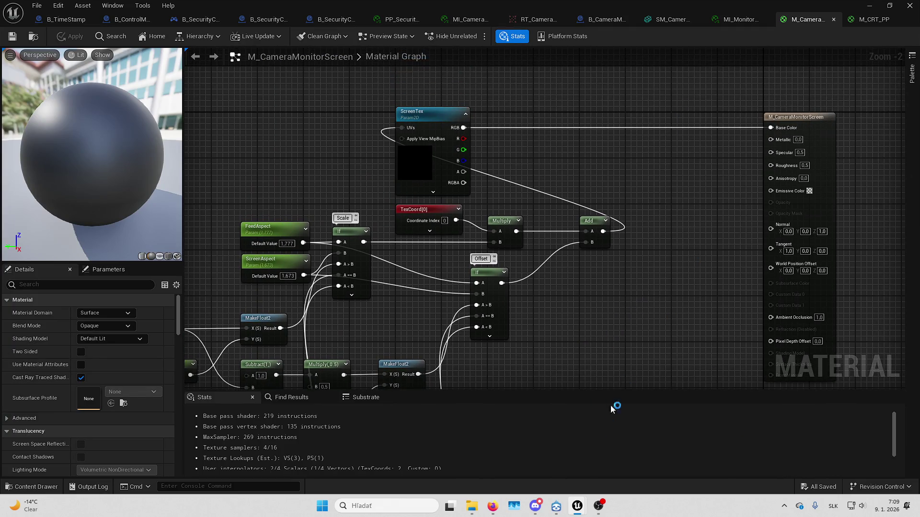
Play the level with Net Mode set to Play As Listen Server
click(870, 6)
click(309, 37)
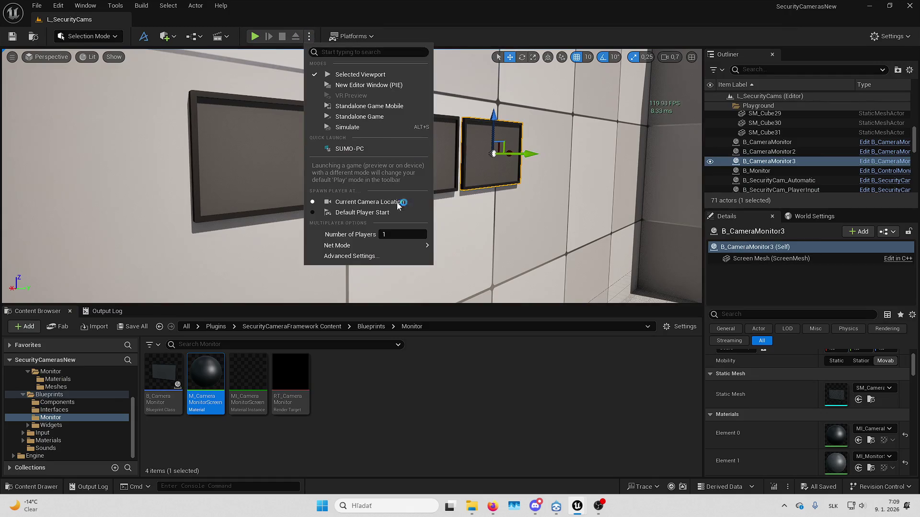
click(458, 259)
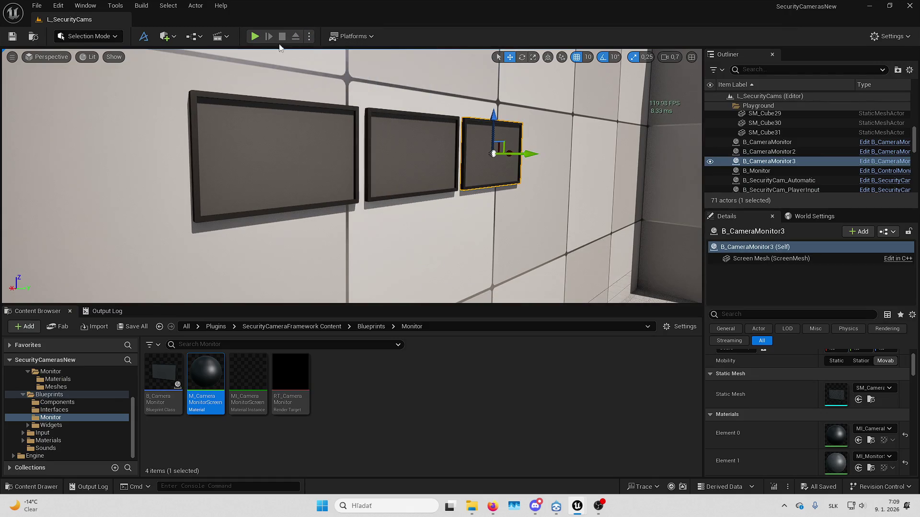
click(253, 36)
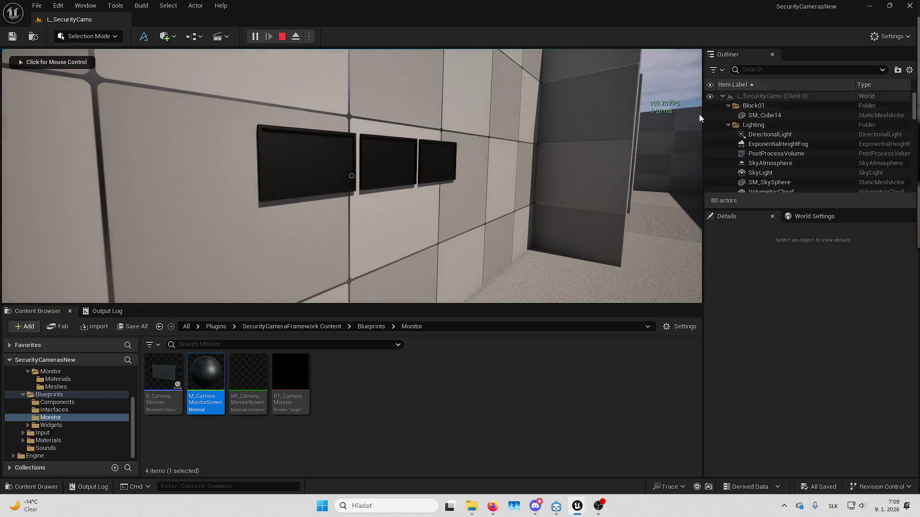
Walk the player up to the three wall monitors showing live camera feeds and go fullscreen
click(486, 140)
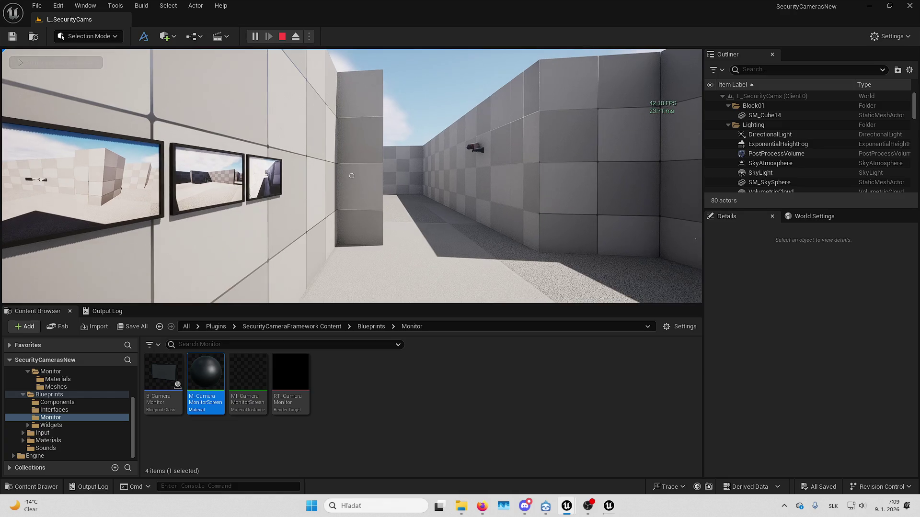
key(d)
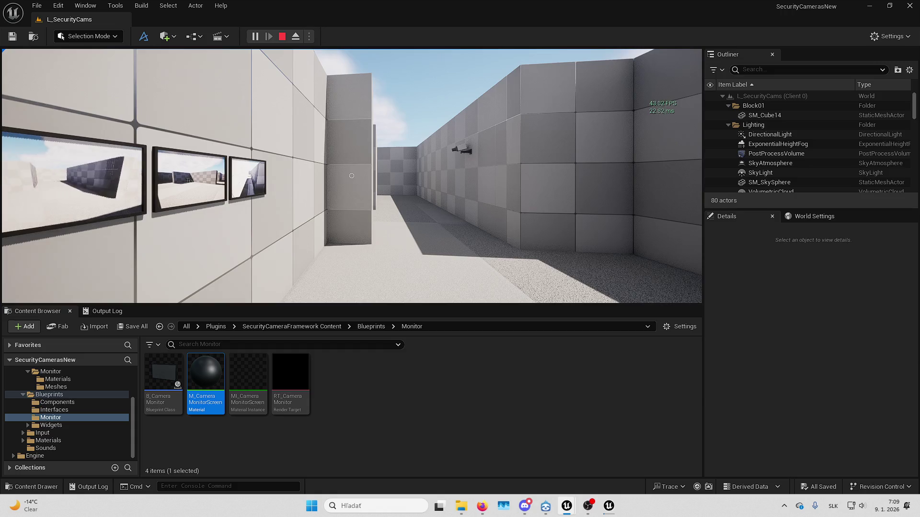
key(w)
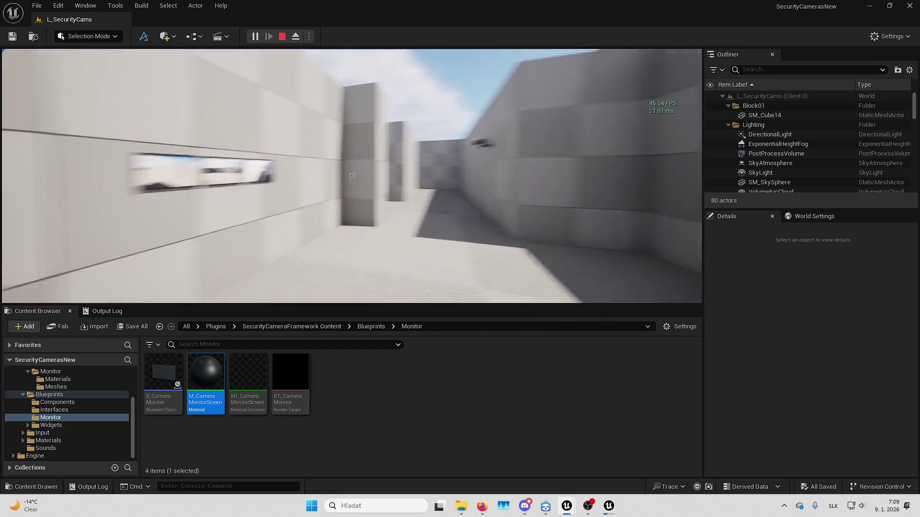
key(w)
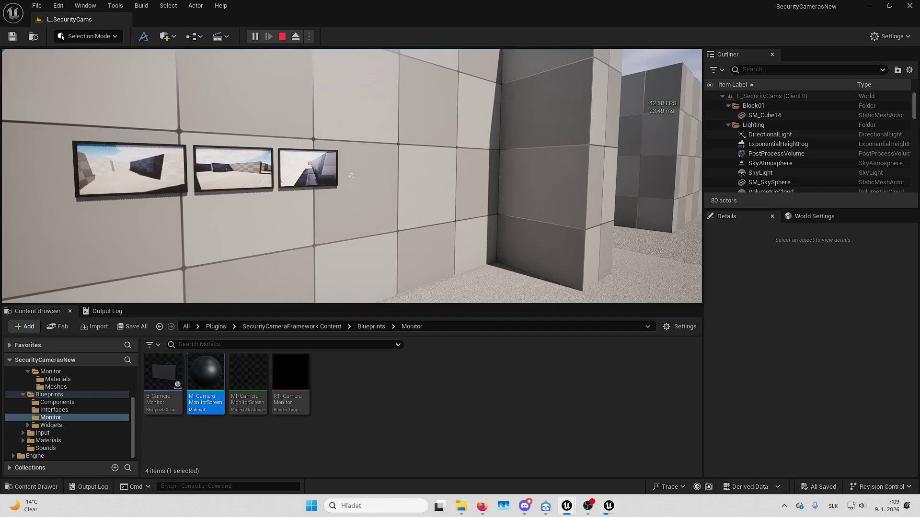
key(w)
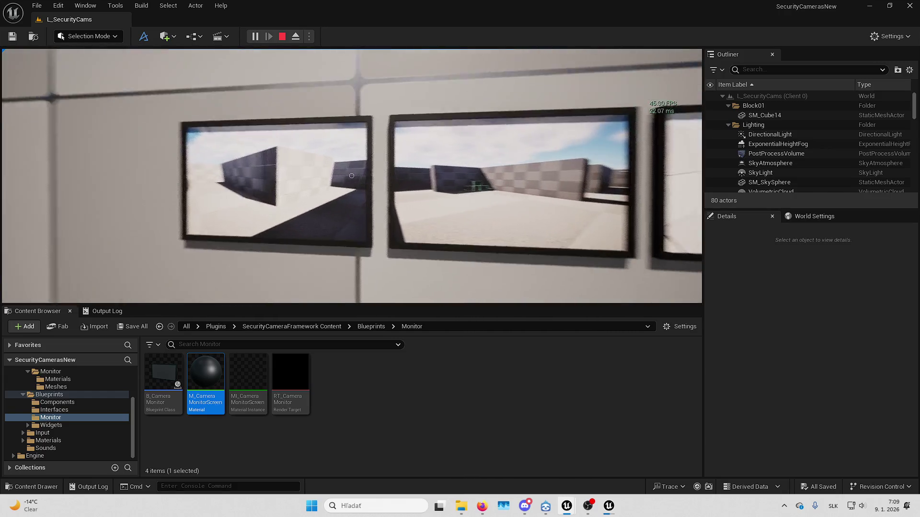
key(s)
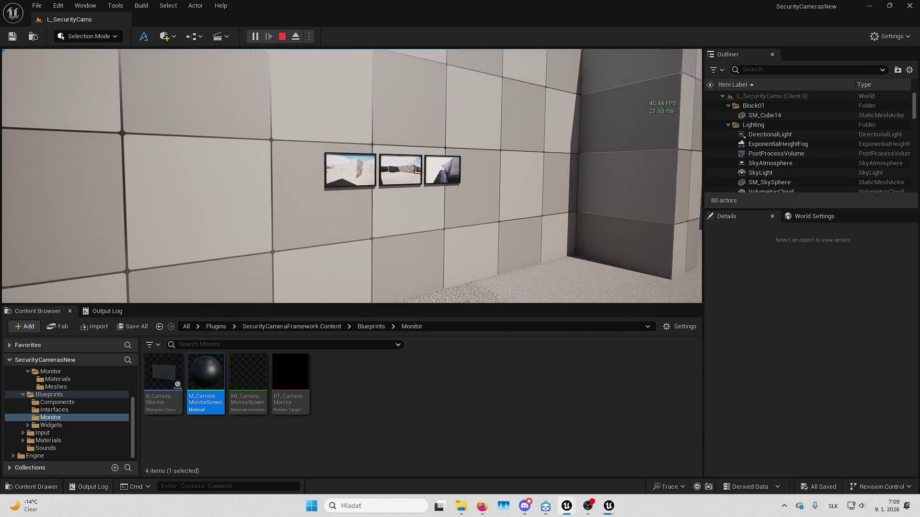
key(shift+F1)
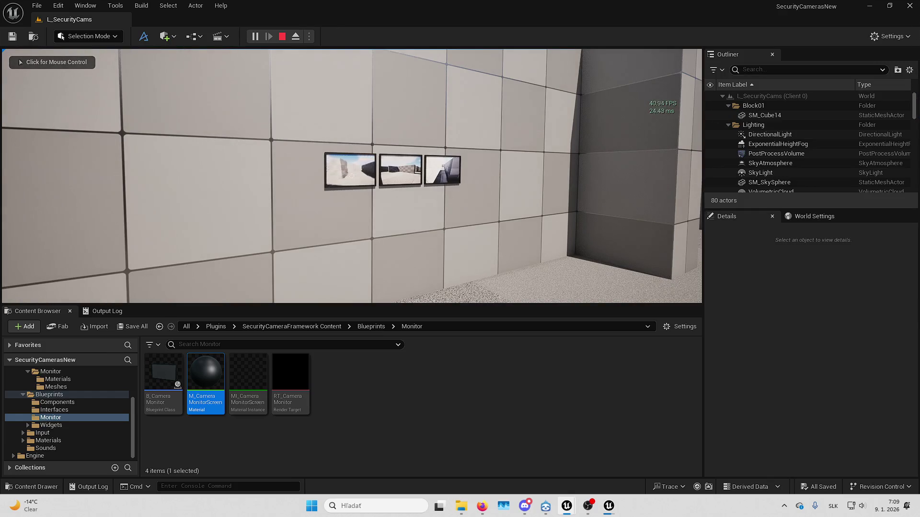
click(427, 153)
key(w)
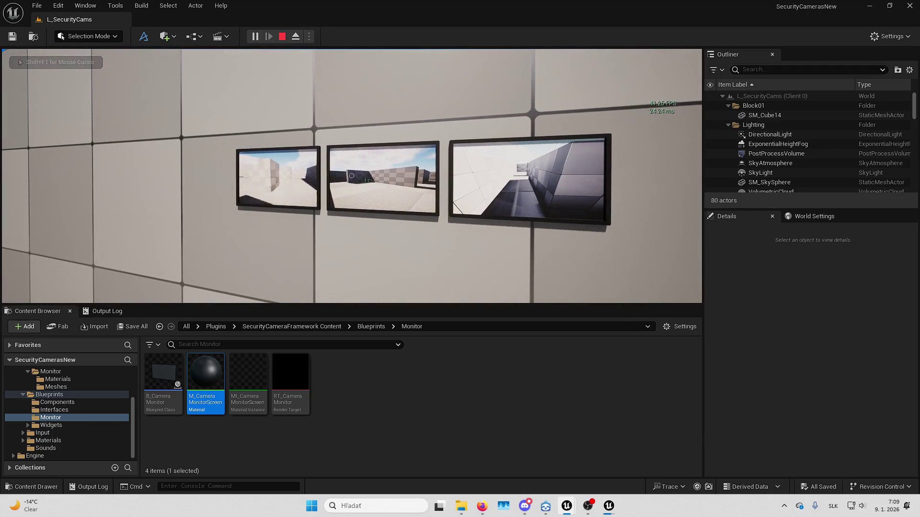
key(F11)
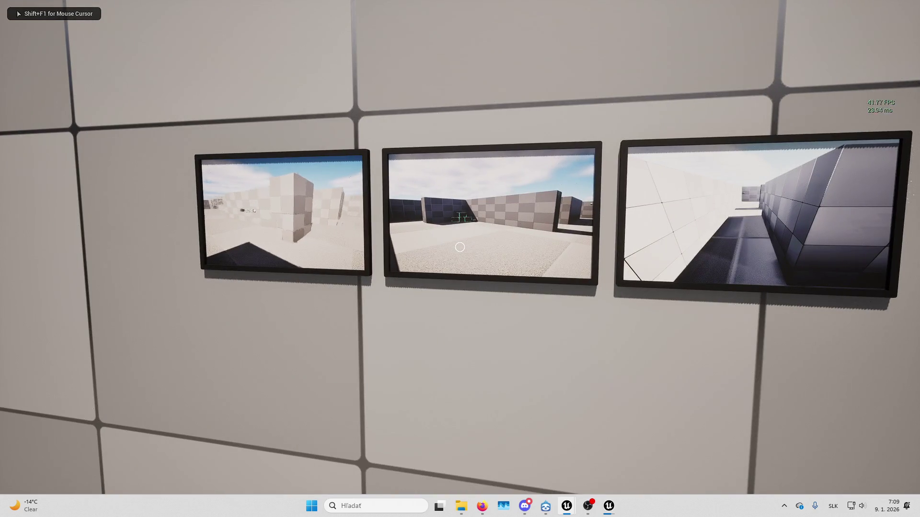
Open the in-game console and run the 'stat group' stats command
key(shift+F1)
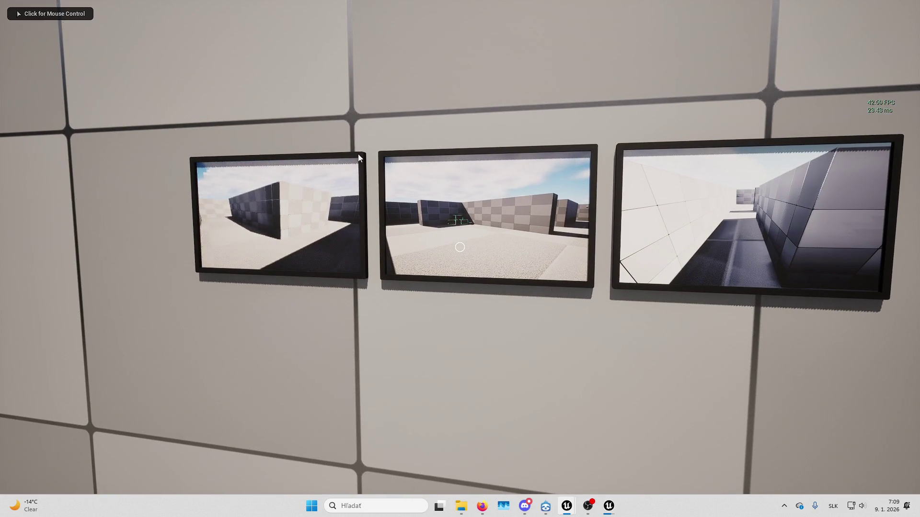
key(alt+shift)
key(grave)
text(stat group)
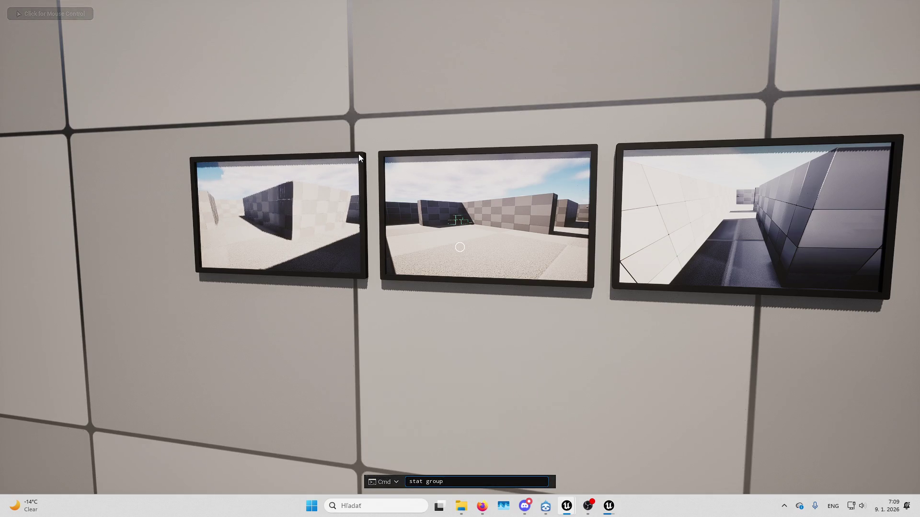
key(Return)
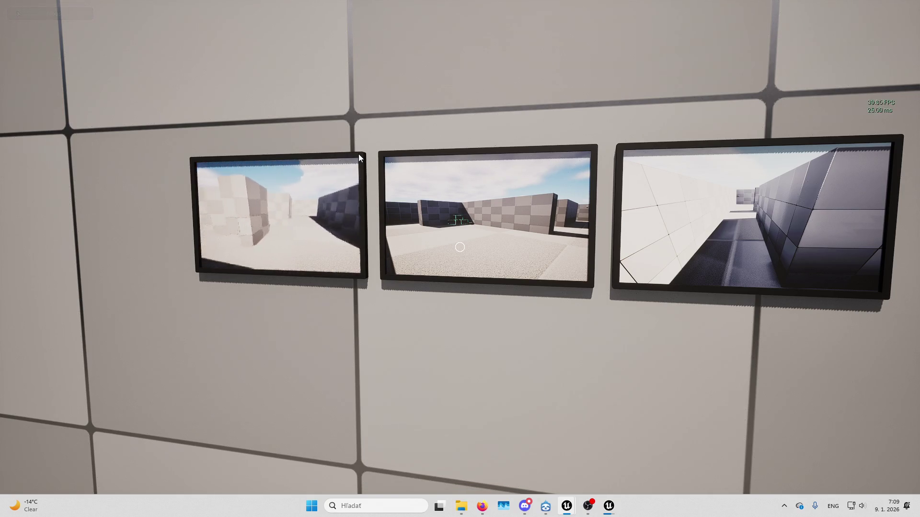
click(359, 154)
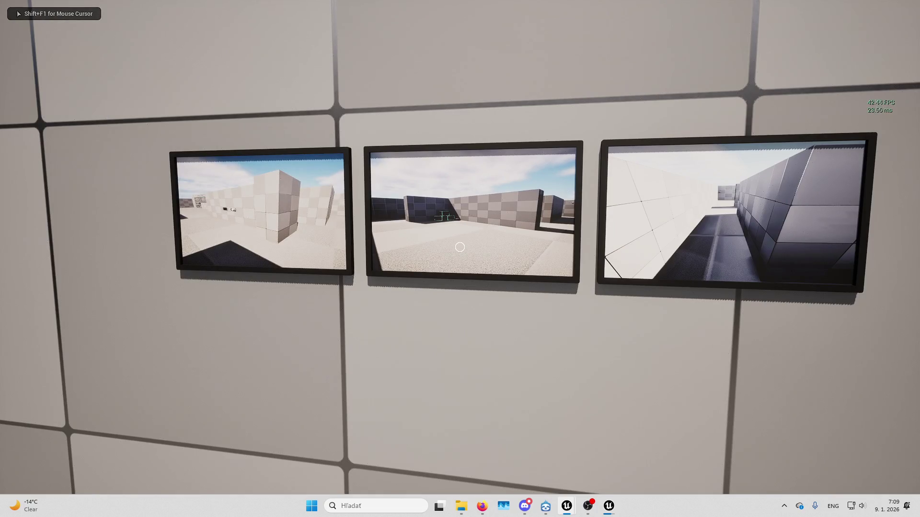
Return to the game and step back to face the monitors head-on
key(shift+F1)
key(alt+shift)
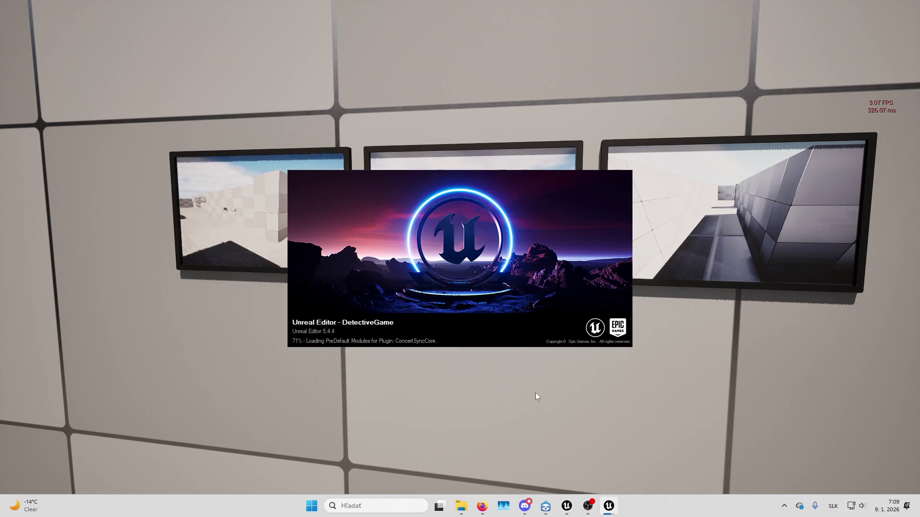
click(713, 343)
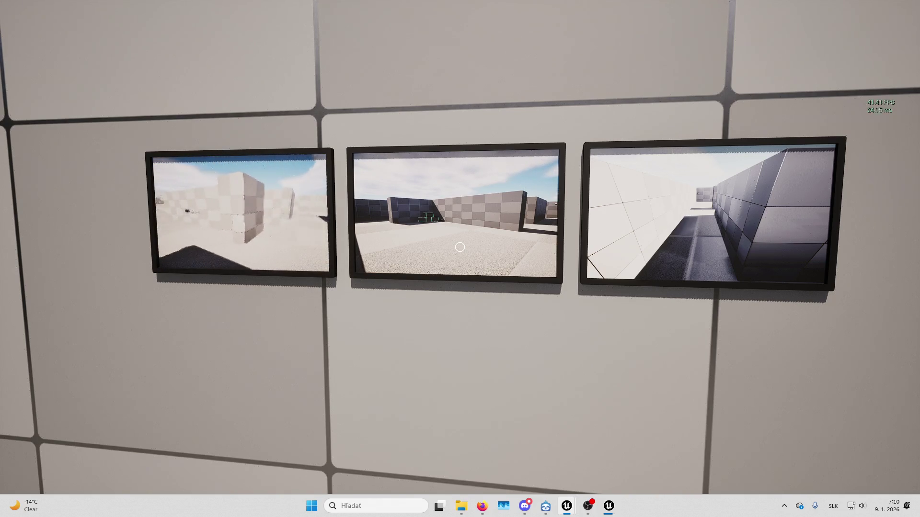
key(s)
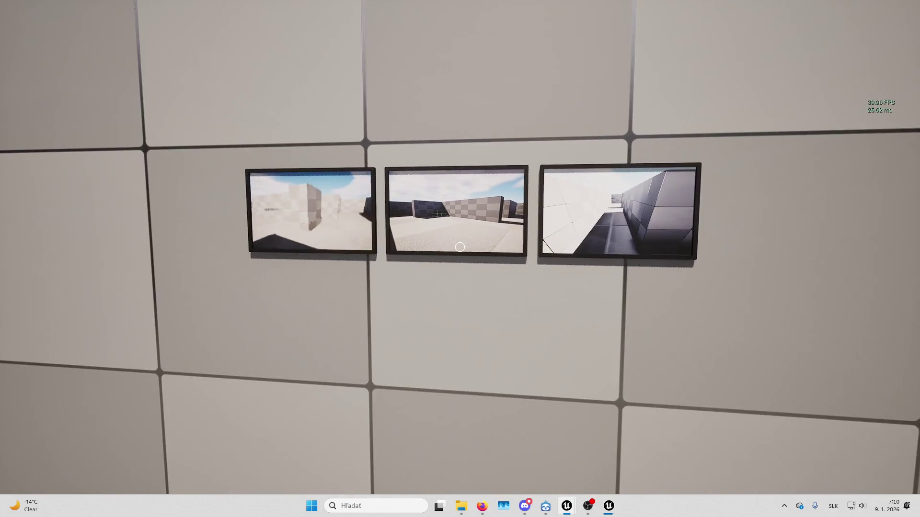
key(shift+F1)
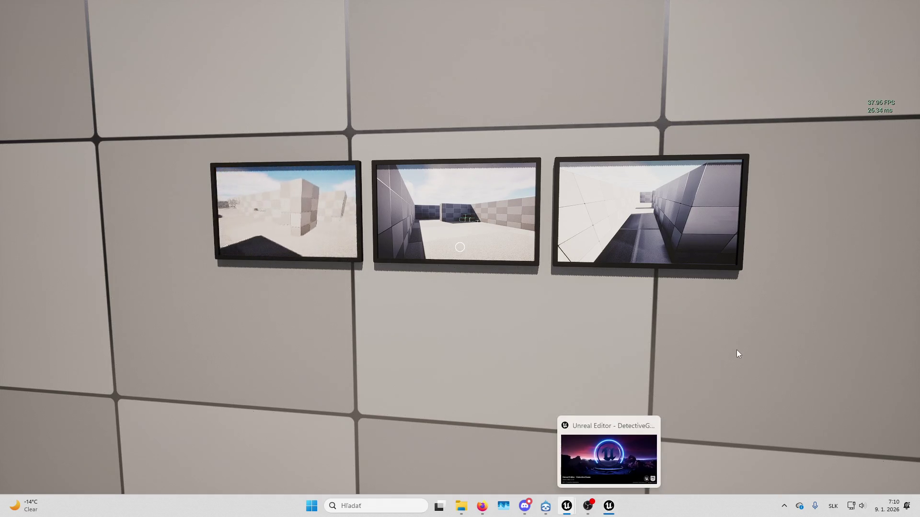
Minimise the other editor window and stop the play session to return to the DetectiveGame editor
click(482, 514)
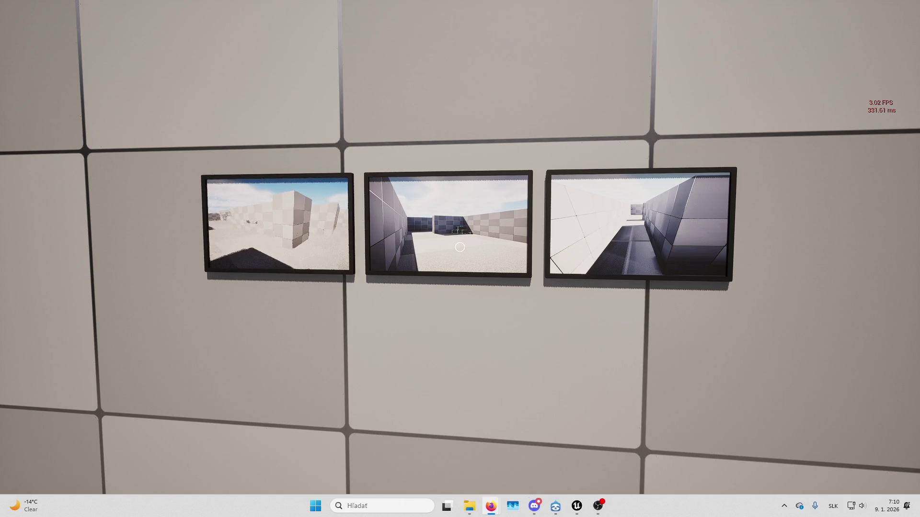
click(608, 506)
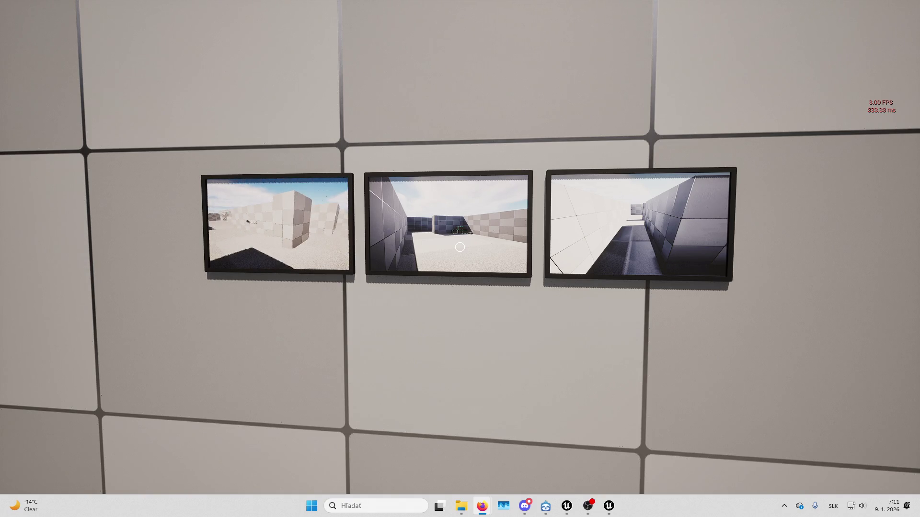
key(Escape)
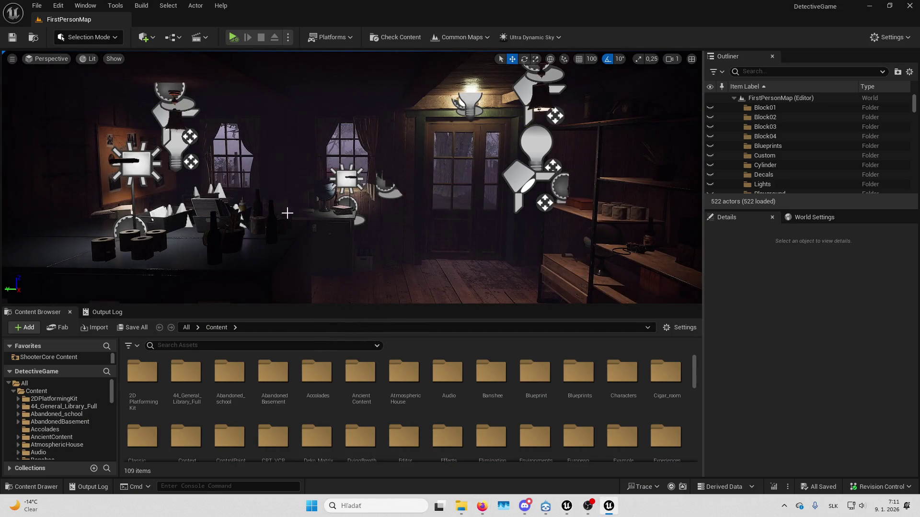
Fly the viewport camera to the desk and select the computer monitor
scroll(268, 213, down, 1)
drag(288, 212, 168, 206)
scroll(352, 177, down, 3)
scroll(185, 206, down, 3)
scroll(168, 206, up, 2)
click(422, 225)
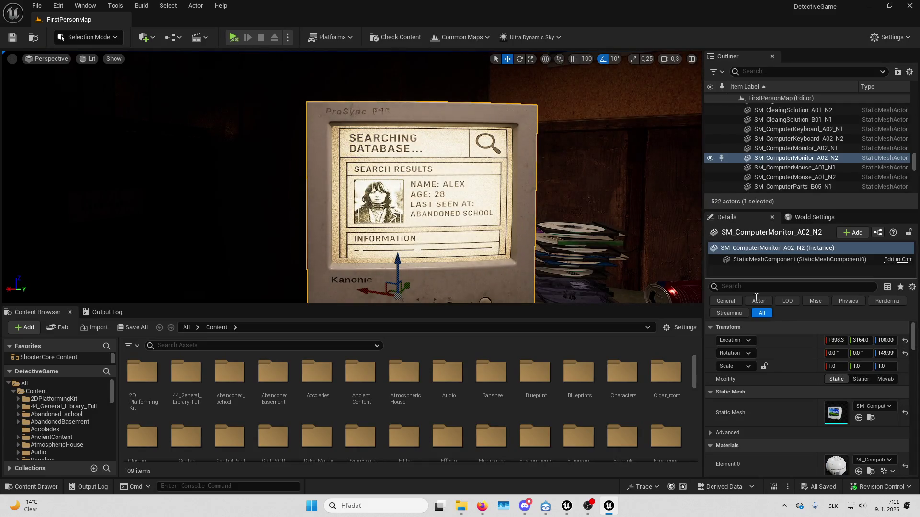
Open its MI_PCHubScreen material instance, then the parent material M_LEDScreenBase
scroll(836, 396, down, 2)
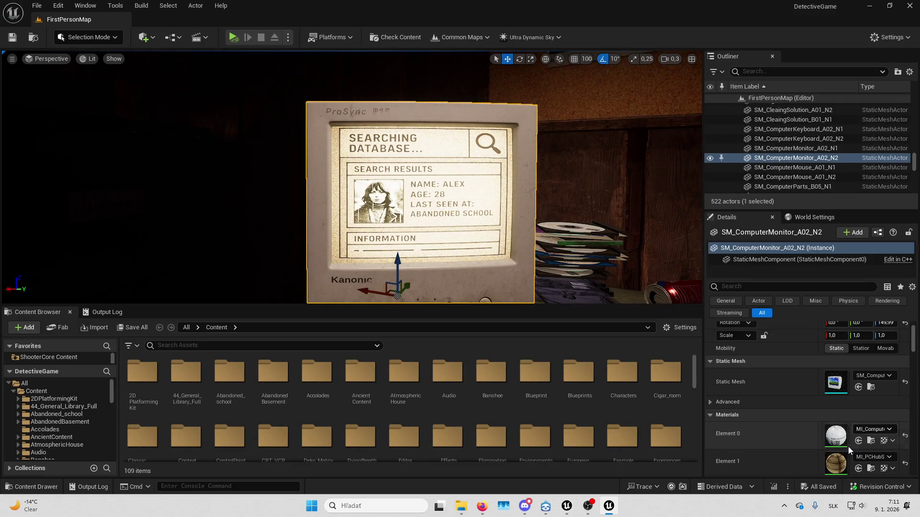
double_click(831, 456)
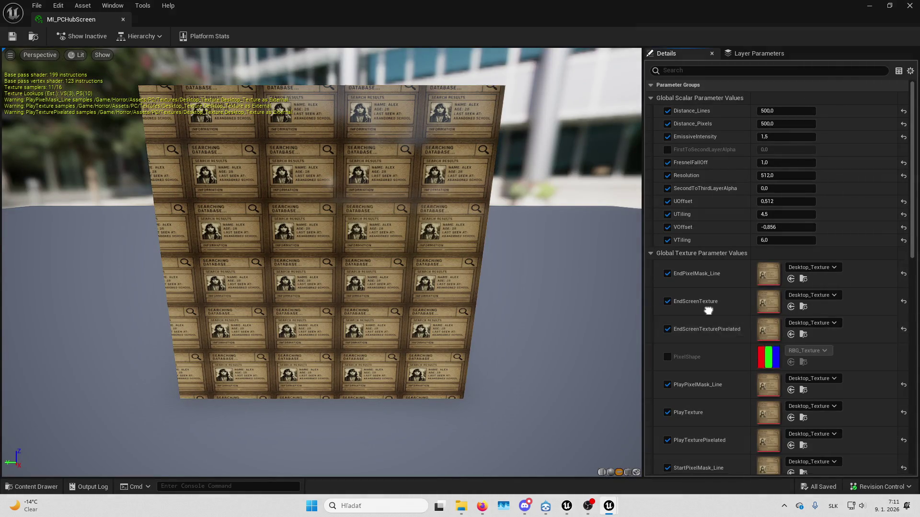
scroll(705, 316, down, 10)
scroll(708, 111, down, 1)
double_click(767, 378)
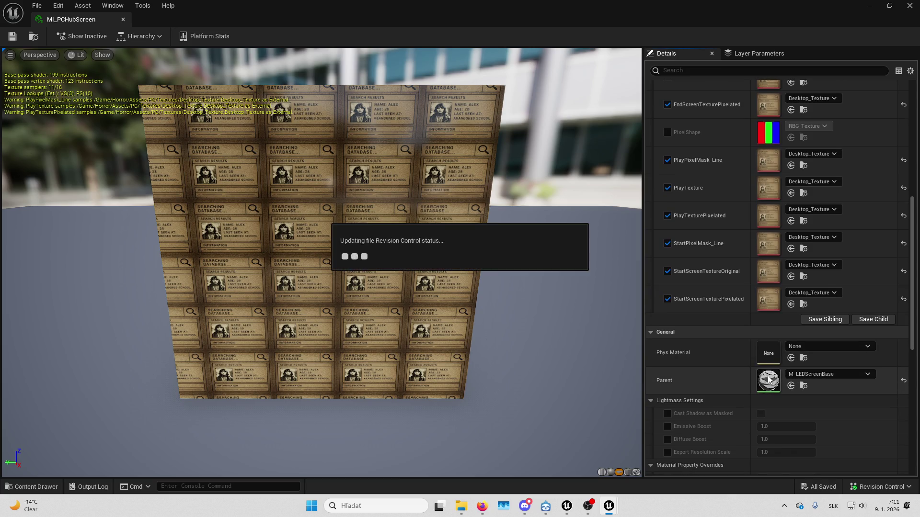
scroll(569, 217, down, 6)
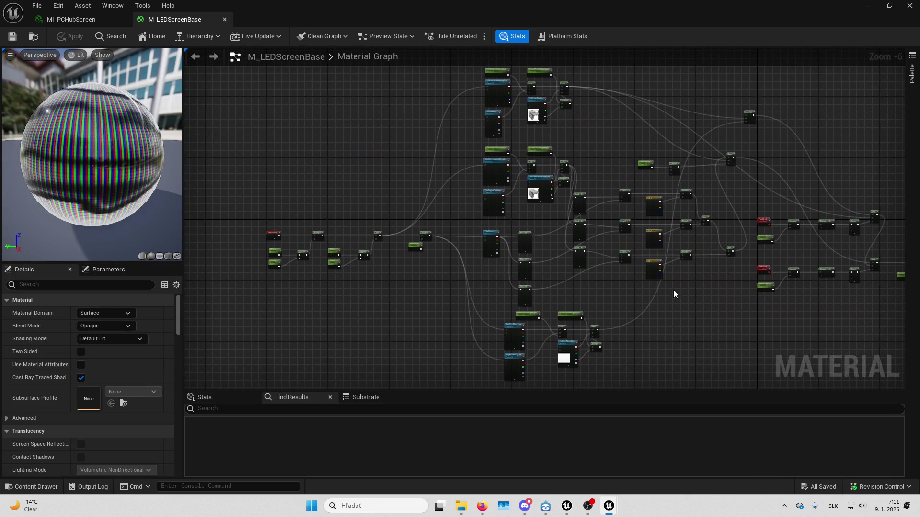
Pan through the M_LEDScreenBase graph surveying its Mask, Lerp, Fresnel, pixel mask and texture nodes
scroll(470, 178, up, 4)
mouse_move(478, 197)
mouse_down()
mouse_move(442, 255)
mouse_move(269, 245)
mouse_move(569, 128)
mouse_move(458, 95)
mouse_up()
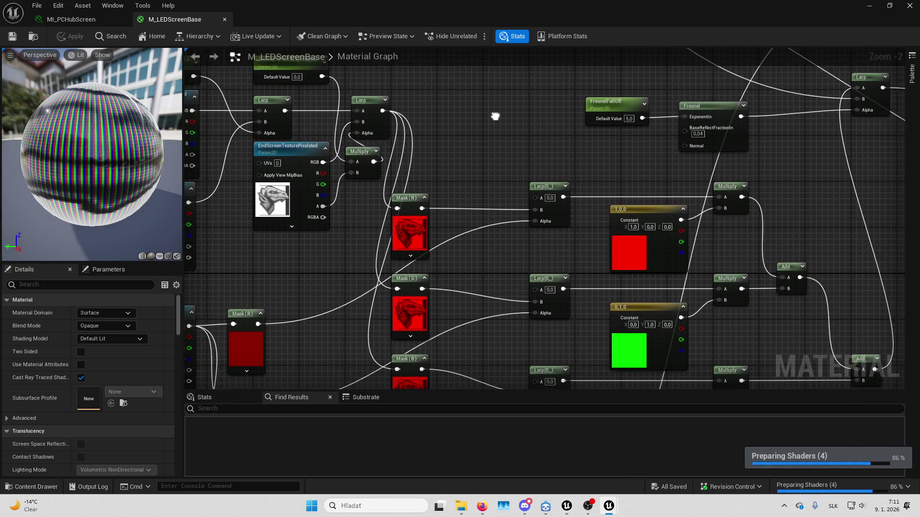
mouse_move(440, 306)
mouse_down()
mouse_move(449, 195)
mouse_move(524, 150)
mouse_move(661, 160)
mouse_move(693, 153)
mouse_up()
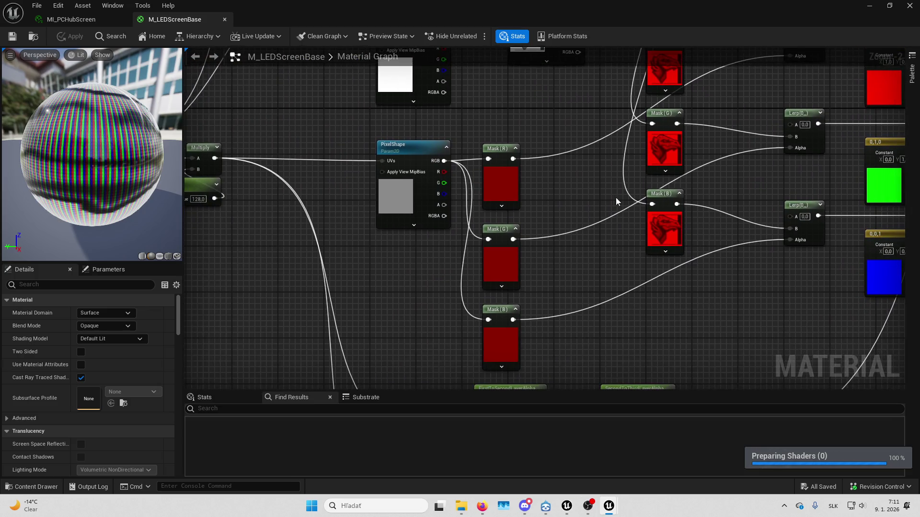
drag(616, 198, 721, 77)
drag(725, 119, 538, 22)
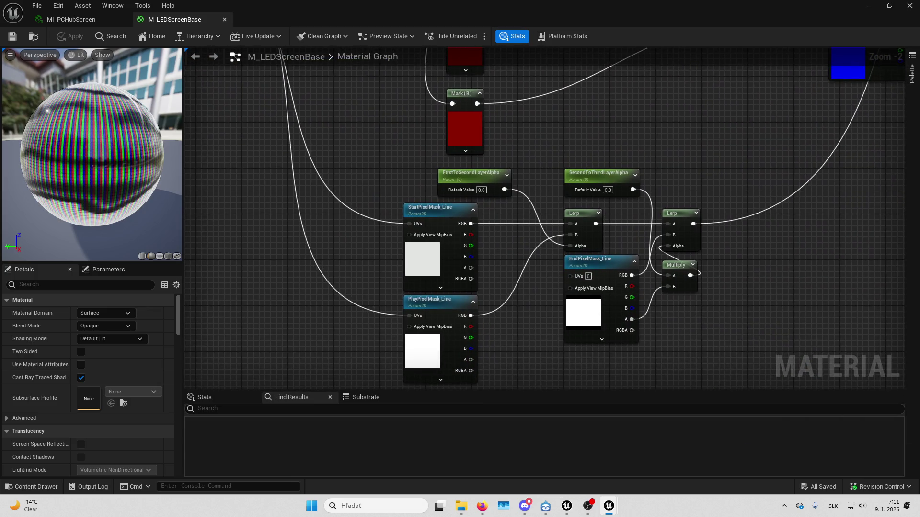
mouse_move(693, 123)
mouse_down()
mouse_move(690, 201)
mouse_move(681, 115)
mouse_move(677, 285)
mouse_move(641, 298)
mouse_move(567, 139)
mouse_move(407, 131)
mouse_up()
scroll(631, 274, down, 2)
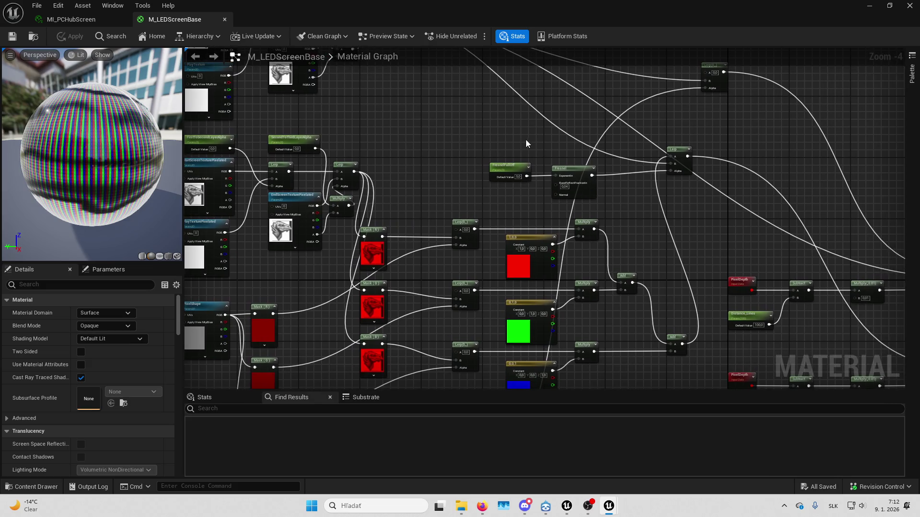
mouse_move(220, 292)
mouse_down()
mouse_move(386, 224)
mouse_move(439, 213)
mouse_move(475, 286)
mouse_up()
scroll(441, 213, up, 1)
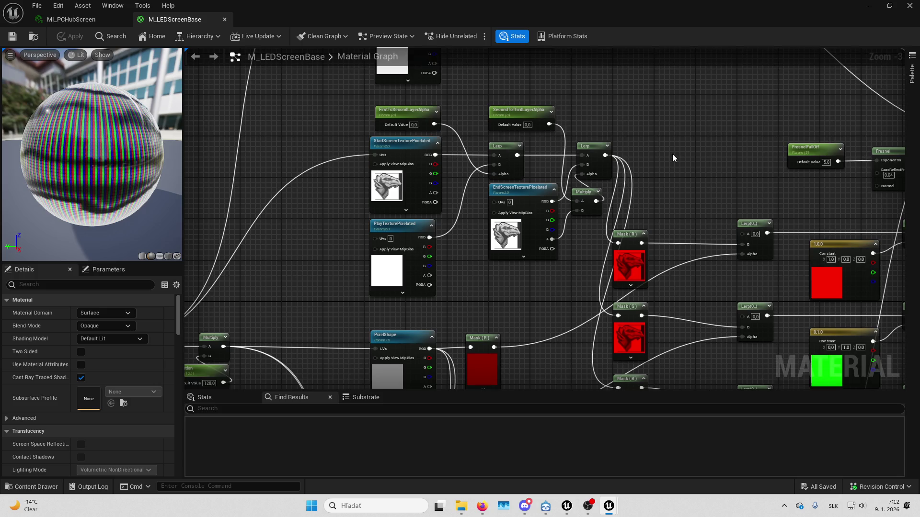
mouse_move(673, 155)
mouse_down()
mouse_move(601, 52)
mouse_move(599, 16)
mouse_move(551, 115)
mouse_up()
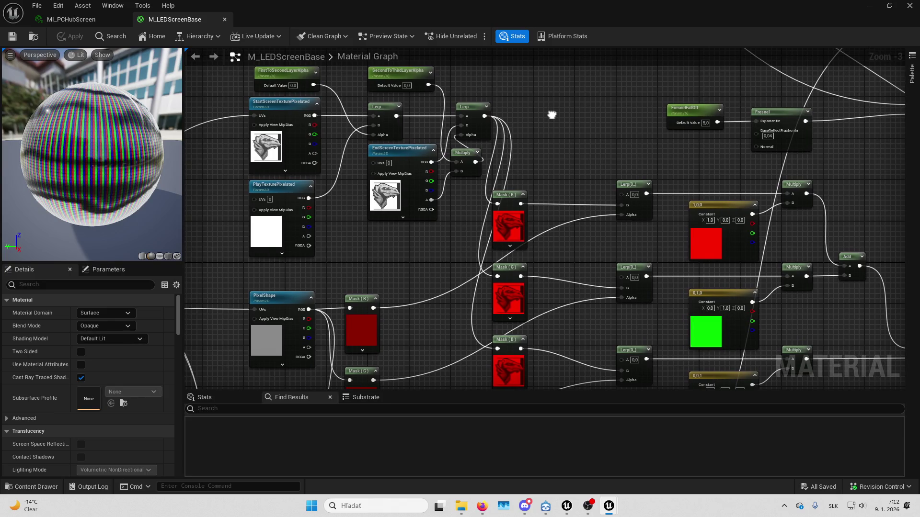
drag(550, 115, 560, 136)
scroll(570, 155, down, 1)
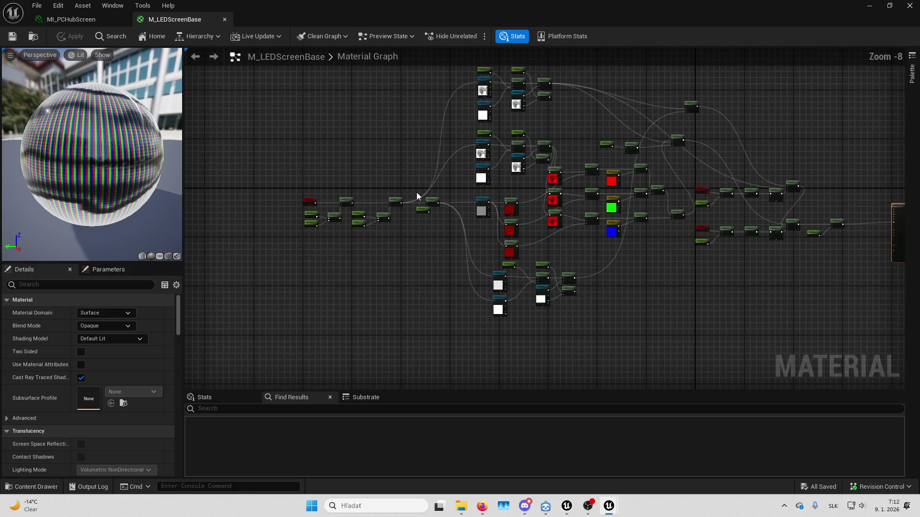
Marquee-select the entire LED node network, then view the emissive output nodes
drag(392, 245, 789, 315)
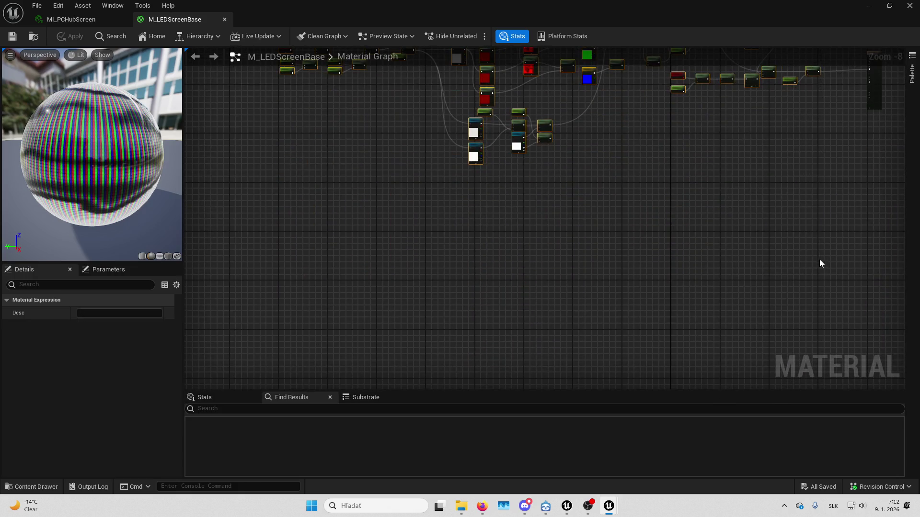
scroll(550, 211, up, 5)
drag(570, 189, 549, 265)
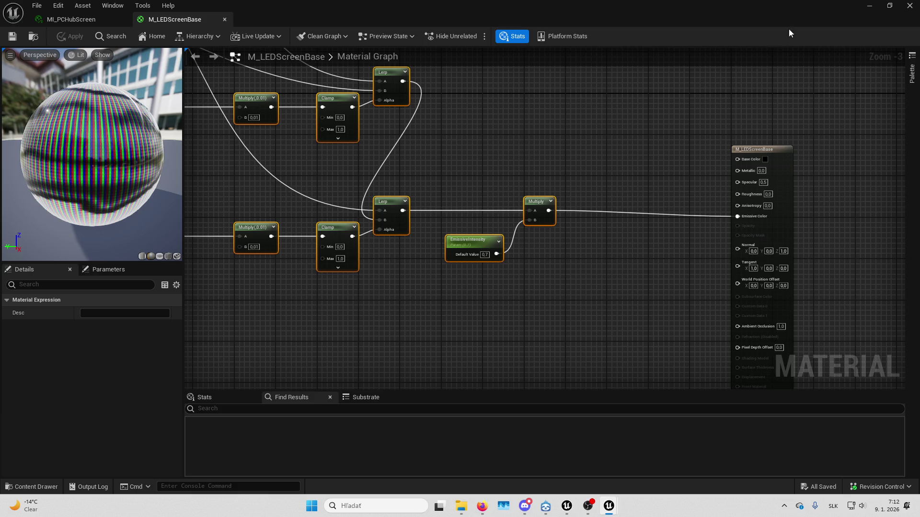
Switch to the running game, look over the three live camera monitors, then stop play
mouse_move(567, 506)
click(486, 462)
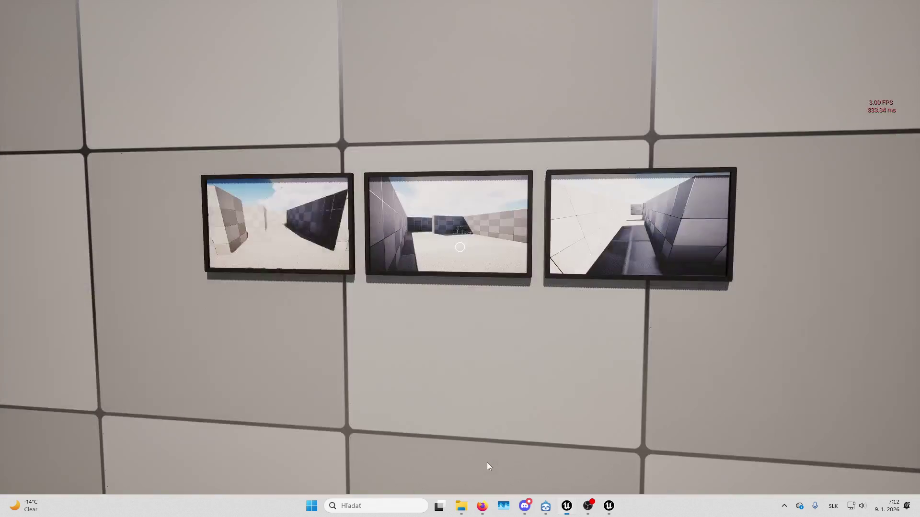
click(517, 282)
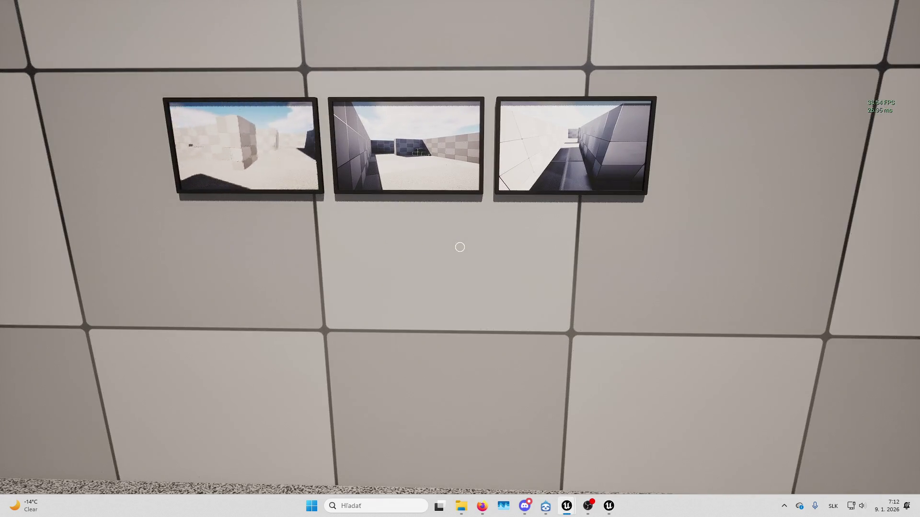
mouse_move(460, 247)
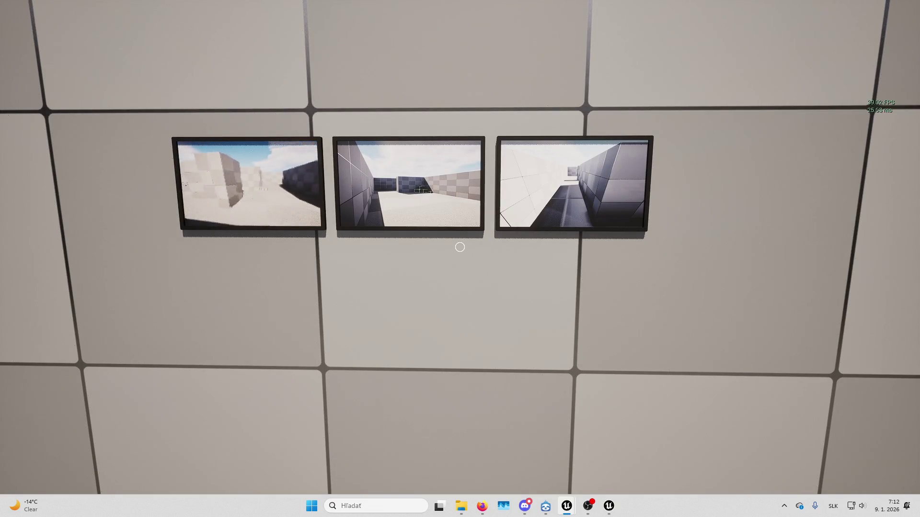
mouse_move(567, 506)
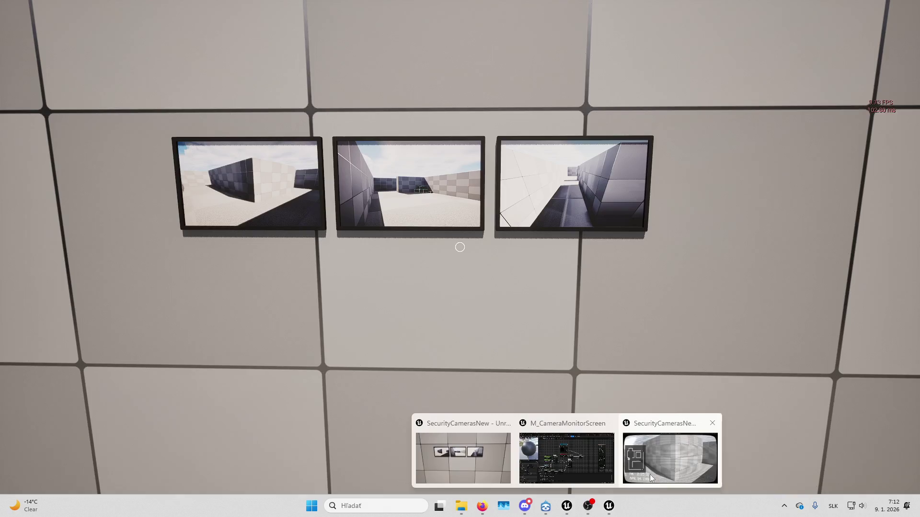
click(654, 469)
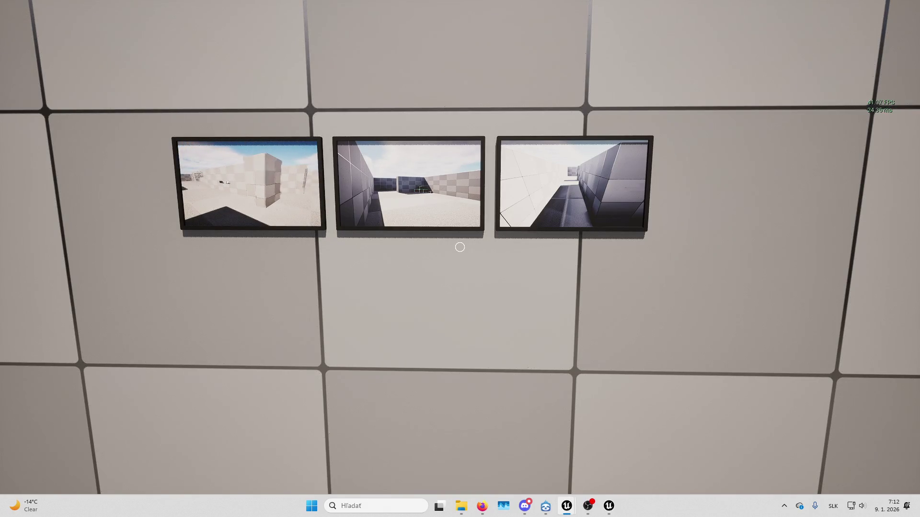
key(Escape)
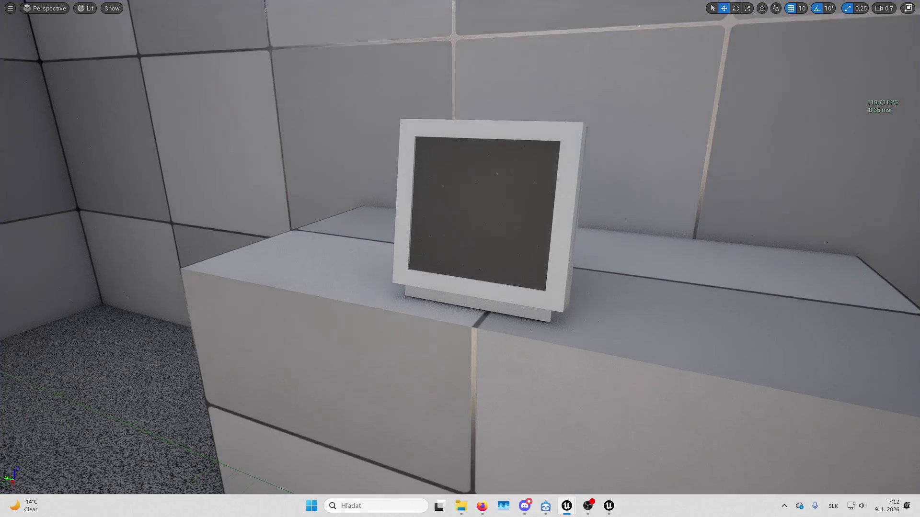
Bring up M_CameraMonitorScreen and paste the copied LED pixel-stripe nodes into its graph
scroll(633, 415, up, 3)
mouse_move(567, 506)
click(616, 450)
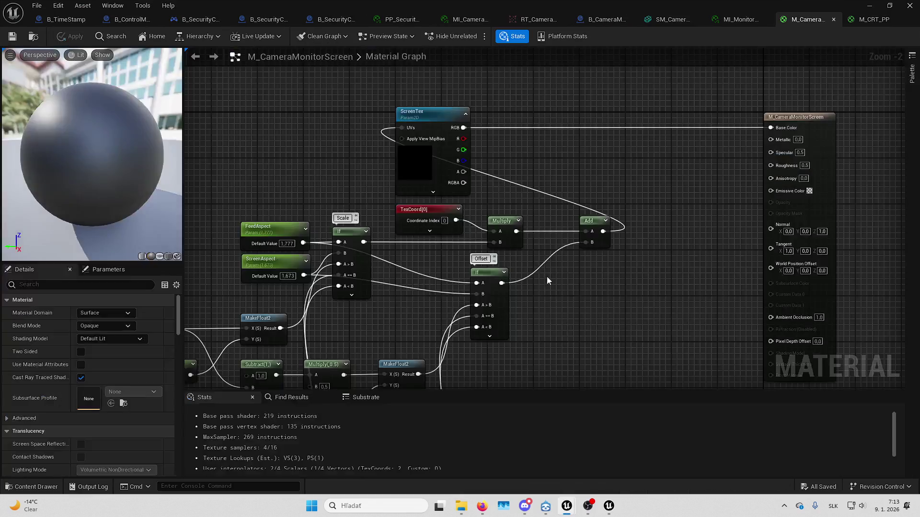
scroll(573, 261, down, 8)
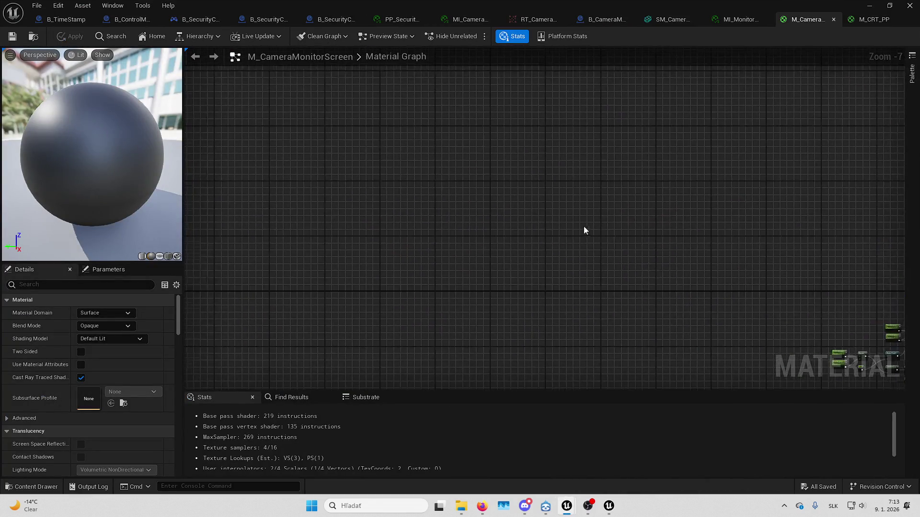
key(Home)
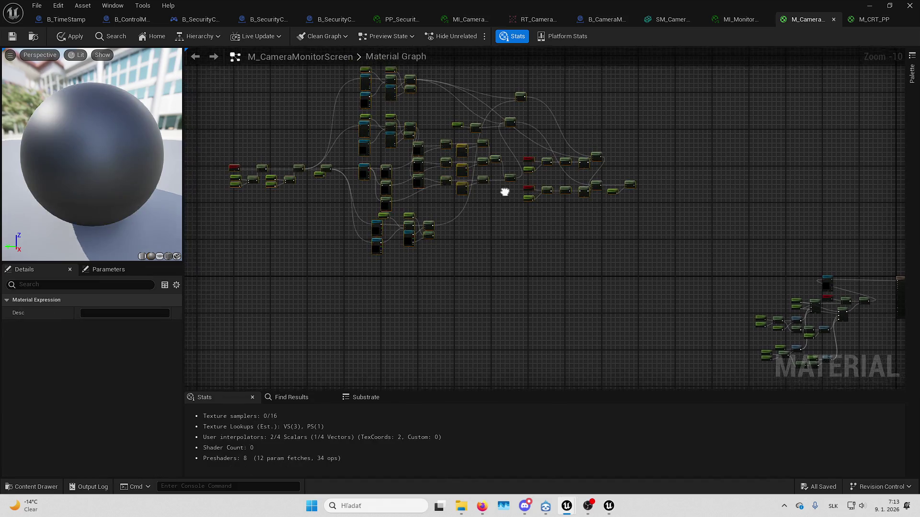
scroll(537, 187, up, 3)
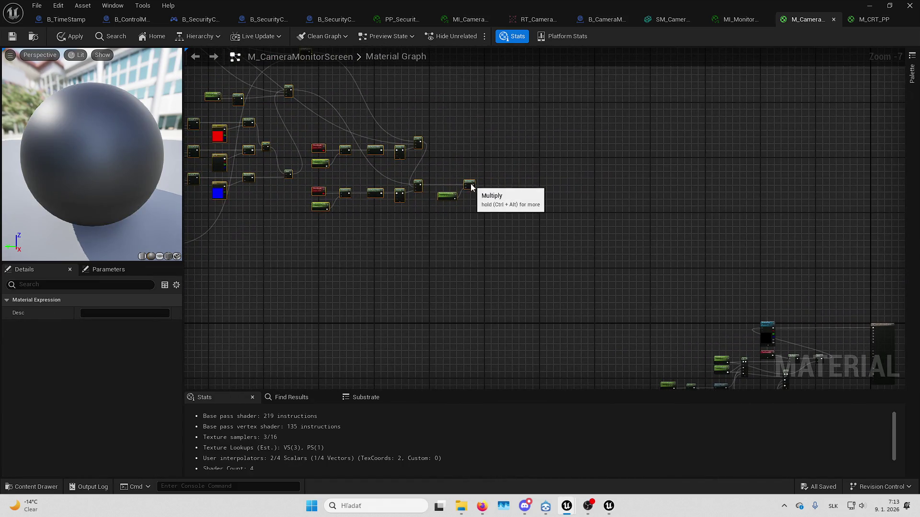
scroll(685, 302, down, 2)
scroll(608, 229, up, 5)
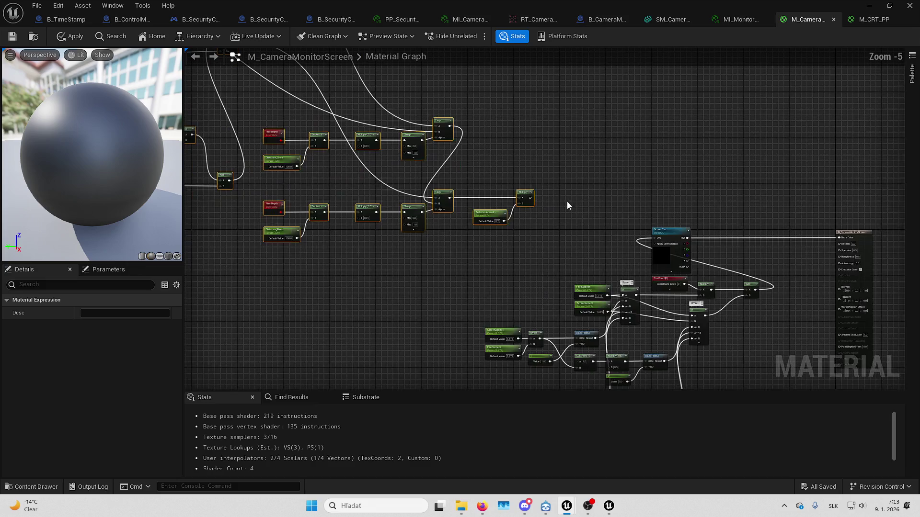
scroll(567, 201, down, 4)
scroll(725, 208, down, 1)
scroll(449, 258, up, 2)
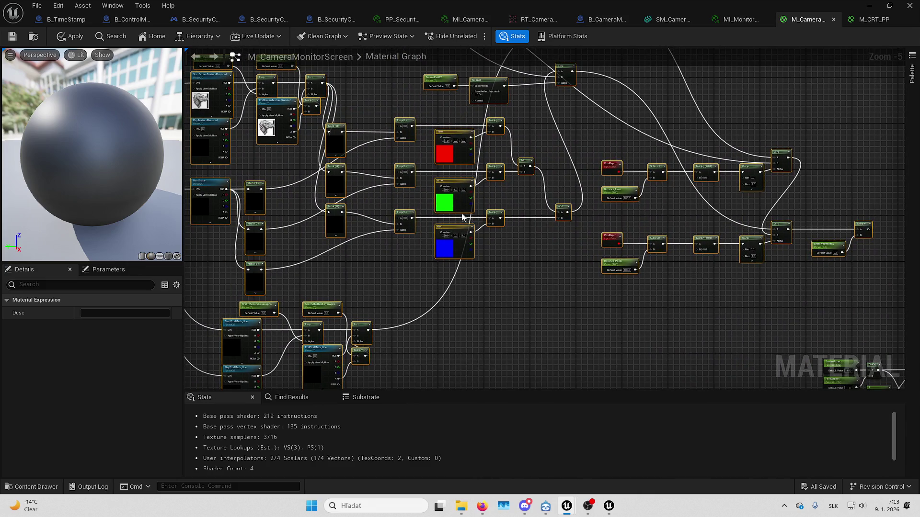
scroll(462, 218, down, 2)
scroll(395, 200, up, 2)
scroll(334, 207, up, 2)
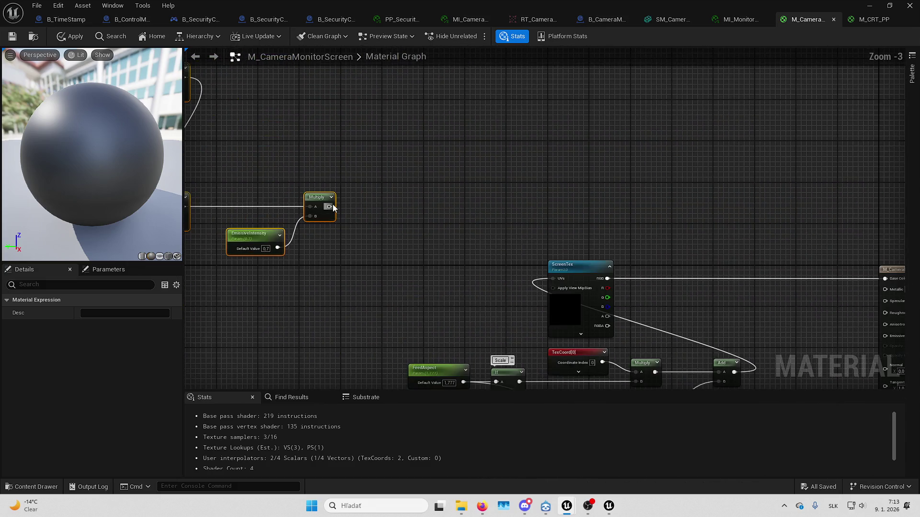
Add a Multiply after the LED output Multiply and wire ScreenTex RGB into its B input
mouse_move(329, 206)
mouse_down()
mouse_move(599, 163)
mouse_move(645, 194)
mouse_up()
text(multiply)
key(Return)
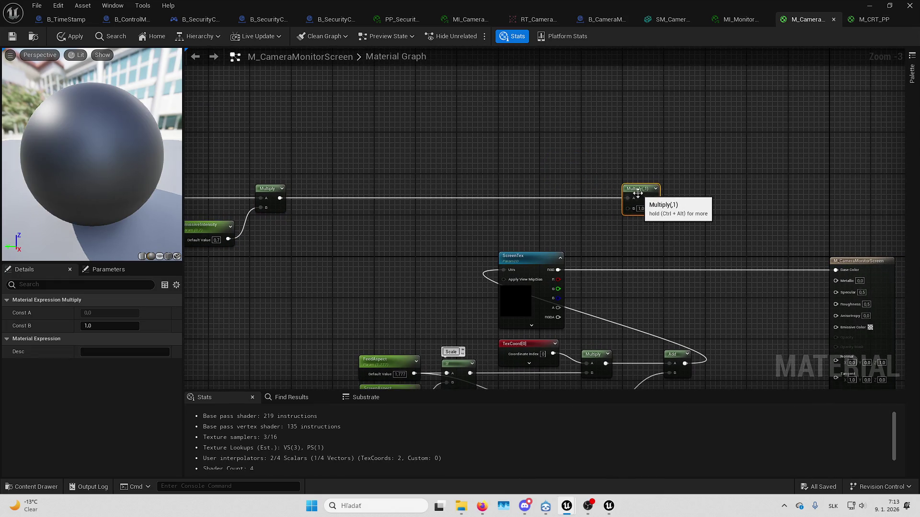
mouse_move(558, 270)
mouse_down()
mouse_move(589, 280)
mouse_move(628, 209)
mouse_move(800, 261)
mouse_up()
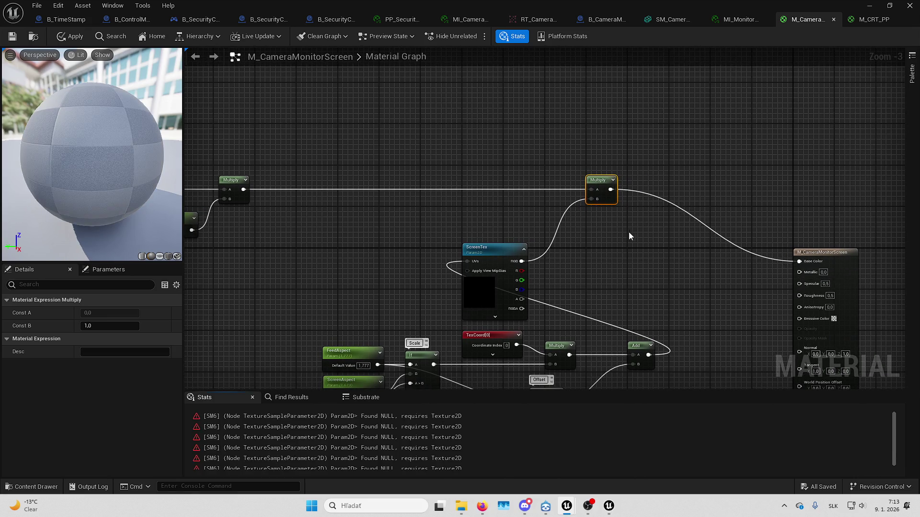
scroll(490, 202, down, 4)
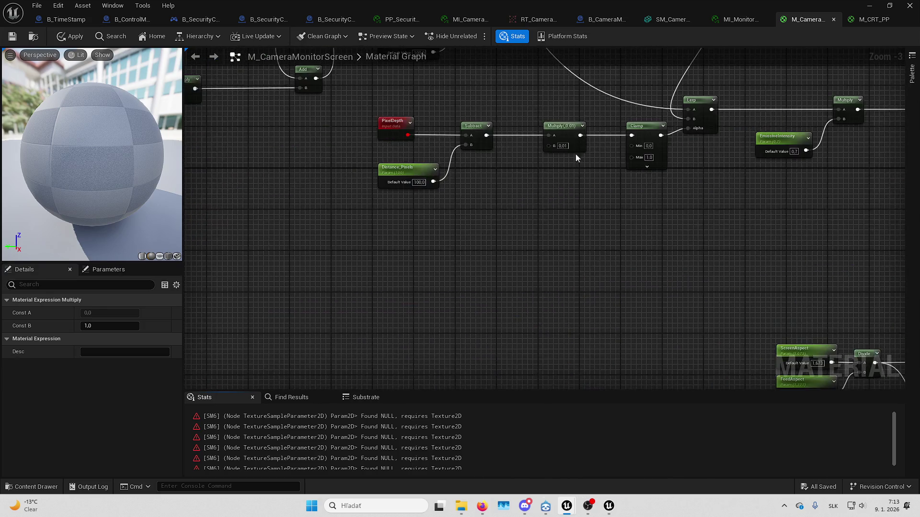
scroll(453, 114, up, 2)
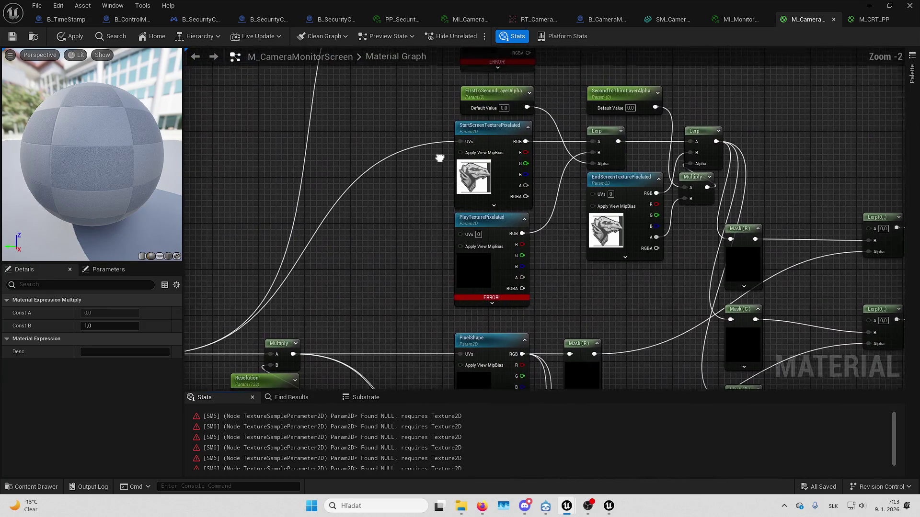
key(alt+Tab)
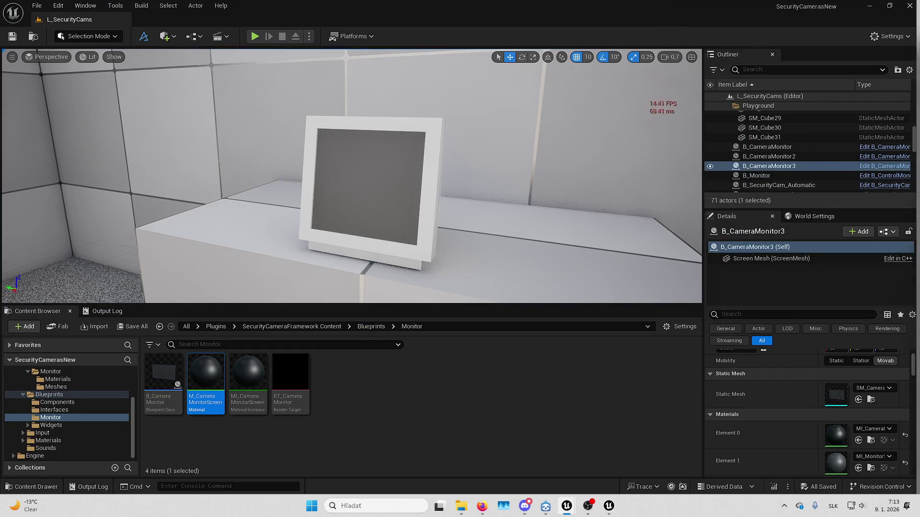
click(607, 508)
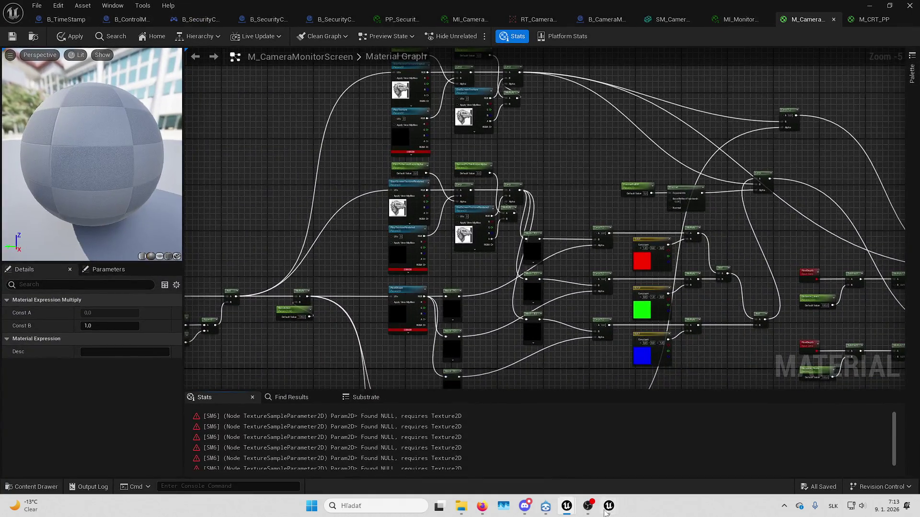
Return to M_LEDScreenBase and select the PlayPixelMask_Line texture node
mouse_move(608, 509)
click(634, 455)
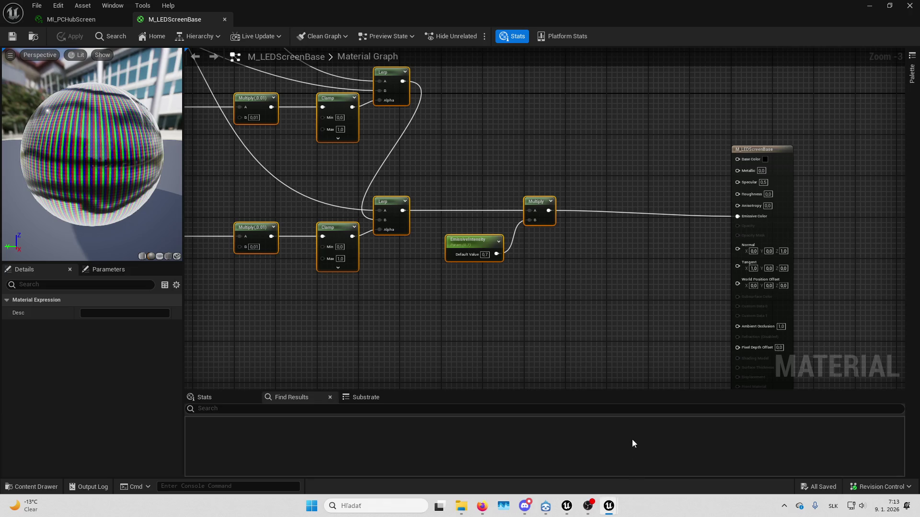
scroll(432, 257, down, 2)
scroll(418, 301, up, 2)
scroll(490, 267, up, 2)
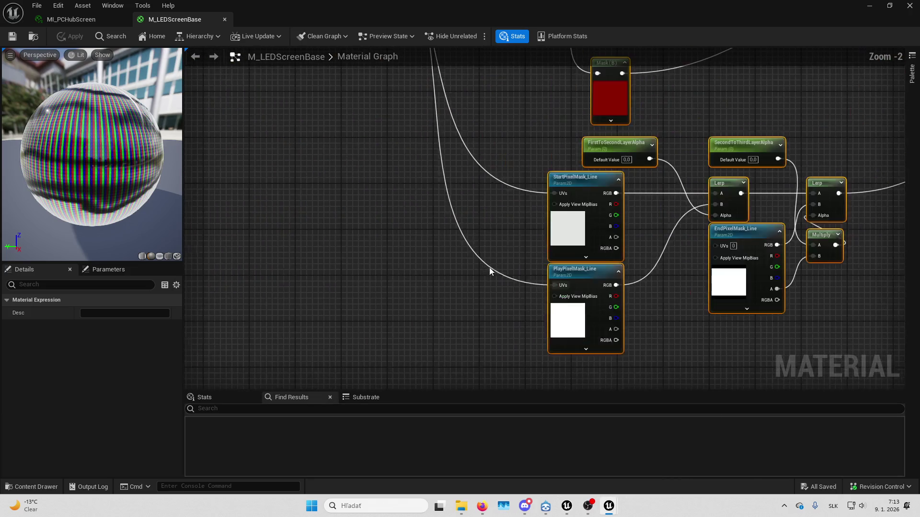
click(542, 286)
Select the StartPixelMask_Line texture node, then go back to the level editor's TV textures folder
scroll(152, 350, down, 3)
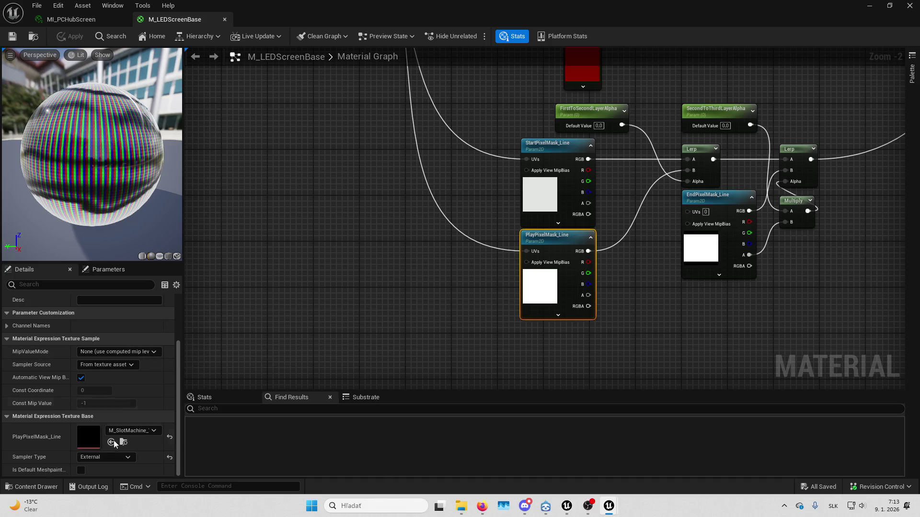
drag(456, 325, 386, 294)
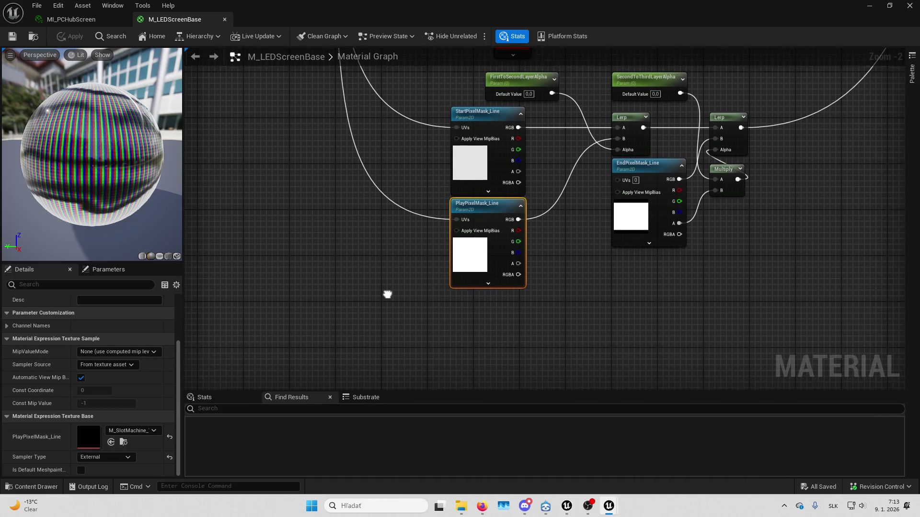
drag(415, 255, 399, 268)
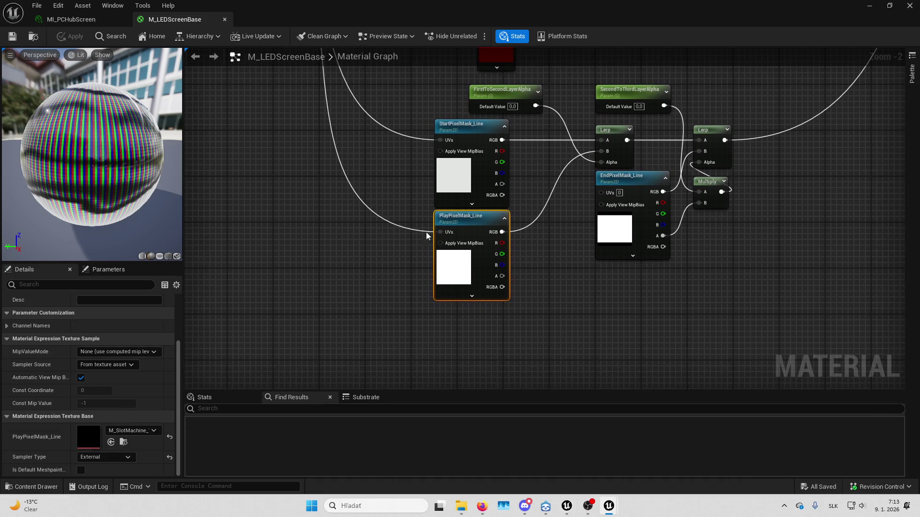
click(477, 180)
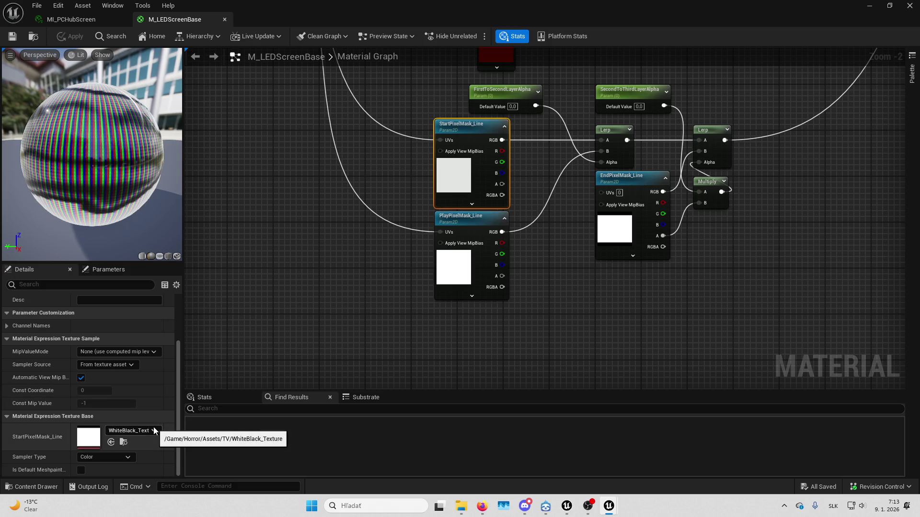
click(124, 442)
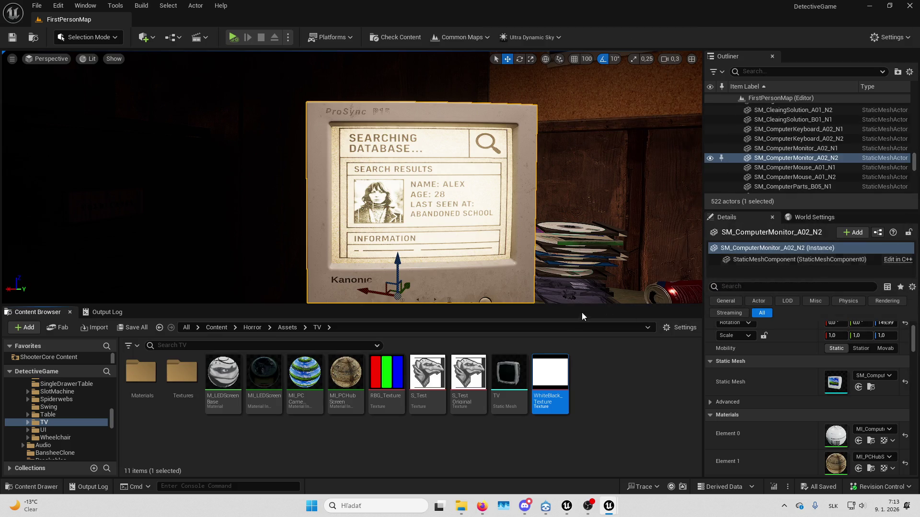
Start migrating RBG_Texture and WhiteBlack_Texture via Asset Actions > Migrate and confirm the asset list
ctrl+click(393, 380)
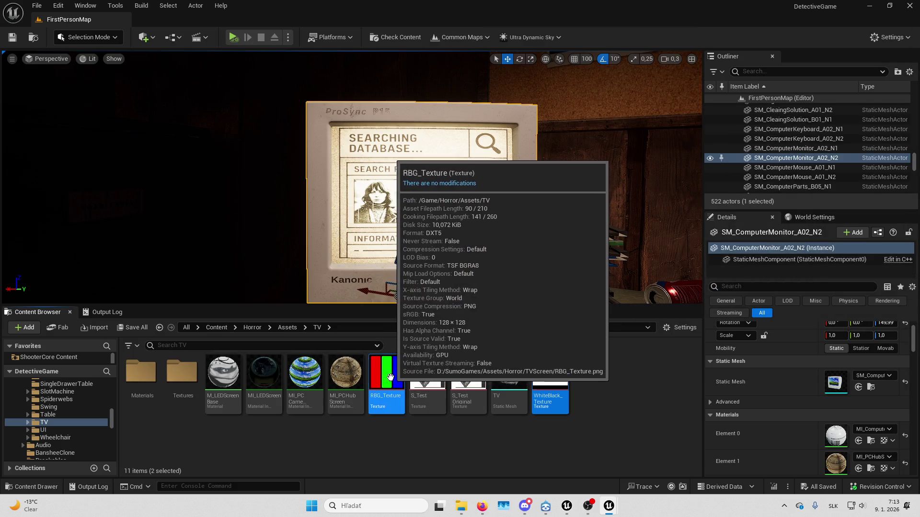
right_click(393, 379)
mouse_move(478, 342)
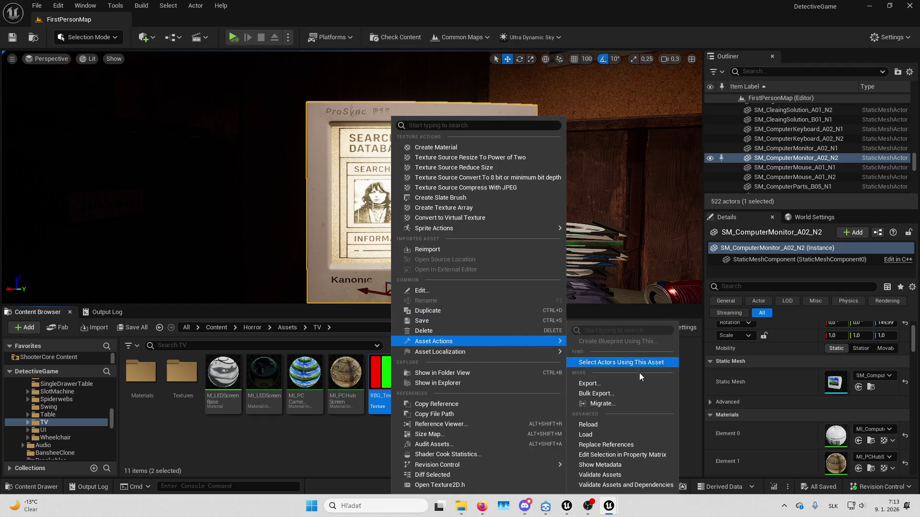
click(614, 400)
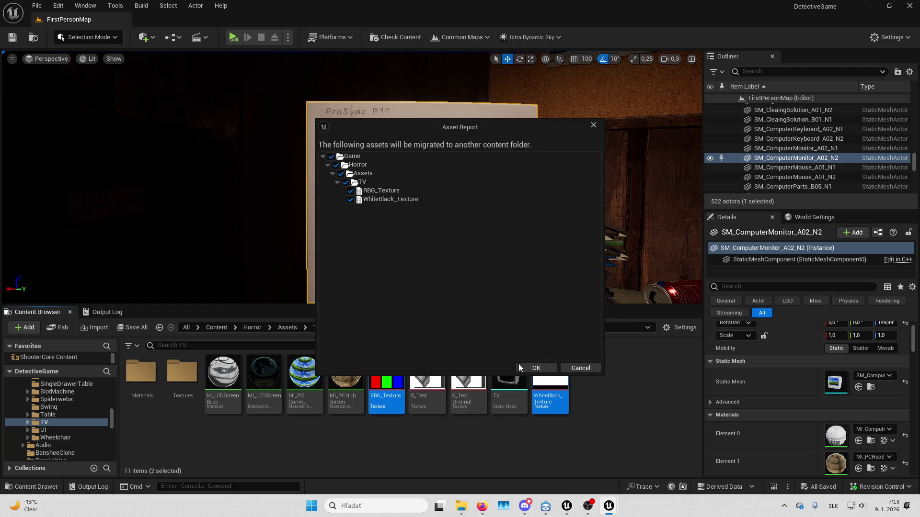
click(520, 366)
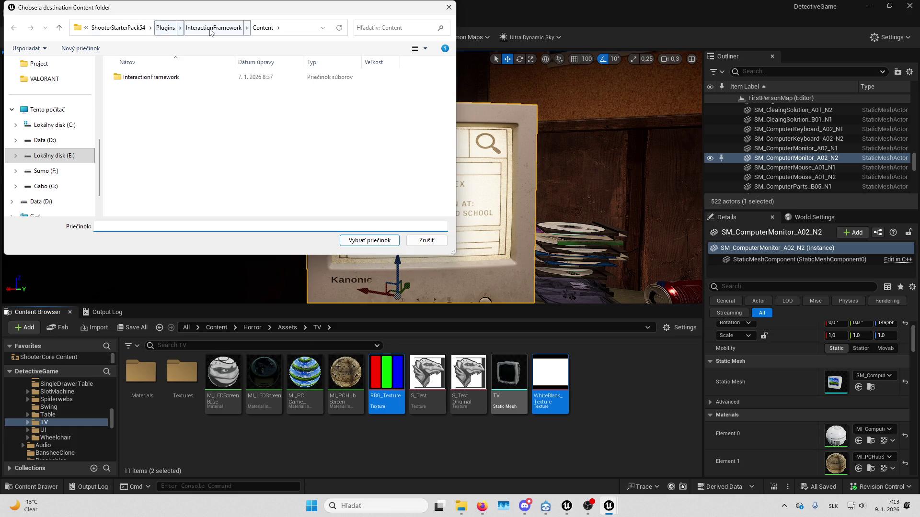
Choose SecurityCamerasNew/Plugins/SecurityCameraFramework/Content as the migration destination folder
click(136, 29)
click(191, 28)
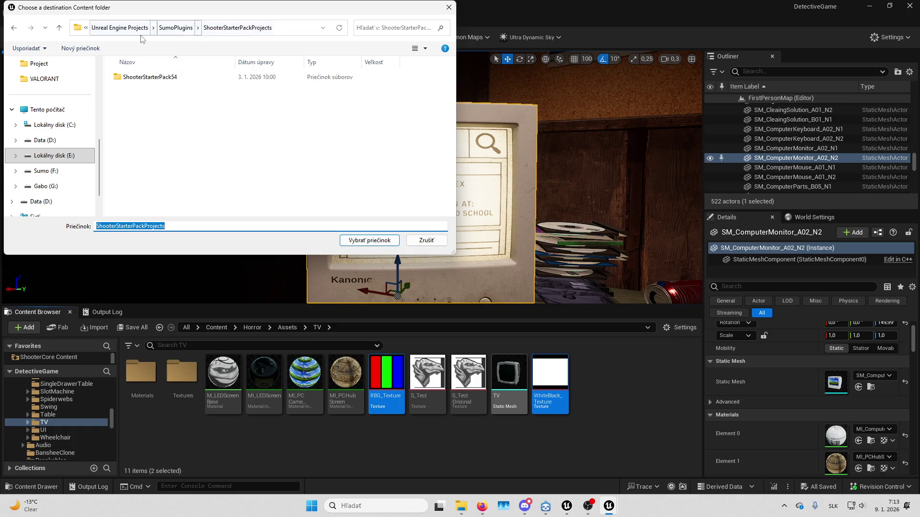
click(184, 27)
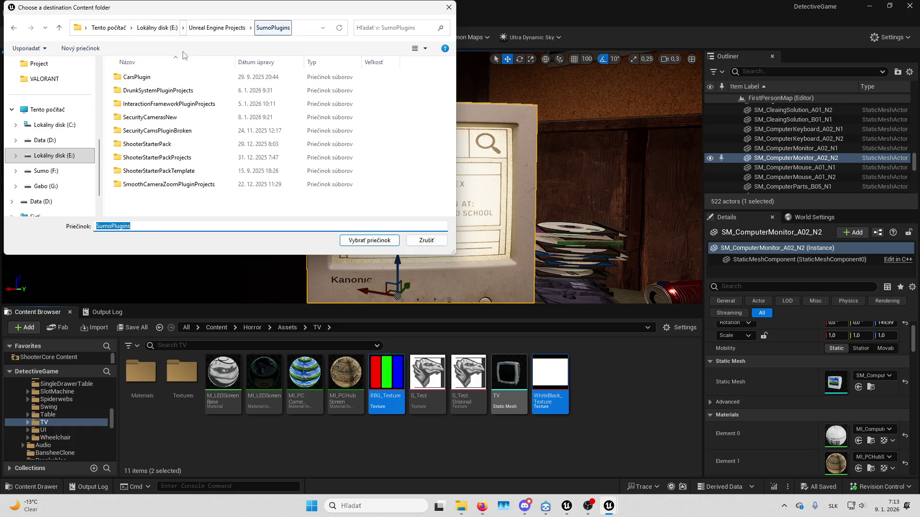
double_click(152, 117)
double_click(139, 170)
double_click(143, 77)
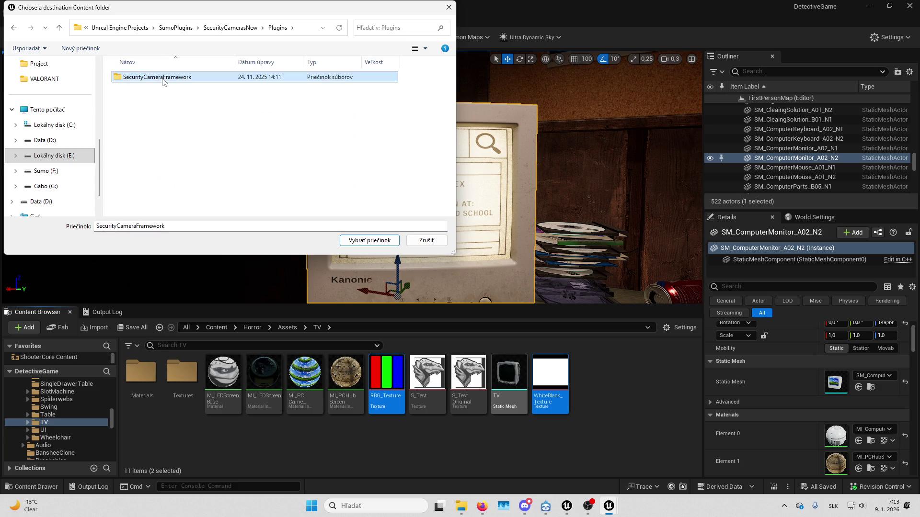
double_click(158, 103)
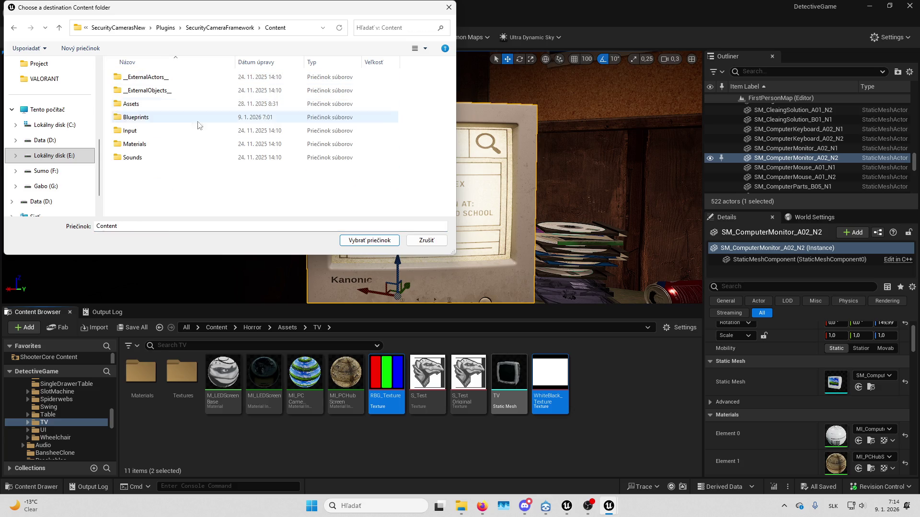
click(352, 241)
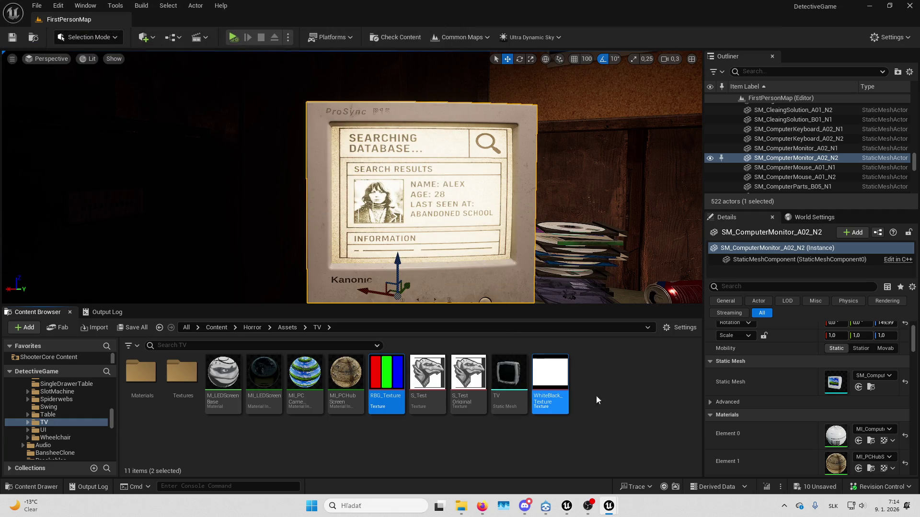
Switch to the SecurityCamerasNew editor and browse the Content Browser to Horror/Assets/TV
key(alt+Tab)
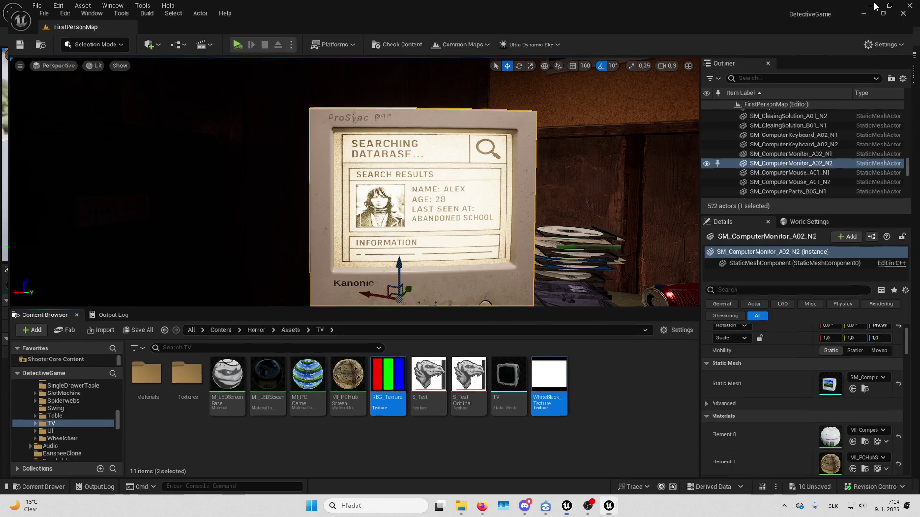
key(alt+Tab)
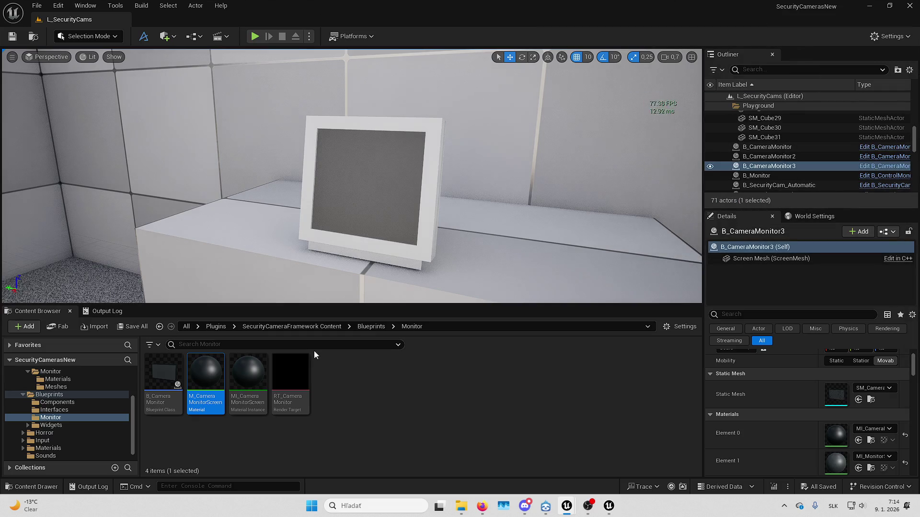
click(327, 330)
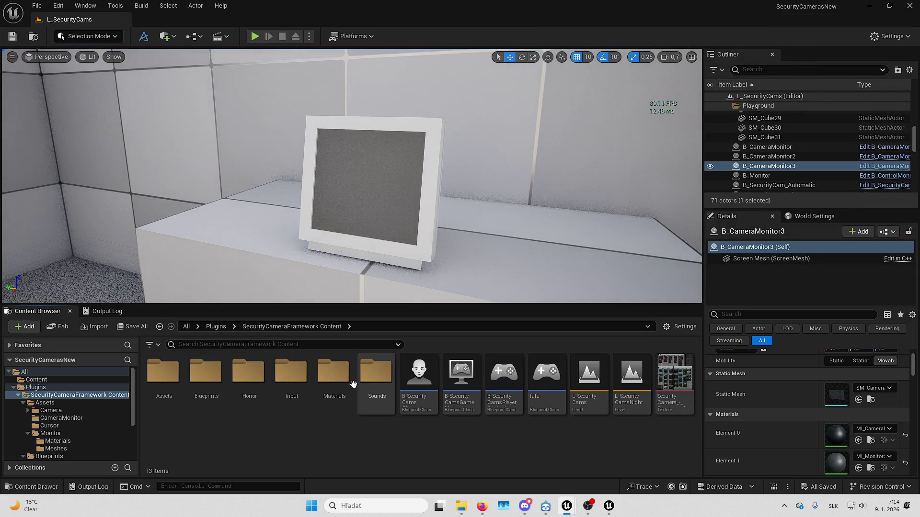
double_click(249, 374)
double_click(164, 374)
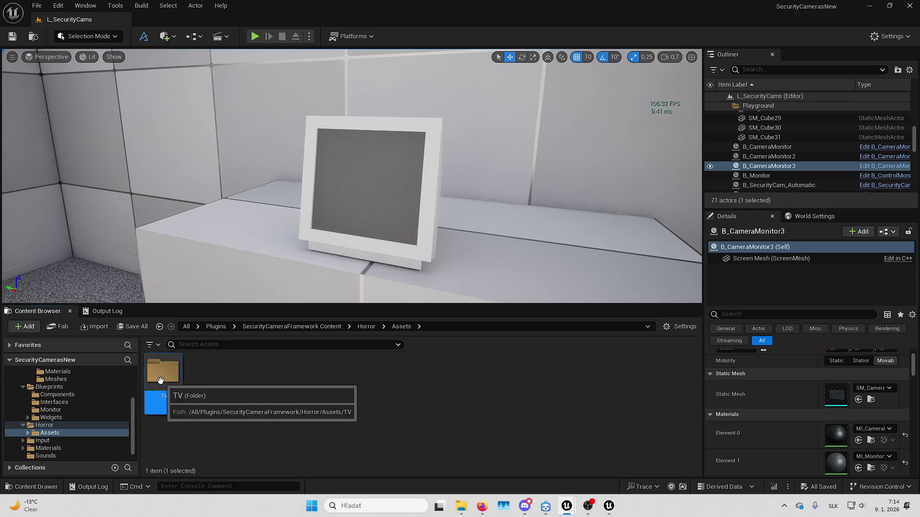
double_click(164, 374)
Check the migrated WhiteBlack_Texture, answer the import prompt, and return to M_CameraMonitorScreen
click(223, 381)
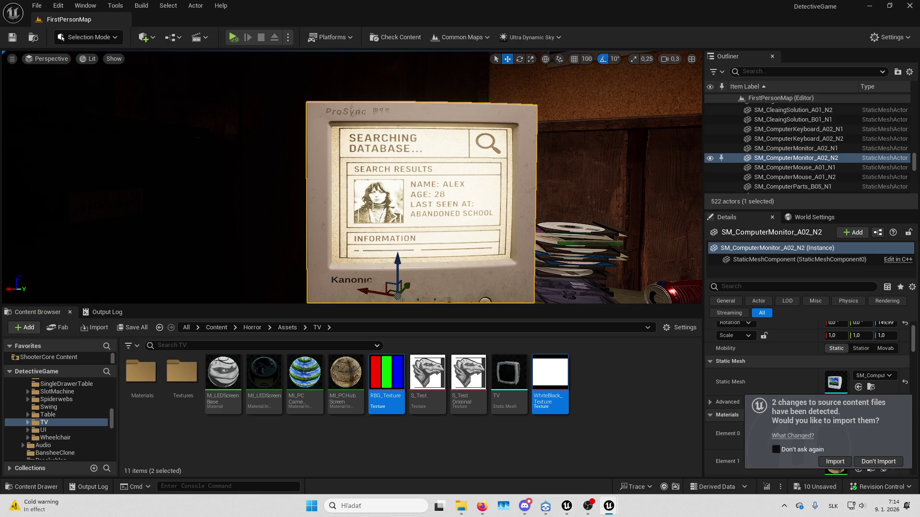
click(885, 462)
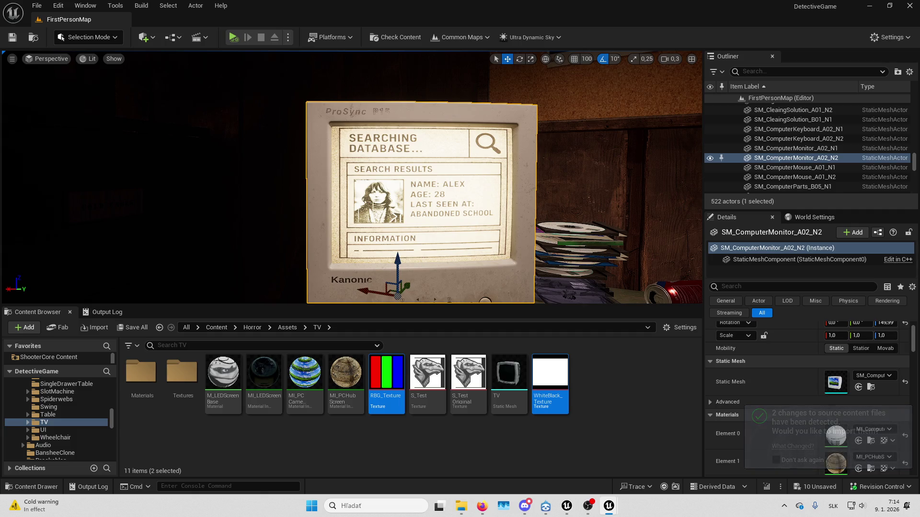
key(alt+Tab)
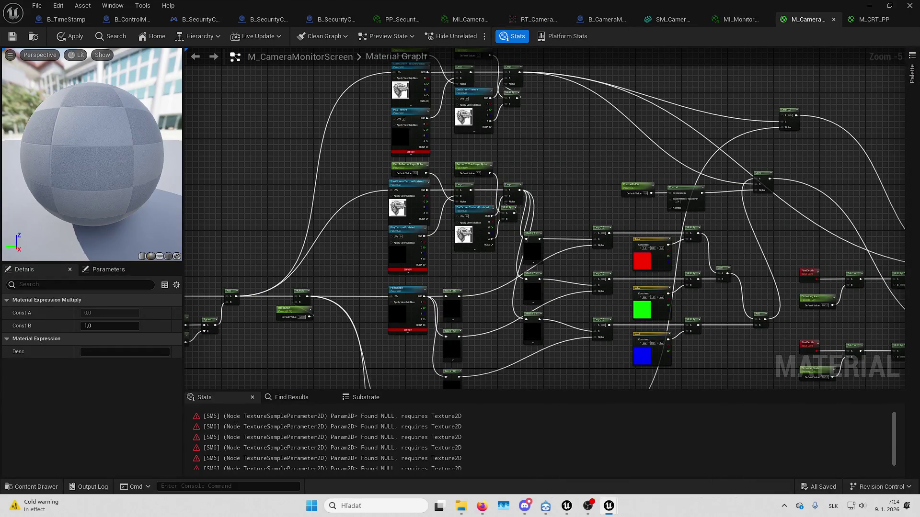
Assign WhiteBlack_Texture to StartPixelMask_Line, keeping its Color sampler type
mouse_move(664, 302)
mouse_down()
mouse_move(658, 127)
mouse_move(640, 48)
mouse_up()
click(414, 184)
scroll(99, 427, down, 2)
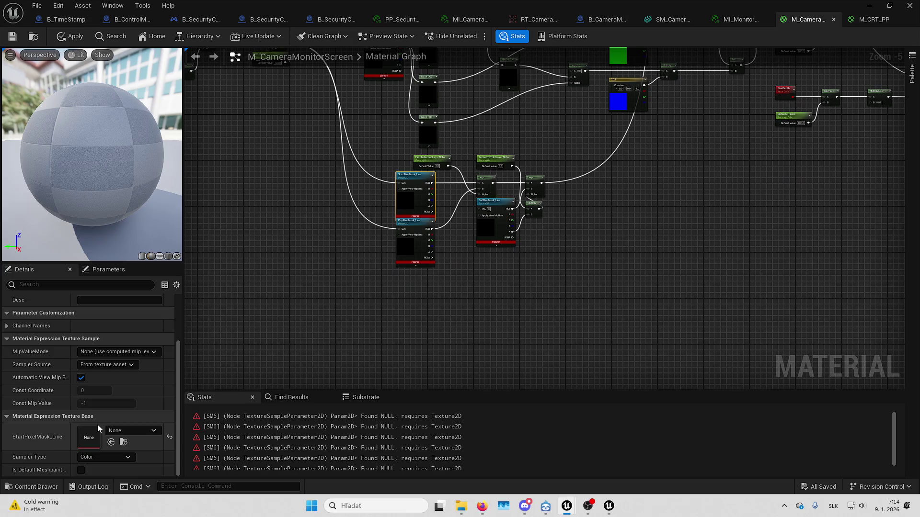
click(122, 431)
text(whiteblack)
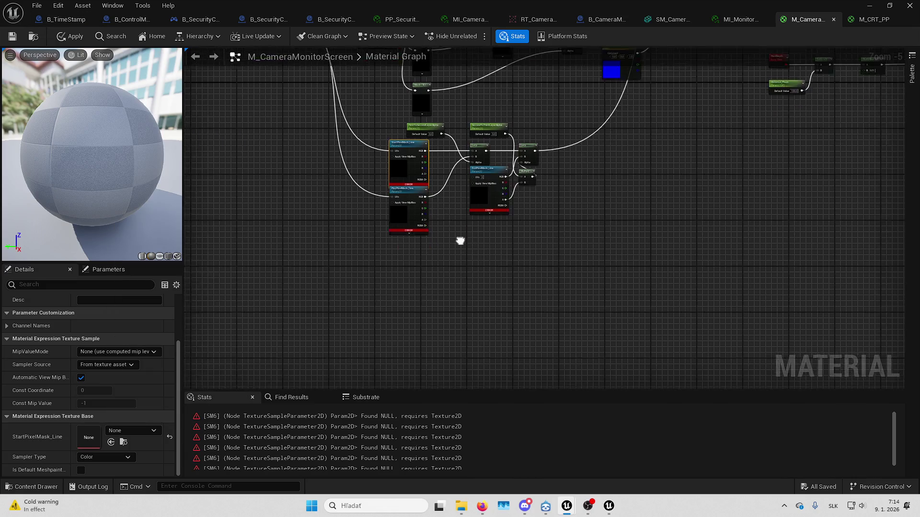
click(456, 277)
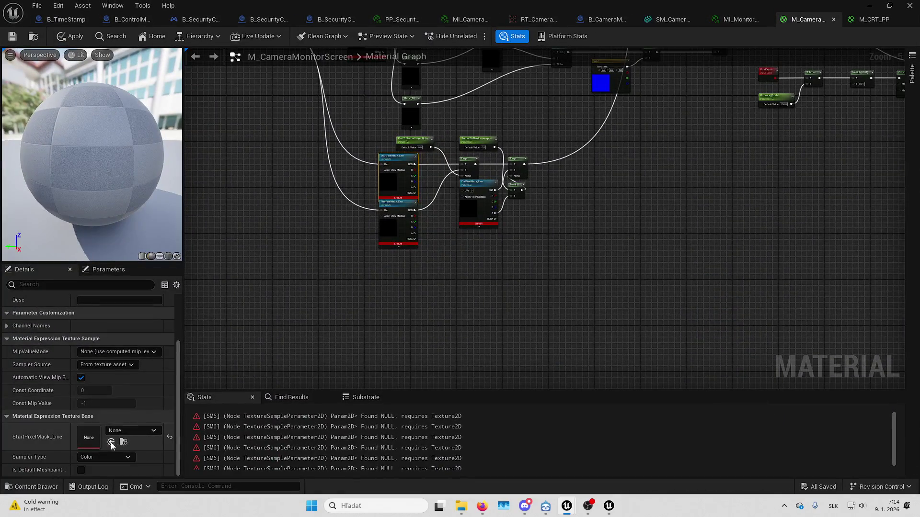
click(111, 442)
scroll(336, 316, up, 2)
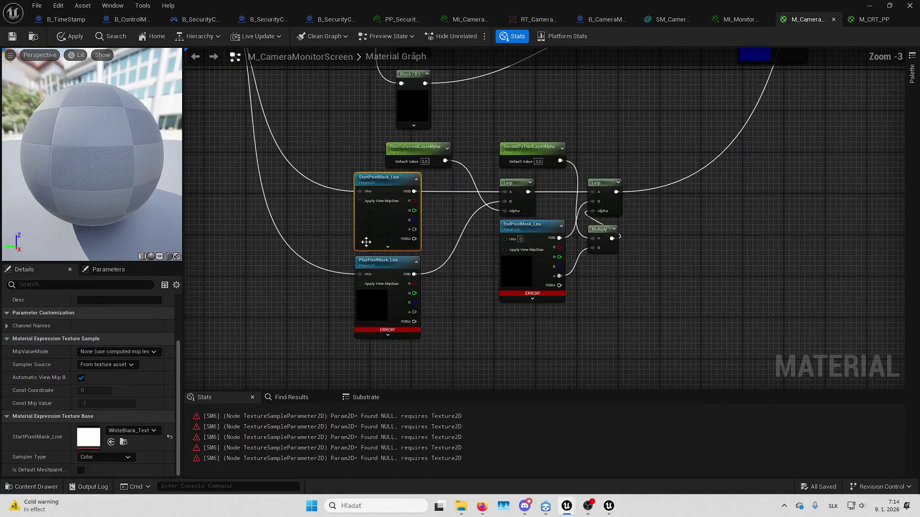
click(154, 431)
click(239, 283)
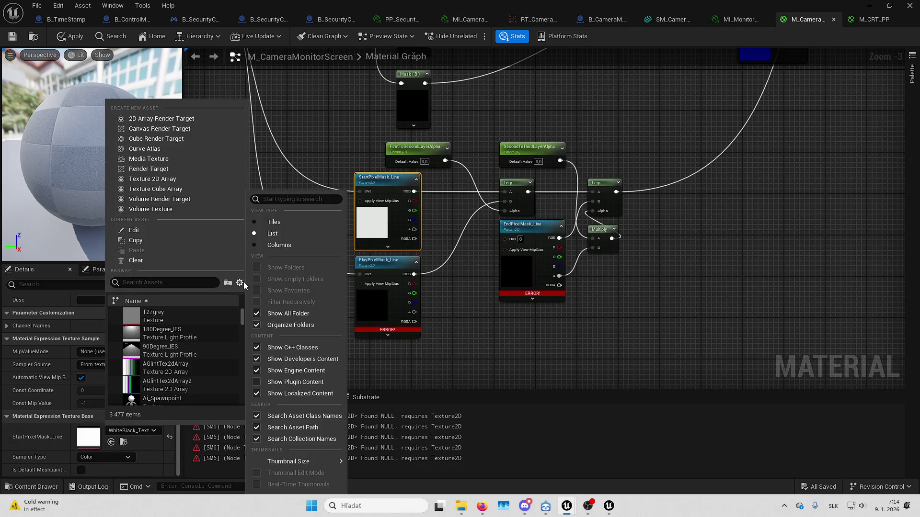
click(257, 383)
click(528, 294)
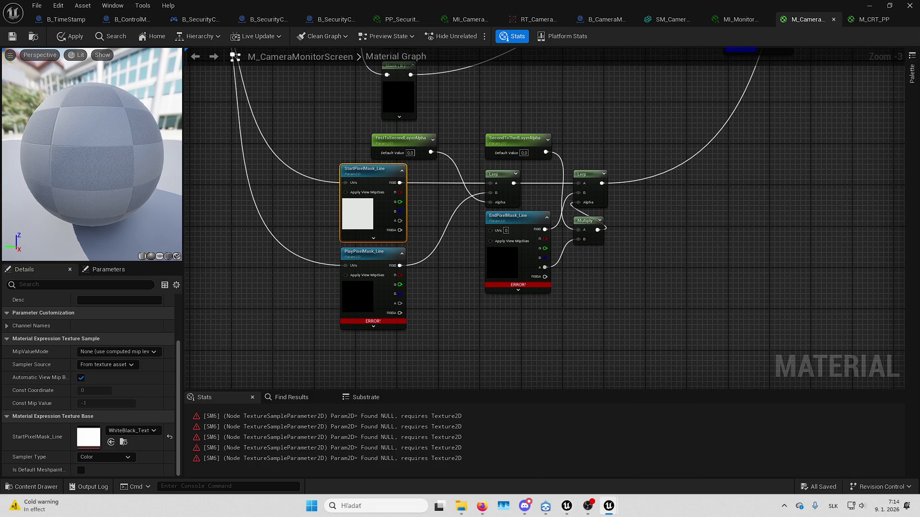
click(106, 457)
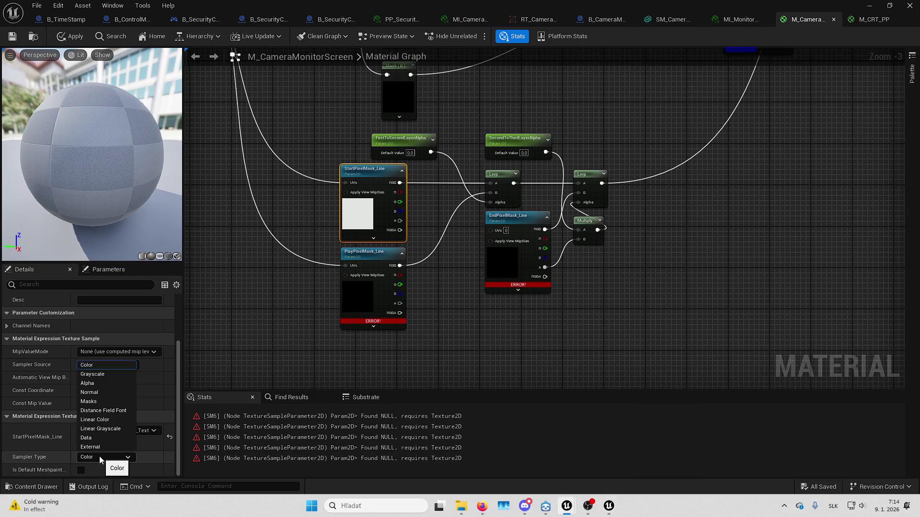
click(106, 457)
Delete the alpha parameters, Lerps, Multiply, EndPixelMask_Line and PlayPixelMask_Line nodes
drag(373, 292, 374, 278)
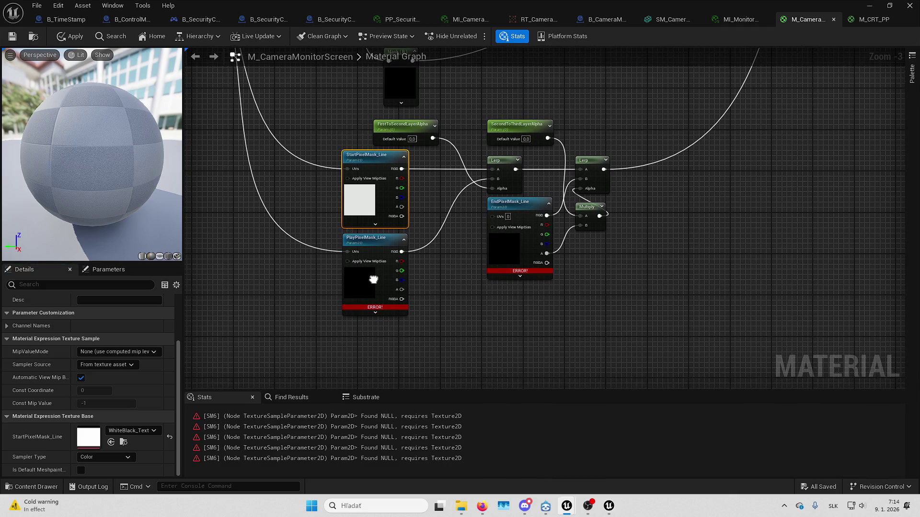
mouse_move(448, 185)
mouse_down()
mouse_move(450, 201)
mouse_move(431, 199)
mouse_up()
click(481, 261)
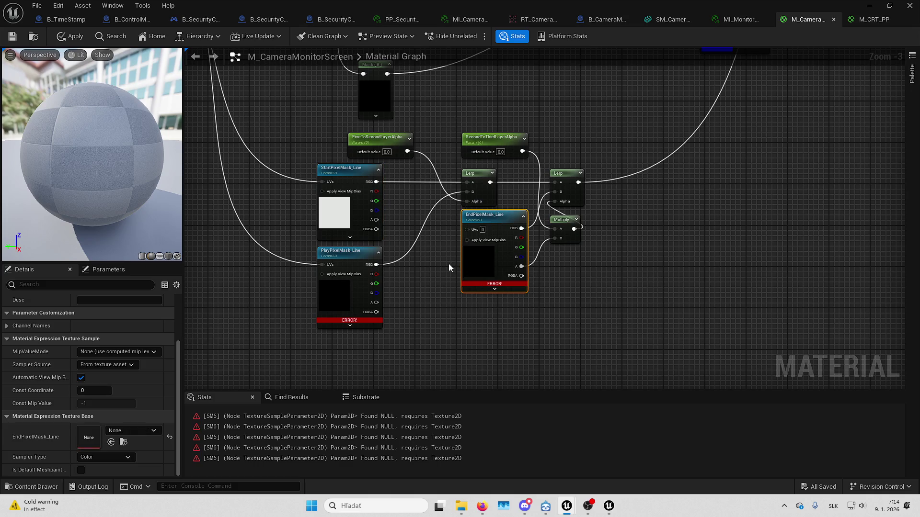
drag(449, 263, 424, 297)
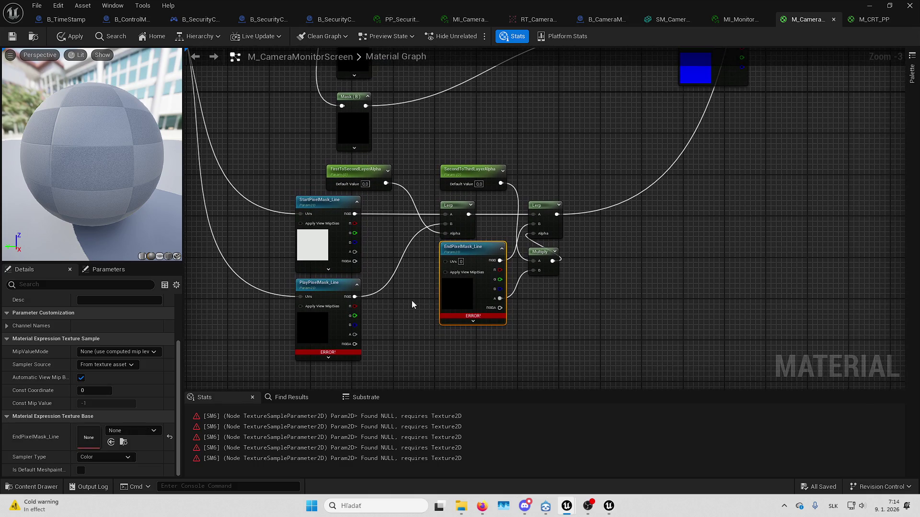
scroll(427, 236, down, 3)
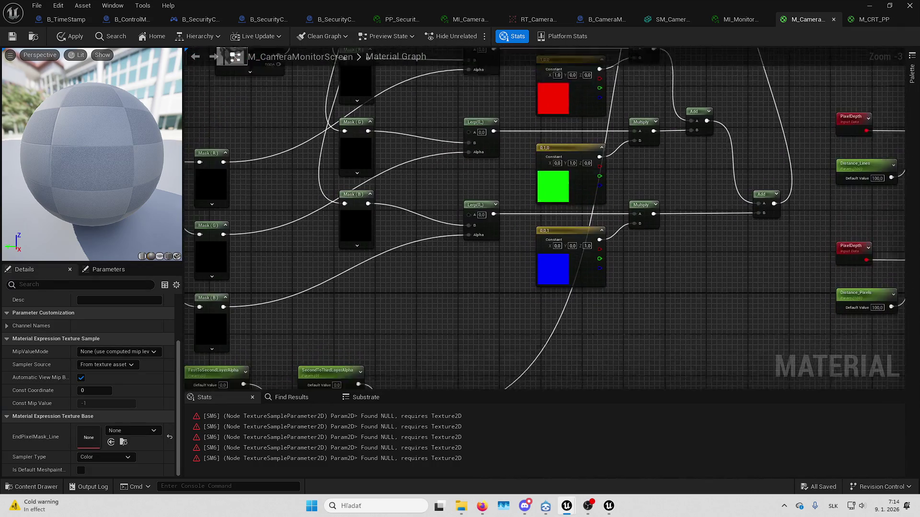
scroll(333, 338, up, 2)
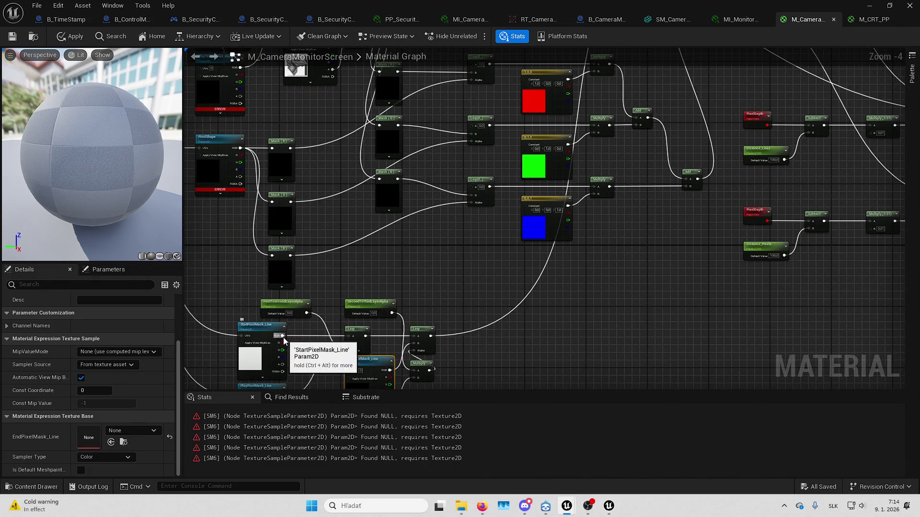
mouse_move(282, 335)
mouse_down()
mouse_move(481, 205)
mouse_move(603, 146)
mouse_move(691, 176)
mouse_move(723, 172)
mouse_up()
drag(648, 229, 523, 119)
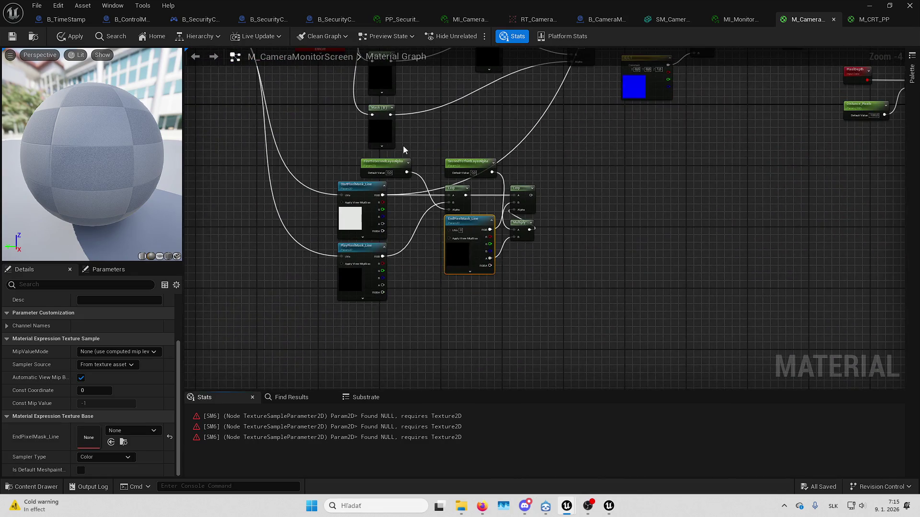
drag(404, 146, 551, 288)
key(Delete)
click(378, 276)
Remove the leftover node and set the PixelShape parameter's texture to RBG_Texture
key(Delete)
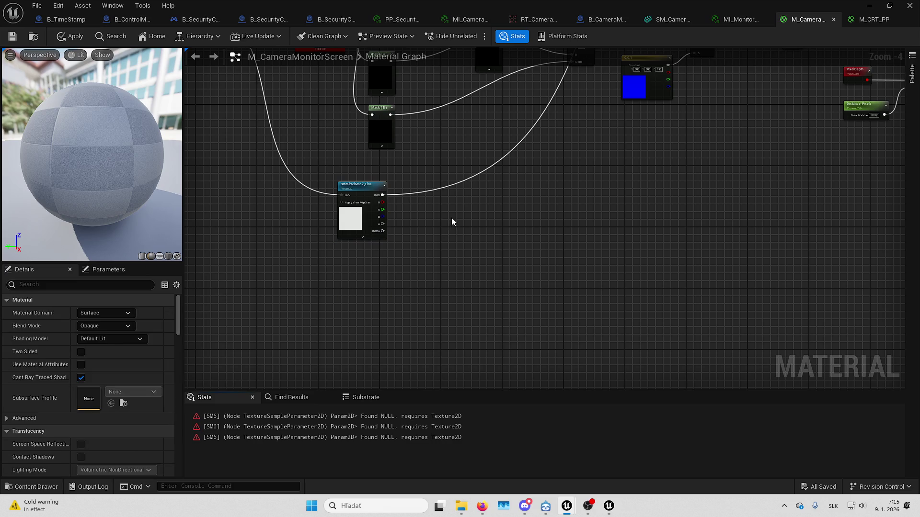
mouse_move(451, 221)
mouse_down()
mouse_move(478, 287)
mouse_move(471, 258)
mouse_move(516, 265)
mouse_up()
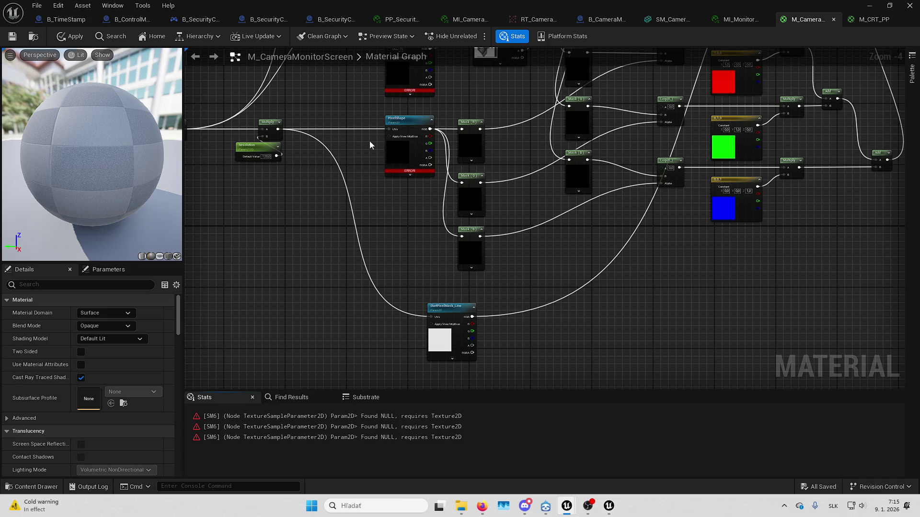
click(398, 143)
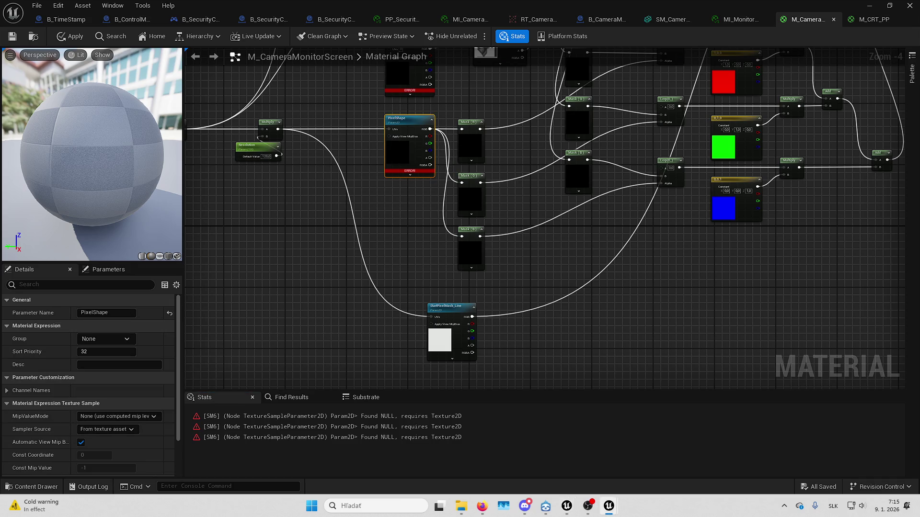
double_click(497, 4)
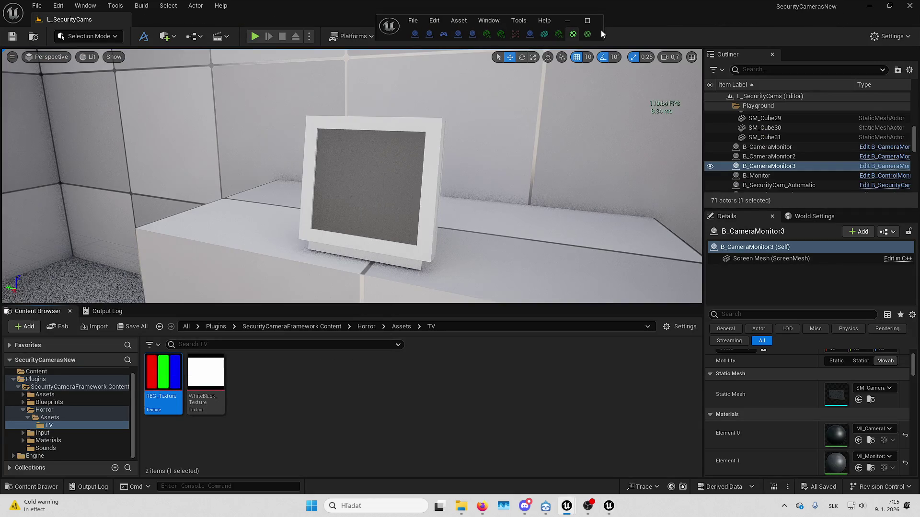
click(588, 21)
scroll(134, 410, down, 2)
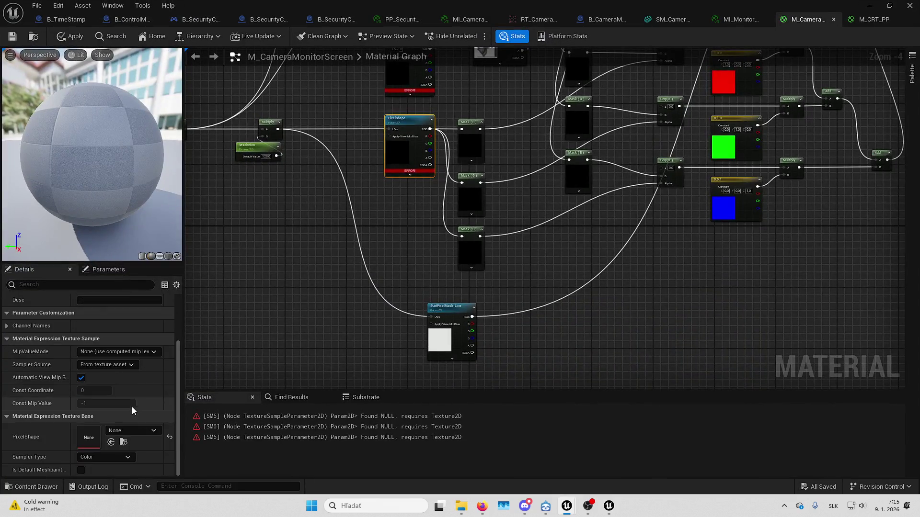
click(111, 442)
drag(386, 171, 378, 292)
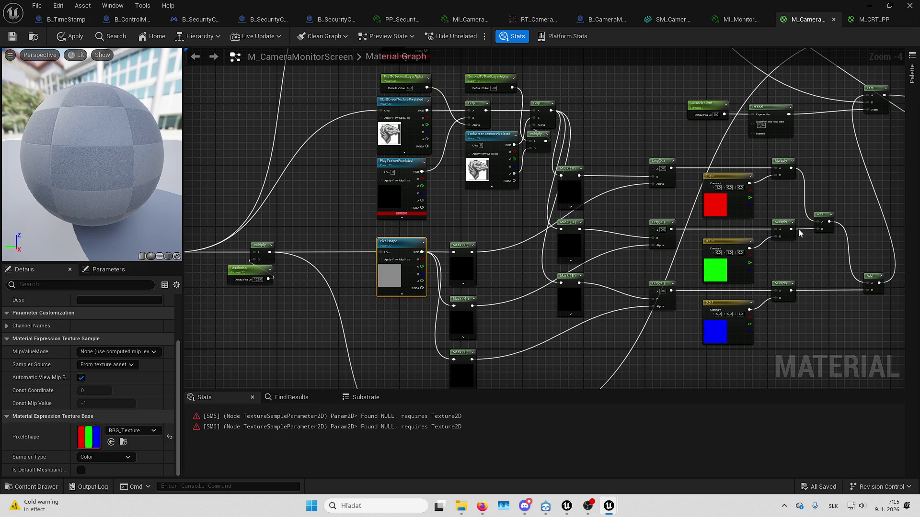
drag(417, 159, 447, 252)
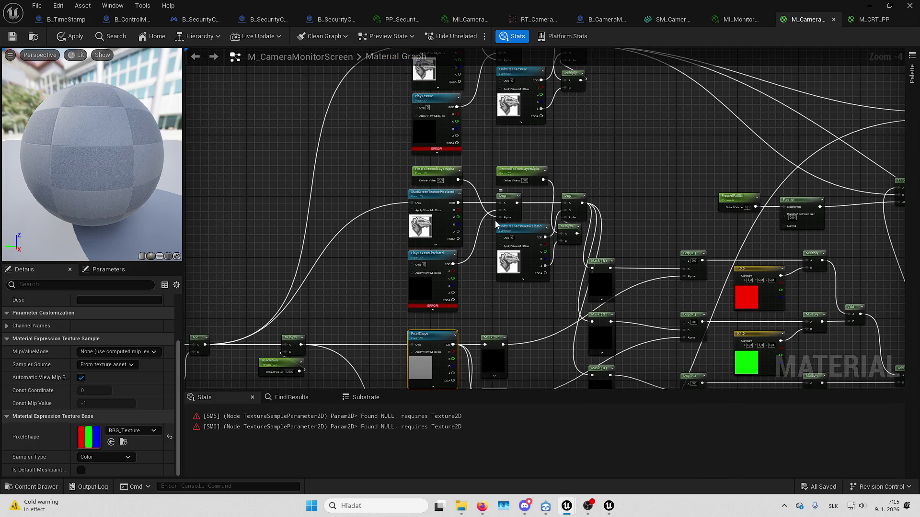
scroll(455, 223, up, 2)
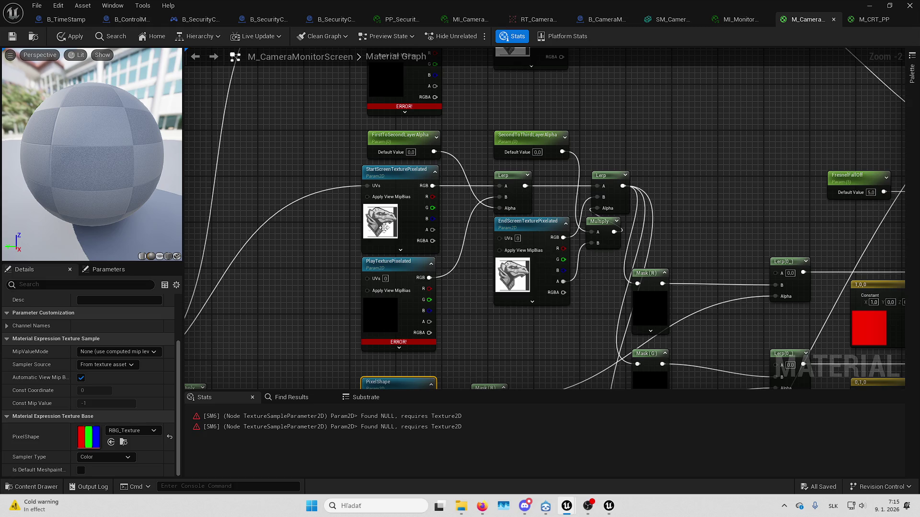
Reroute the Lerp outputs and delete the layer alphas, Lerp, EndScreenTexturePixelated and Multiply nodes
drag(383, 227, 324, 209)
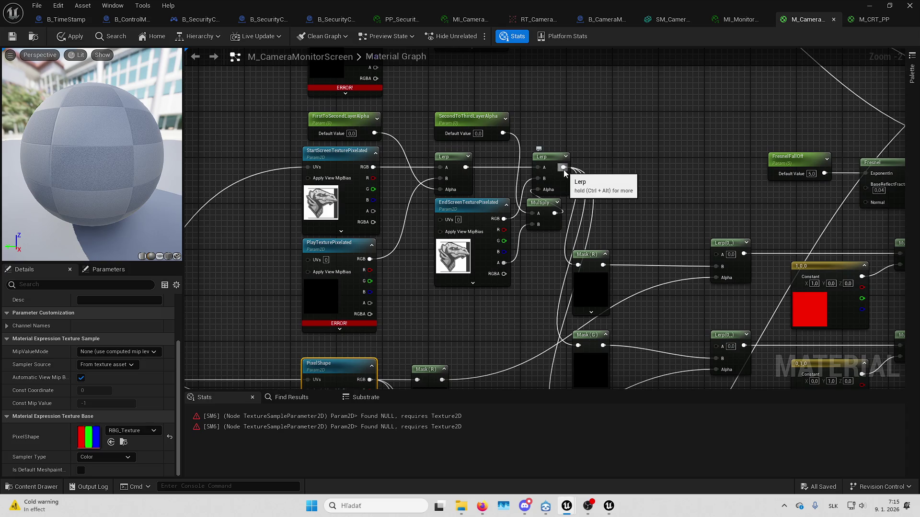
drag(563, 168, 375, 168)
mouse_move(300, 116)
mouse_down()
mouse_move(458, 139)
mouse_move(543, 218)
mouse_up()
key(Delete)
key(Delete)
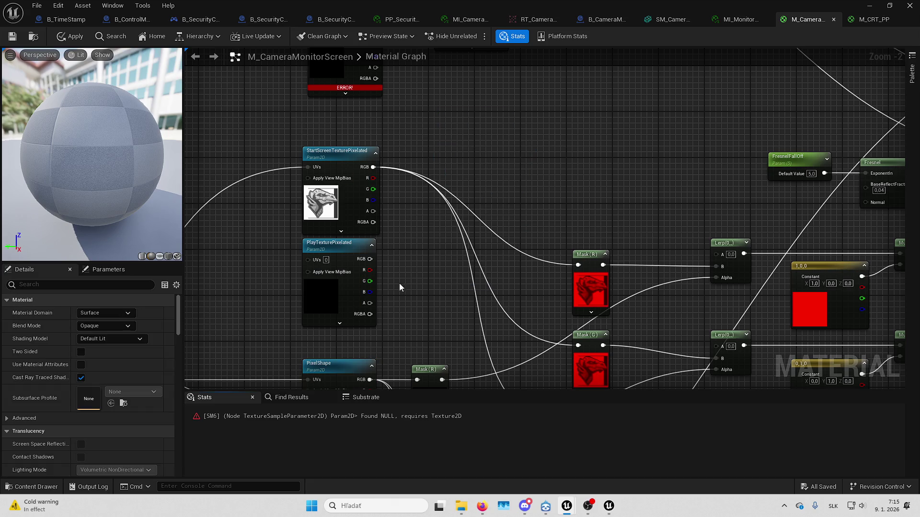
click(348, 244)
key(Delete)
mouse_move(441, 181)
mouse_down()
mouse_move(454, 197)
mouse_move(416, 183)
mouse_move(466, 269)
mouse_up()
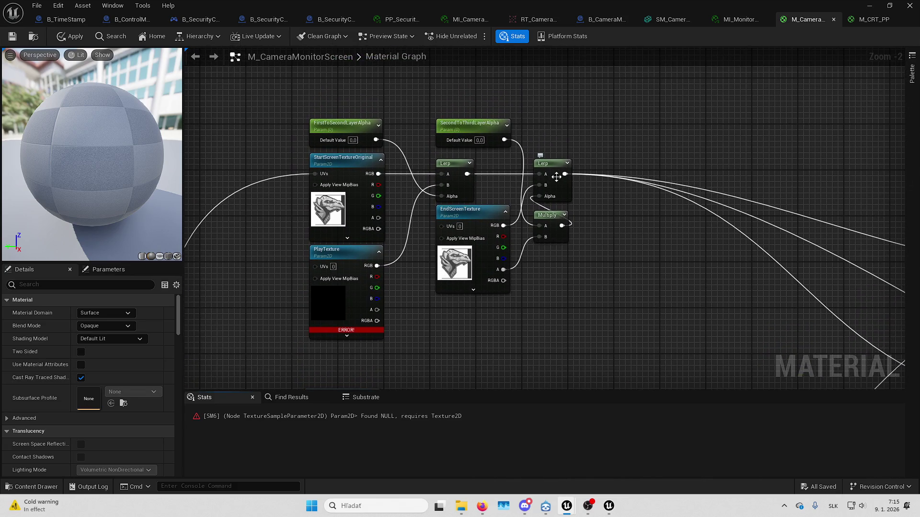
Rewire to StartScreenTextureOriginal and delete the remaining blends, EndScreenTexture and PlayTexture nodes
drag(564, 174, 379, 174)
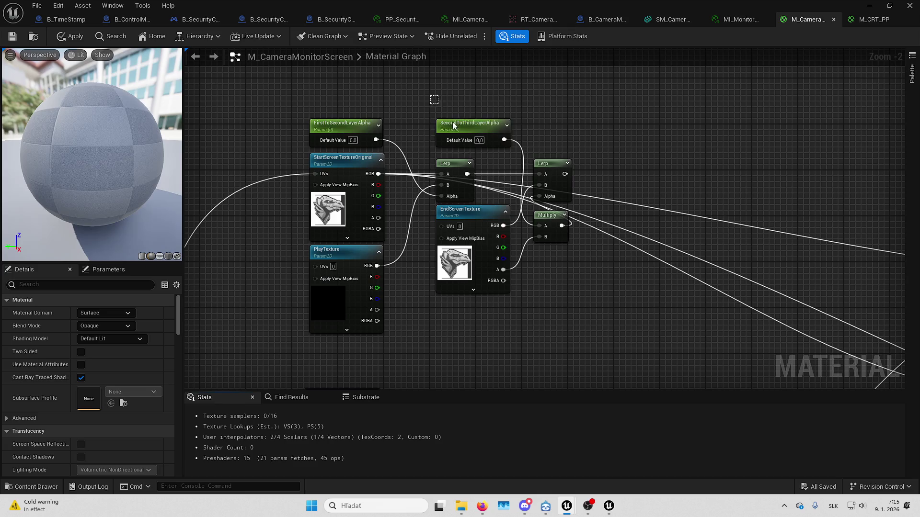
drag(453, 126, 575, 295)
key(Delete)
click(342, 123)
key(Delete)
drag(265, 281, 392, 319)
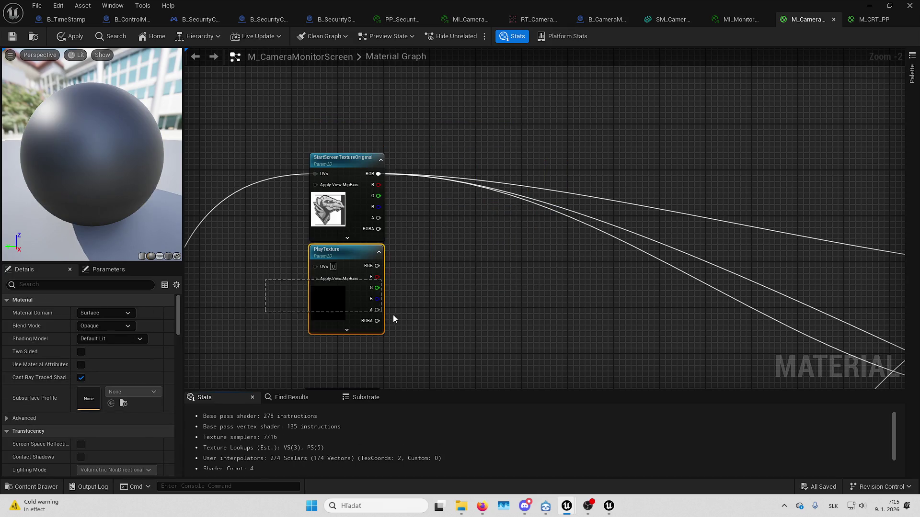
key(Delete)
scroll(551, 229, down, 5)
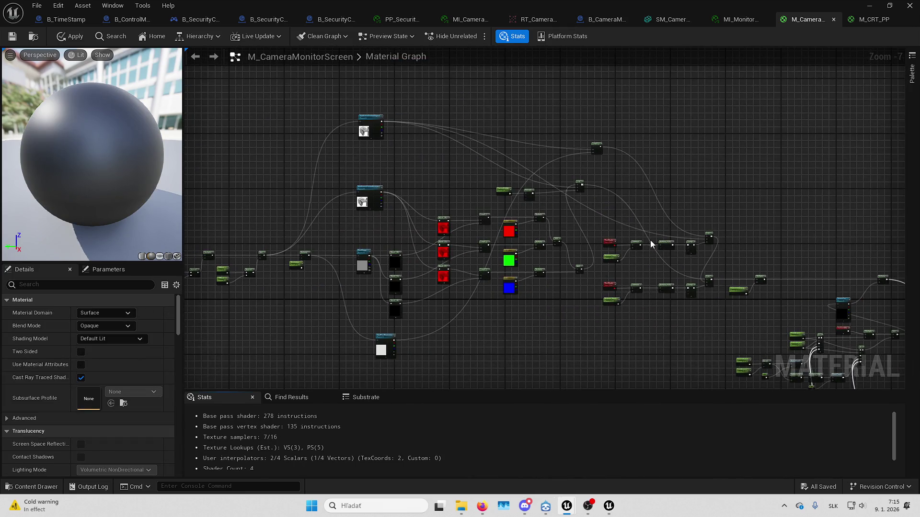
Apply the material and inspect it on a flat plane preview
mouse_move(650, 244)
mouse_down()
mouse_move(460, 191)
mouse_move(365, 147)
mouse_up()
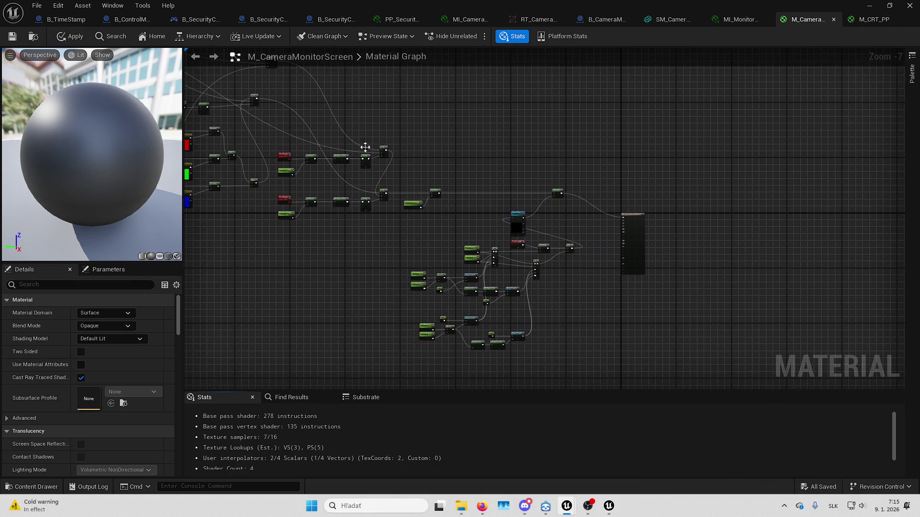
click(75, 35)
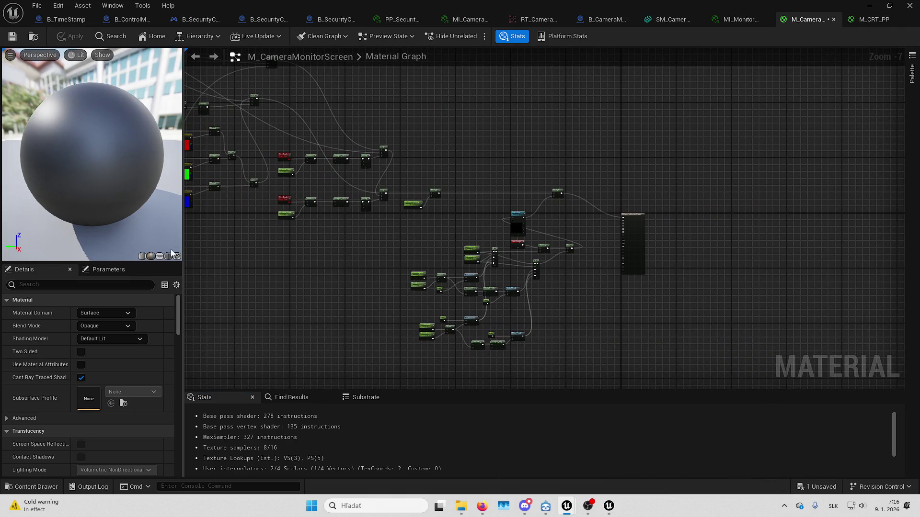
click(159, 256)
mouse_move(111, 188)
mouse_down()
mouse_move(88, 147)
mouse_move(119, 206)
mouse_up()
Insert an Add node after the Multiply, feed ScreenTex RGB into it, and apply
scroll(547, 242, up, 3)
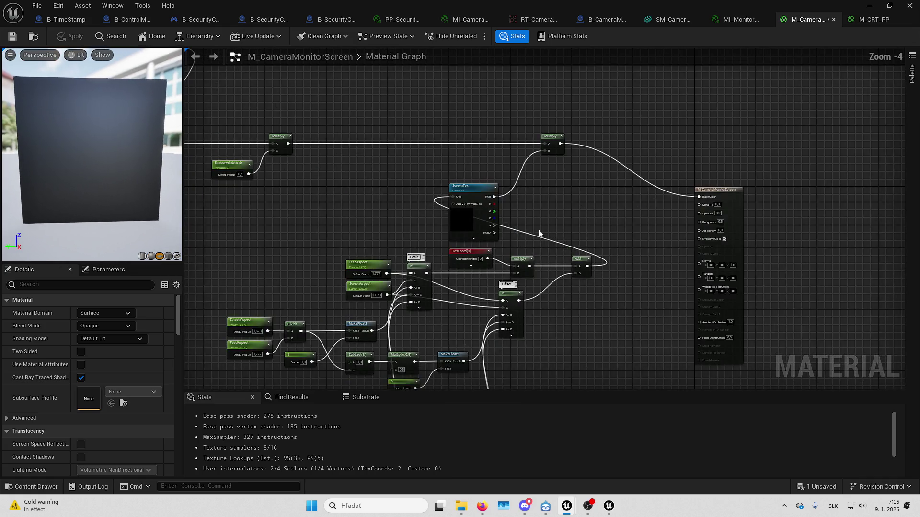
mouse_move(419, 248)
mouse_down()
mouse_move(495, 152)
mouse_move(489, 175)
mouse_move(467, 151)
mouse_move(459, 80)
mouse_move(447, 140)
mouse_move(469, 150)
mouse_move(465, 160)
mouse_up()
drag(322, 129, 507, 122)
text(add)
key(Return)
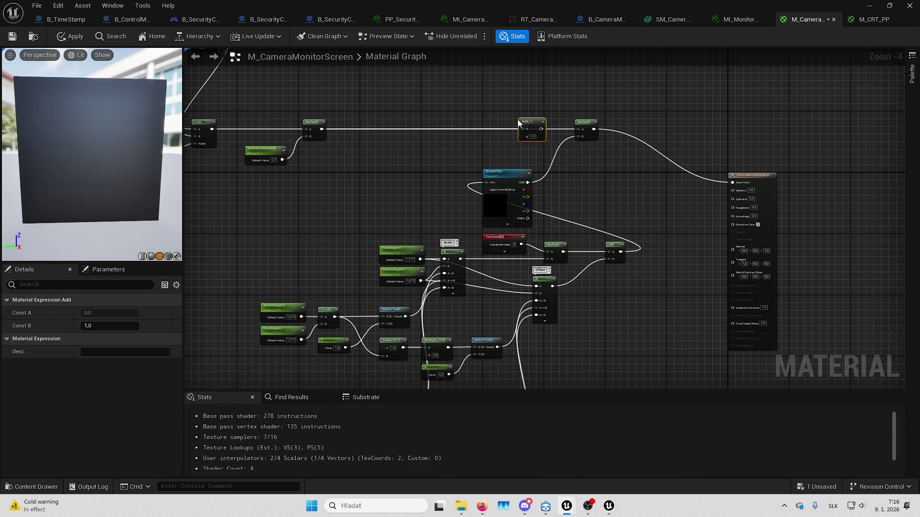
mouse_move(528, 182)
mouse_down()
mouse_move(527, 136)
mouse_move(739, 189)
mouse_move(732, 183)
mouse_up()
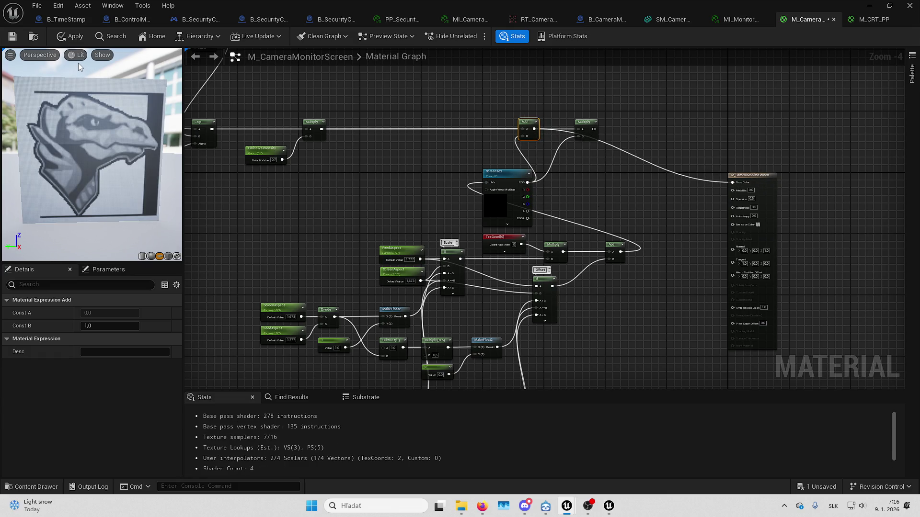
click(12, 36)
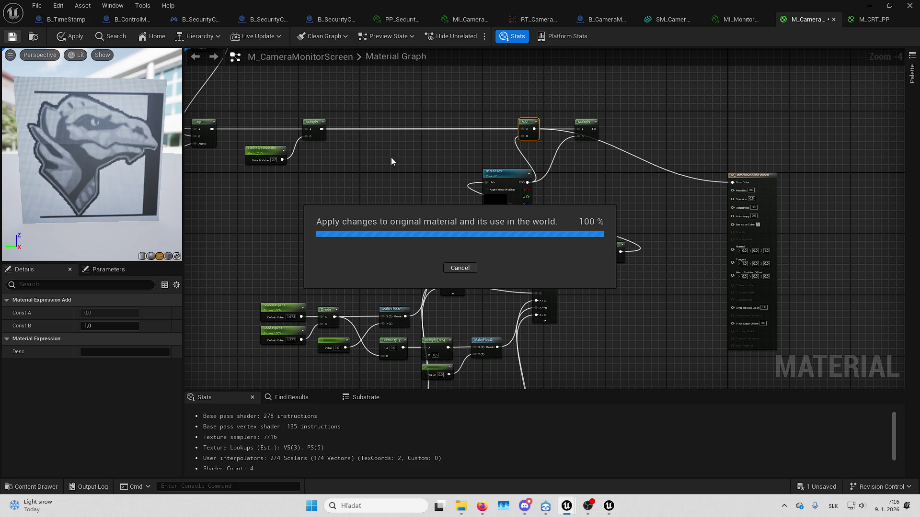
Move StartPixelMask_Line up beside the screen texture and save the material
click(583, 122)
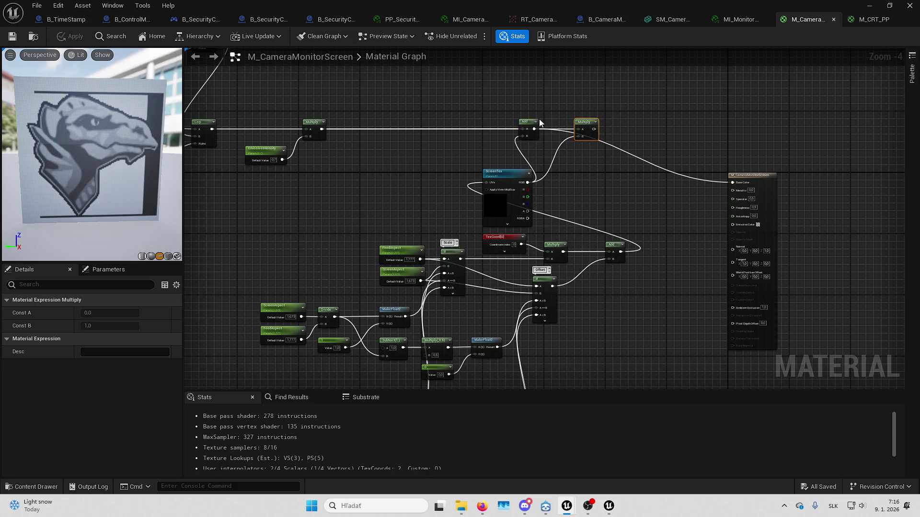
scroll(540, 123, up, 4)
click(637, 140)
scroll(724, 132, down, 5)
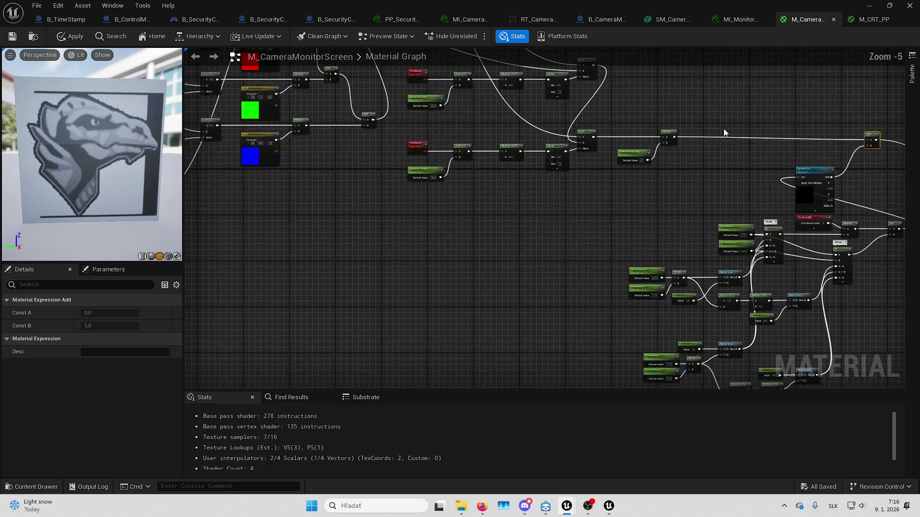
mouse_move(724, 132)
mouse_down()
mouse_move(470, 156)
mouse_move(542, 199)
mouse_move(404, 112)
mouse_up()
drag(430, 191, 456, 215)
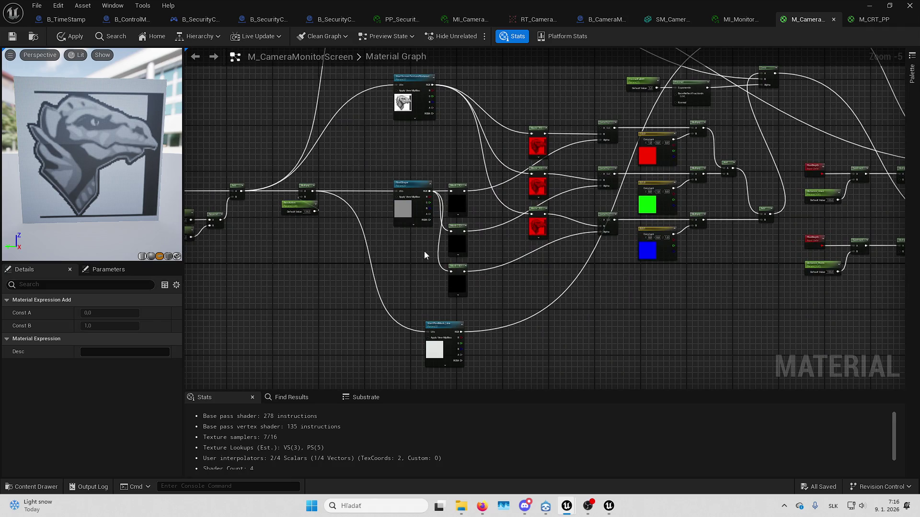
mouse_move(544, 170)
mouse_down()
mouse_move(469, 177)
mouse_move(552, 144)
mouse_move(554, 195)
mouse_move(530, 138)
mouse_move(409, 219)
mouse_move(430, 145)
mouse_up()
mouse_move(422, 342)
mouse_down()
mouse_move(424, 216)
mouse_move(410, 77)
mouse_move(389, 78)
mouse_move(385, 159)
mouse_up()
click(20, 40)
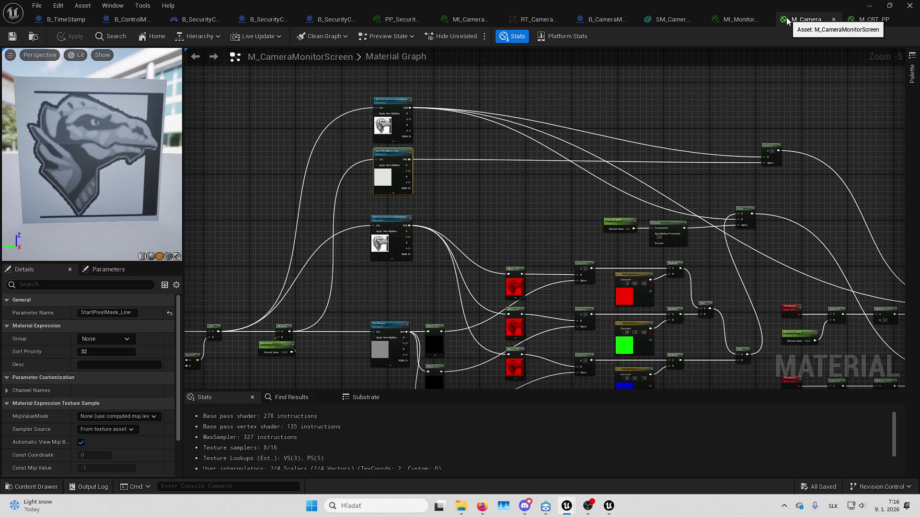
Return to the level editor and focus the viewport on the wall monitors
drag(686, 87, 665, 106)
key(alt+Tab)
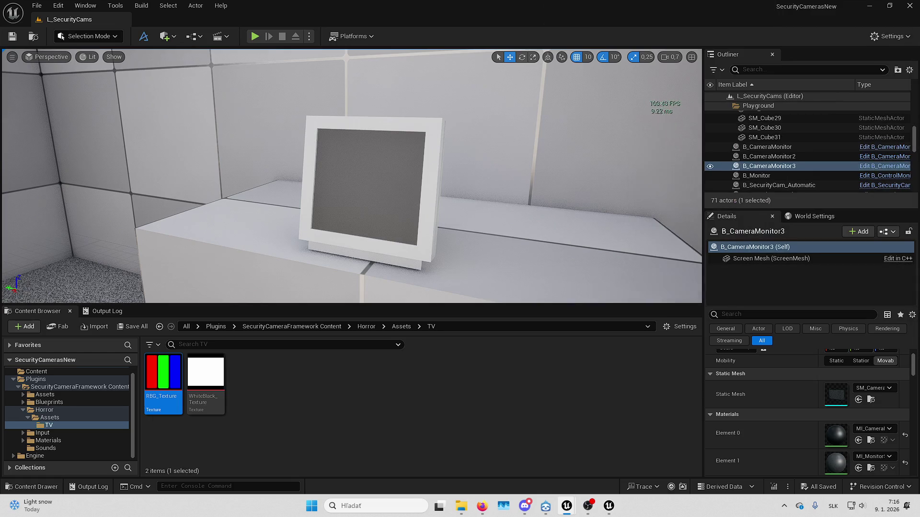
key(alt+Tab)
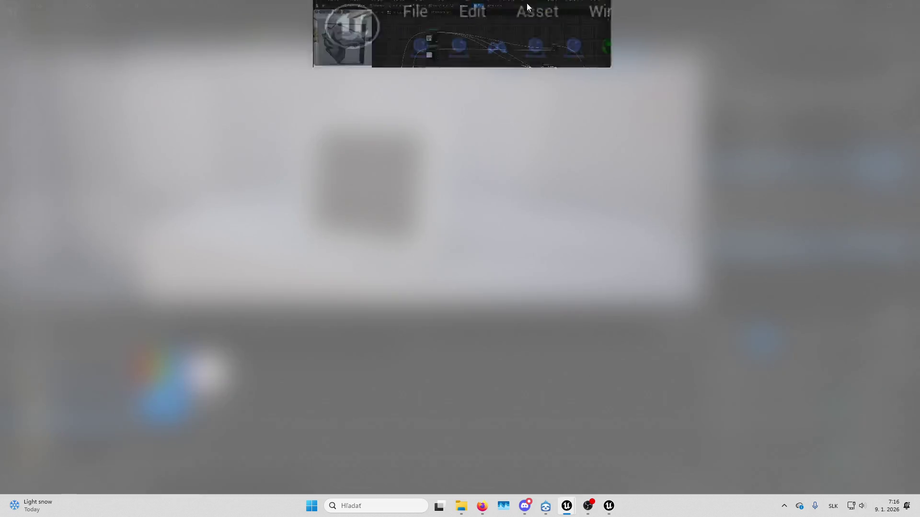
click(652, 22)
key(alt+Tab)
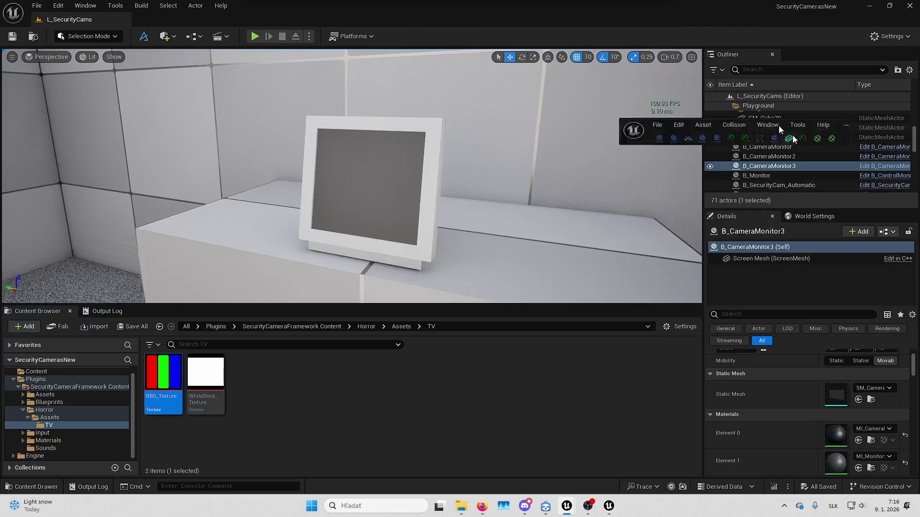
key(f)
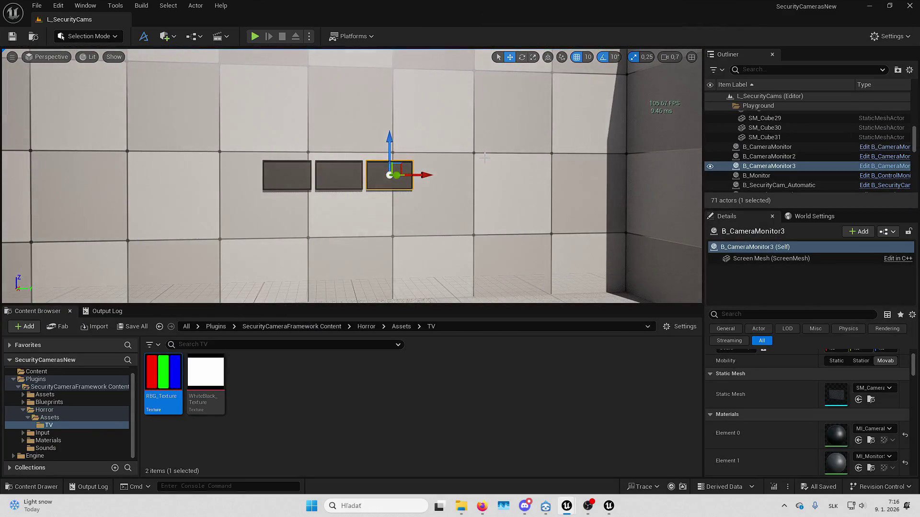
Play the level, walk up to the three monitors, back away, and stop play
key(alt+p)
key(F11)
key(w)
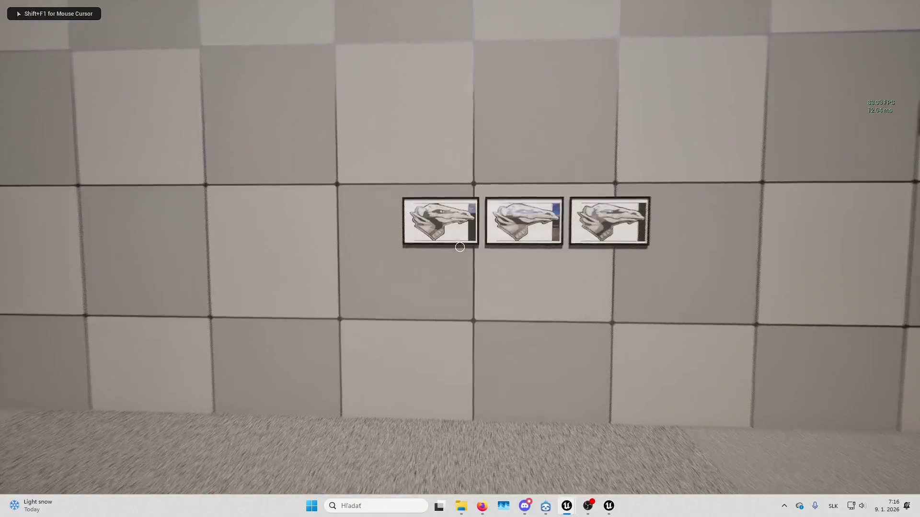
key(w)
key(a)
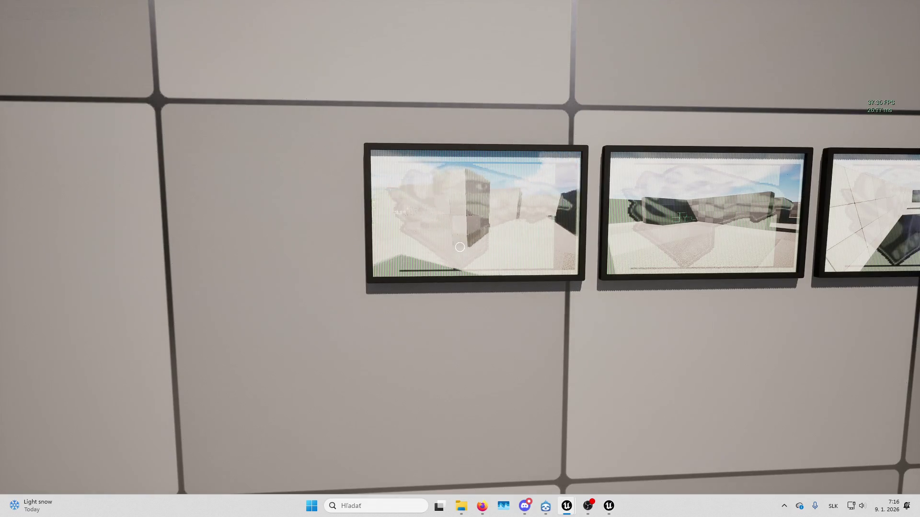
key(w)
key(s)
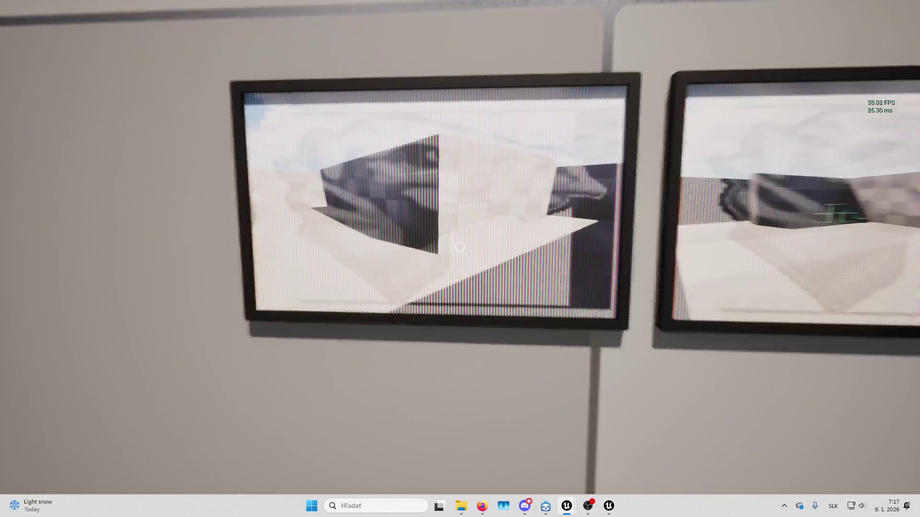
key(Escape)
Maximize the asset editor and bring up the M_CameraMonitorScreen graph tab
mouse_move(566, 510)
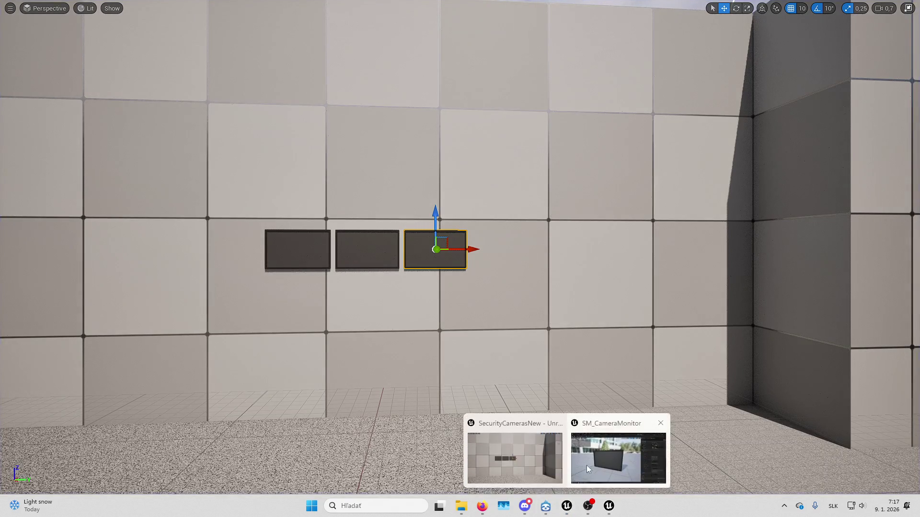
click(614, 447)
double_click(722, 97)
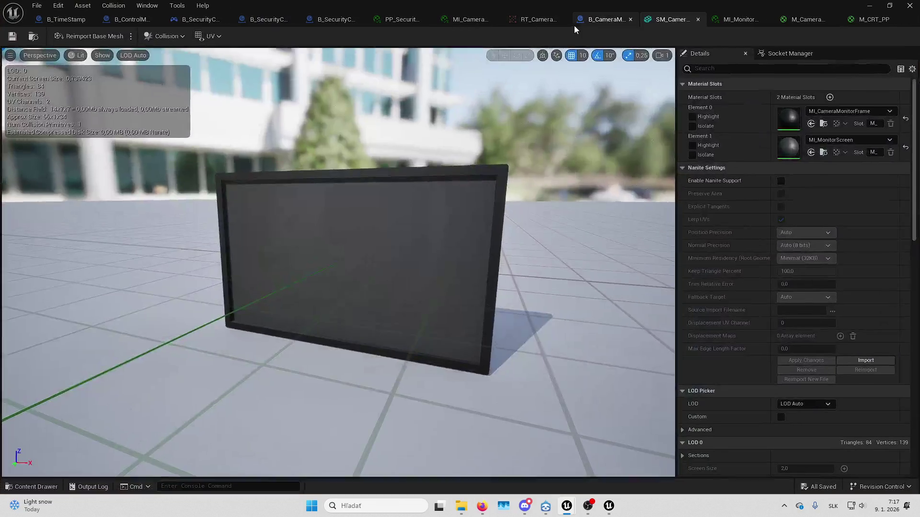
click(536, 20)
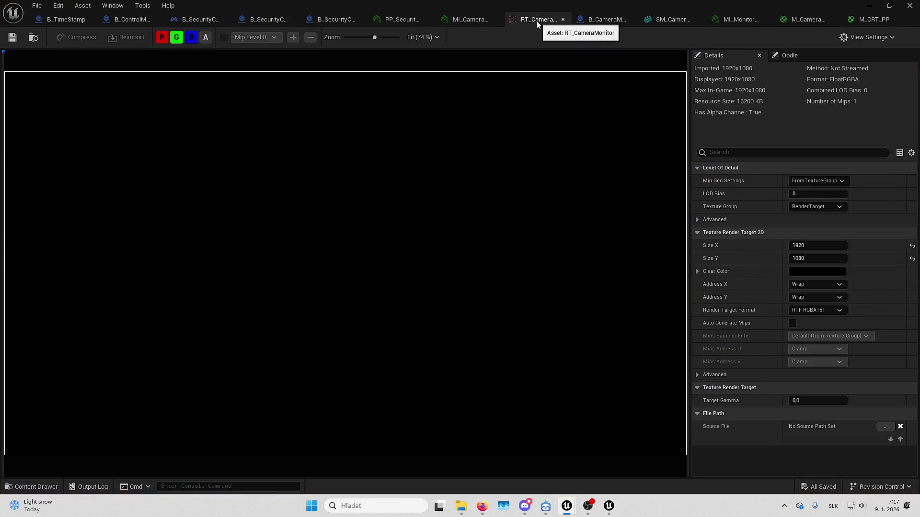
click(476, 20)
click(402, 20)
click(804, 19)
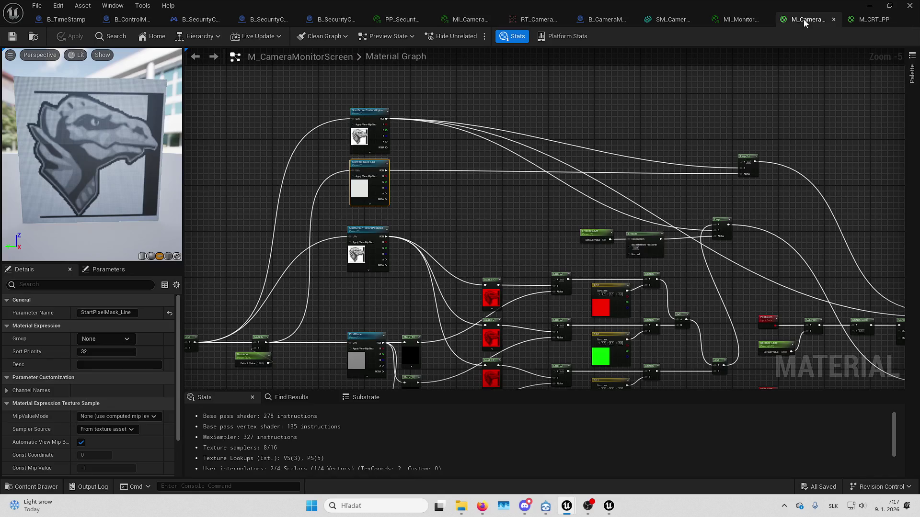
scroll(508, 96, up, 2)
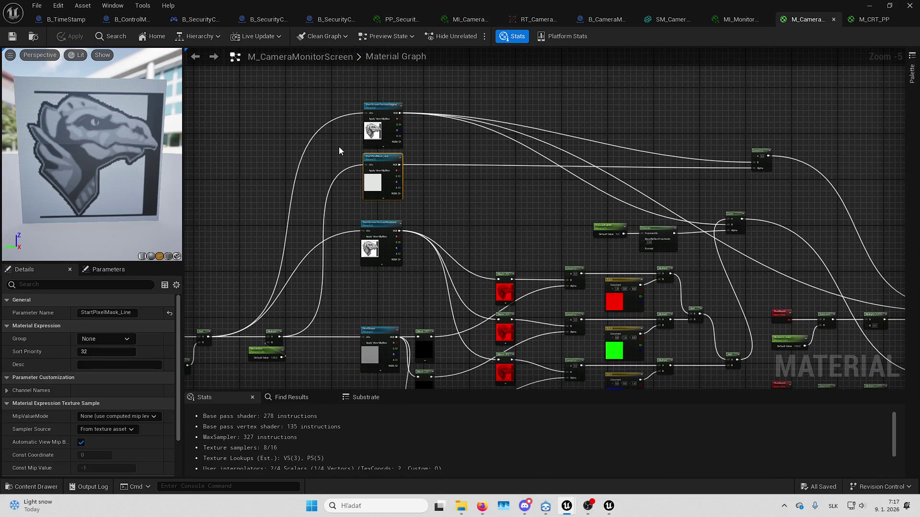
scroll(90, 355, down, 3)
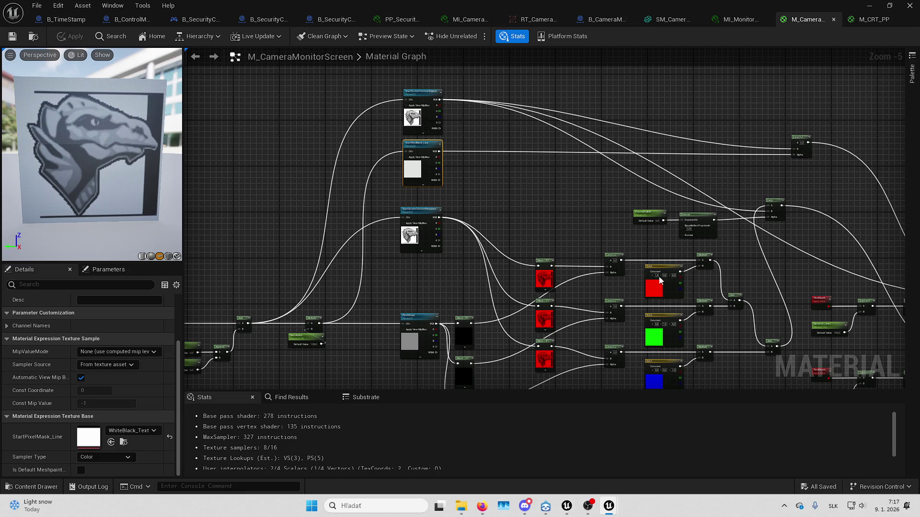
scroll(393, 144, up, 3)
Drop the 'Start' prefix from both screen texture parameter names using F2
click(439, 173)
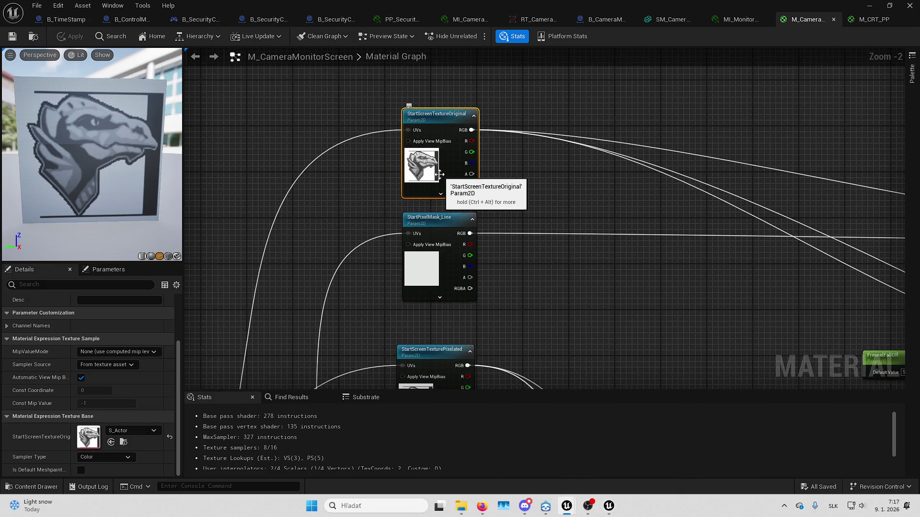
key(F2)
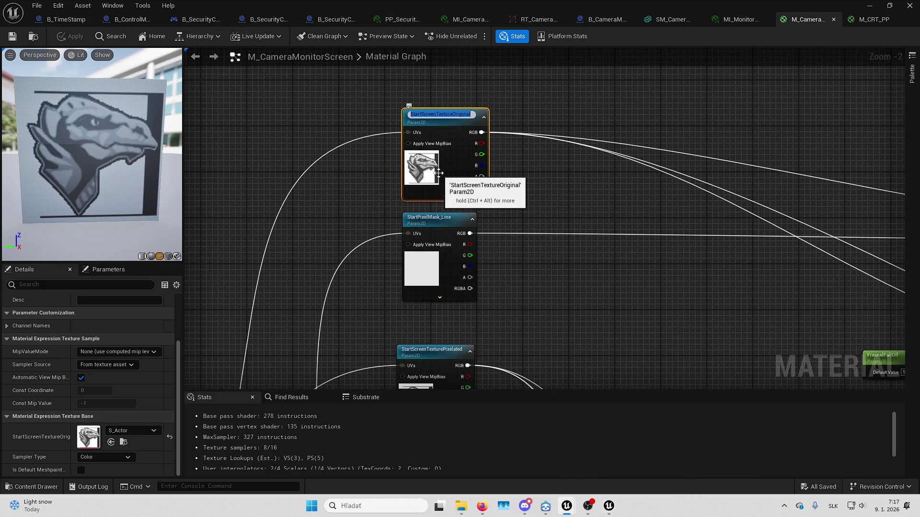
key(Delete)
key(Delete)
key(Delete)
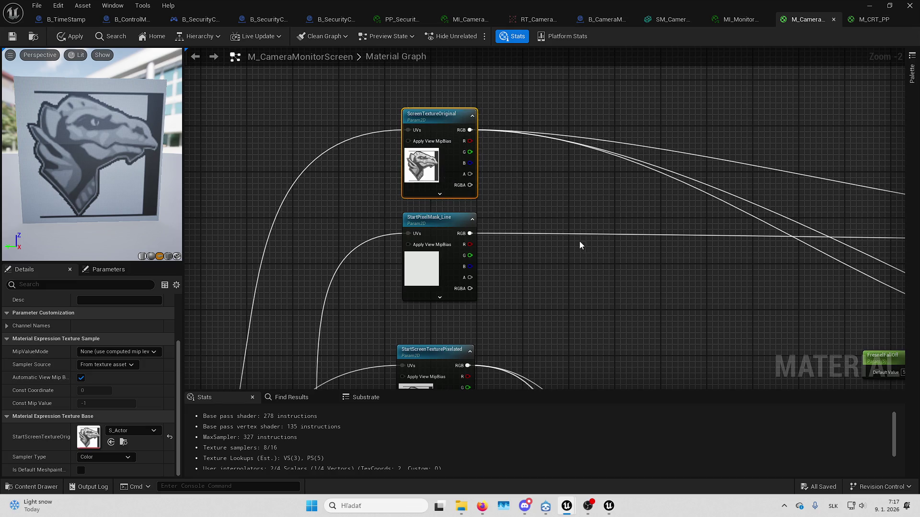
drag(563, 247, 591, 158)
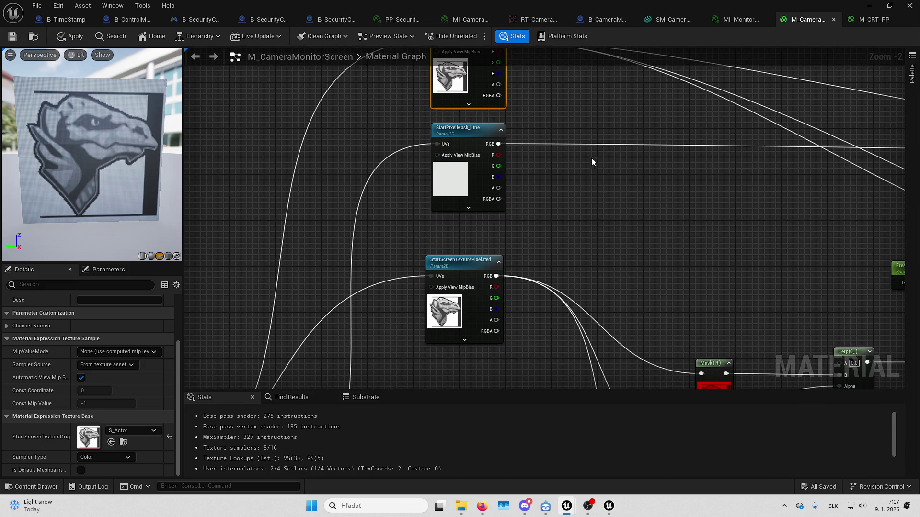
click(446, 270)
key(F2)
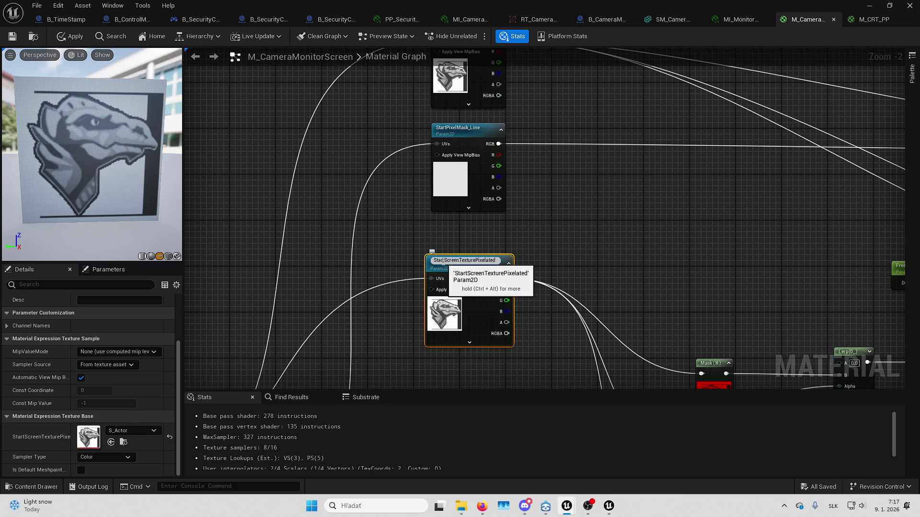
key(BackSpace)
key(BackSpace)
key(BackSpace)
key(Return)
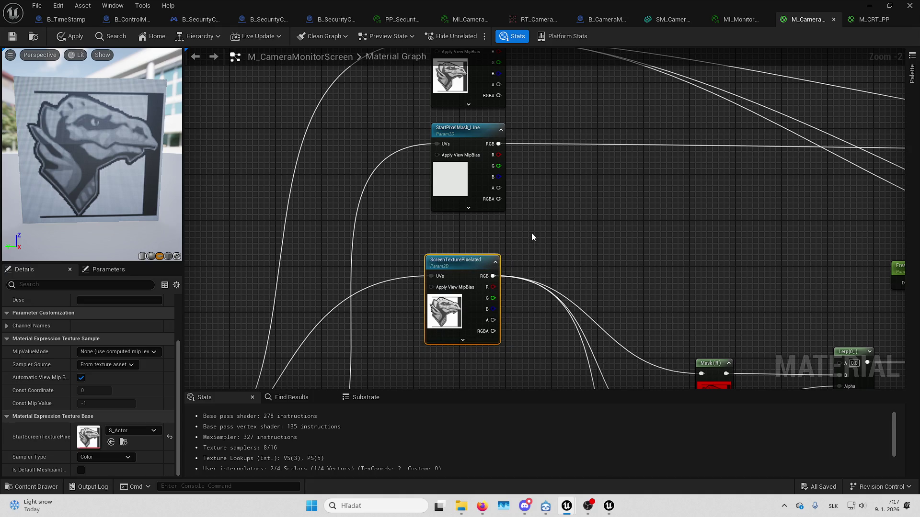
drag(531, 232, 536, 243)
click(452, 328)
Set ScreenTexturePixelated and ScreenTextureOriginal to RT_CameraMonitor and apply with Ctrl+S
scroll(488, 100, down, 5)
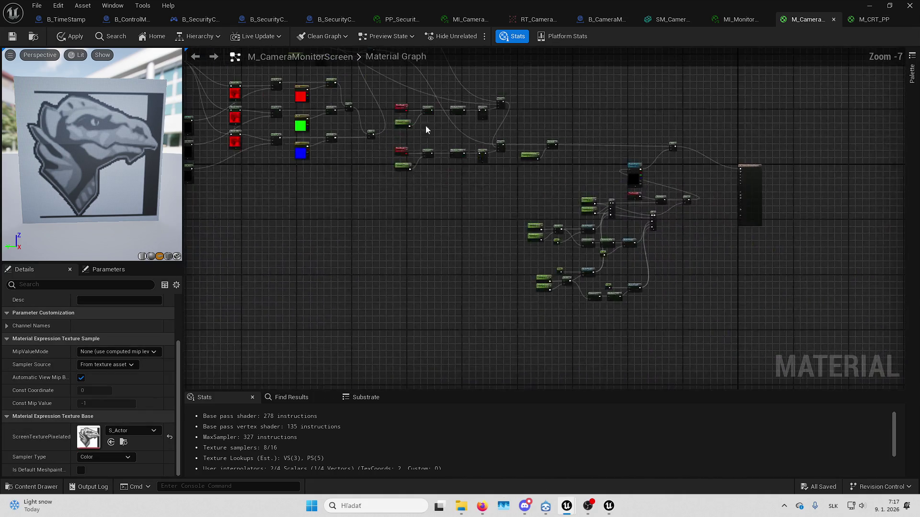
scroll(625, 176, up, 4)
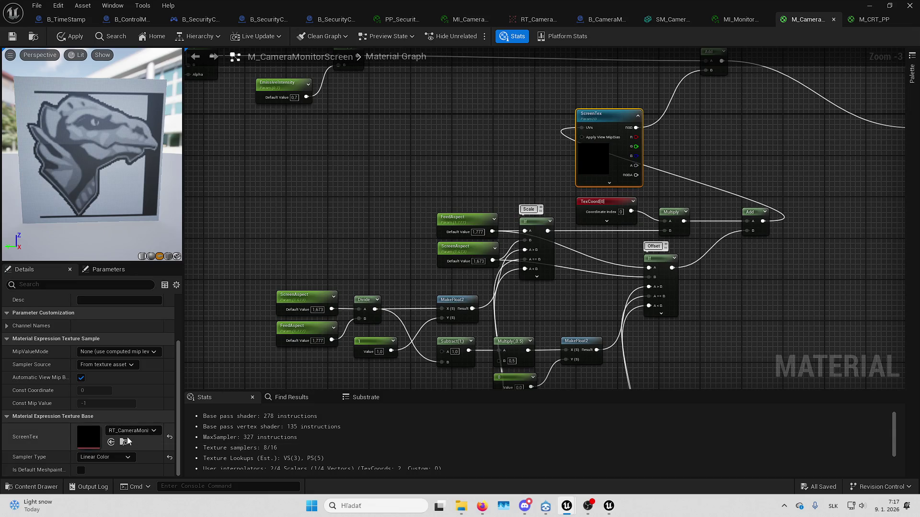
mouse_move(339, 173)
mouse_down()
mouse_move(354, 174)
mouse_move(484, 286)
mouse_up()
drag(552, 9, 552, 24)
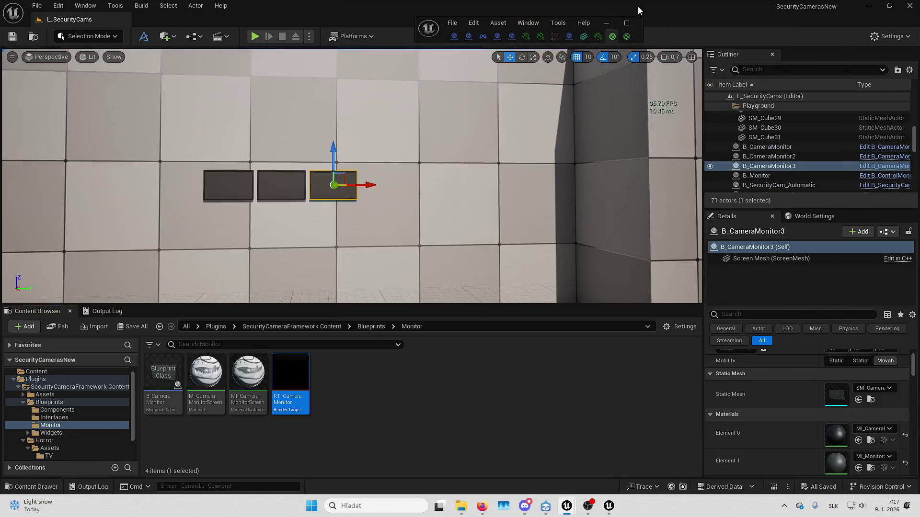
drag(637, 7, 637, 3)
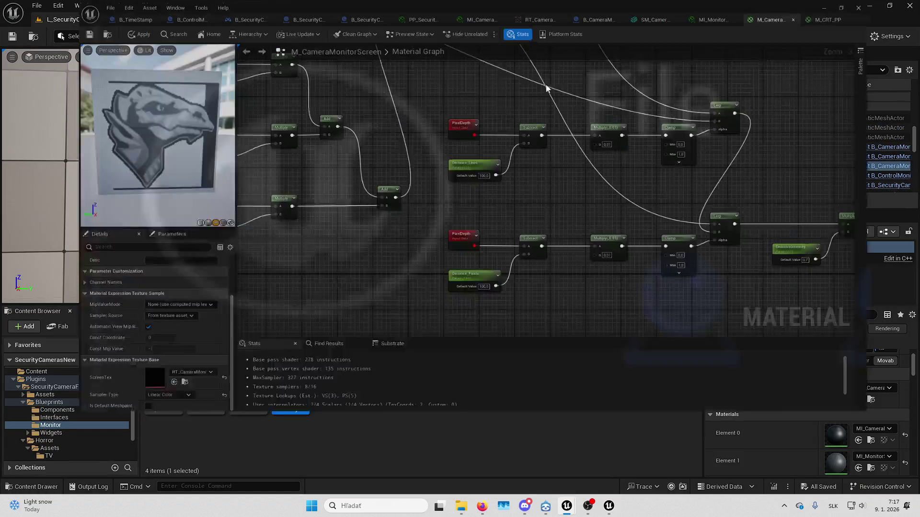
mouse_move(536, 221)
mouse_down()
mouse_move(352, 220)
mouse_move(475, 173)
mouse_move(547, 257)
mouse_up()
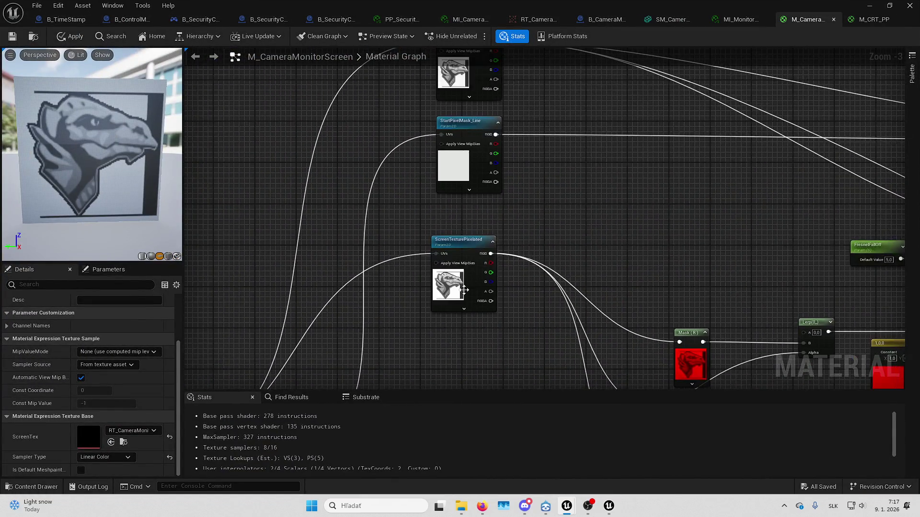
click(462, 288)
mouse_move(394, 163)
mouse_down()
mouse_move(396, 237)
mouse_move(394, 161)
mouse_up()
click(479, 144)
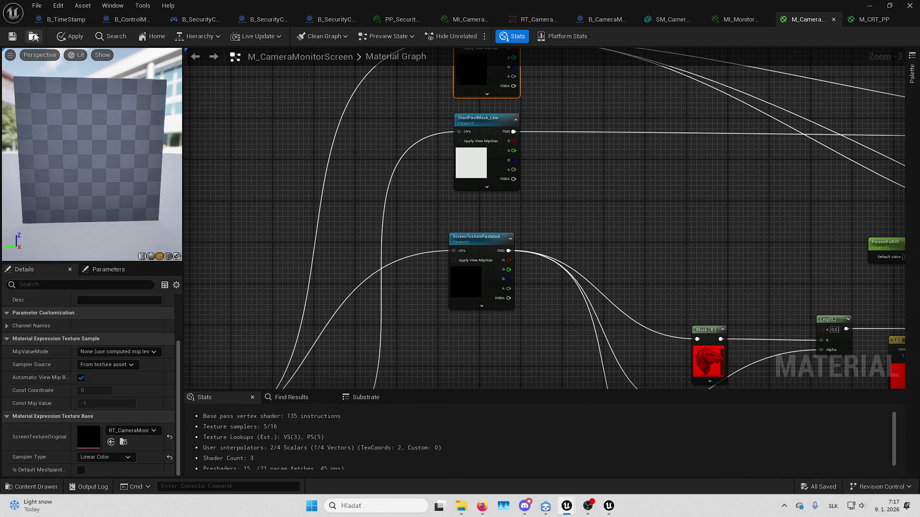
key(ctrl+s)
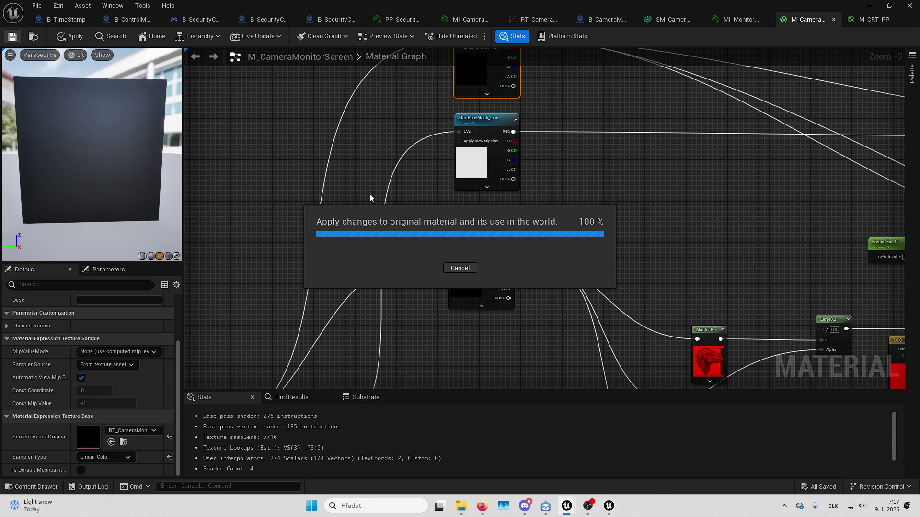
mouse_move(465, 253)
mouse_down()
mouse_move(540, 159)
mouse_move(329, 199)
mouse_move(352, 104)
mouse_move(484, 44)
mouse_up()
mouse_move(601, 49)
mouse_down()
mouse_move(518, 131)
mouse_move(505, 123)
mouse_up()
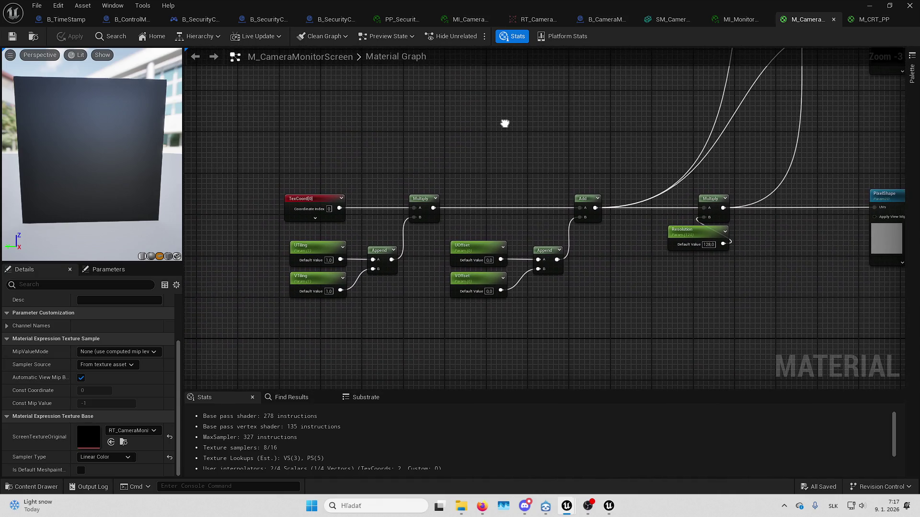
Select the aspect-ratio UV node group and reconnect its top Add node to Base Color
scroll(612, 127, down, 1)
scroll(612, 128, down, 2)
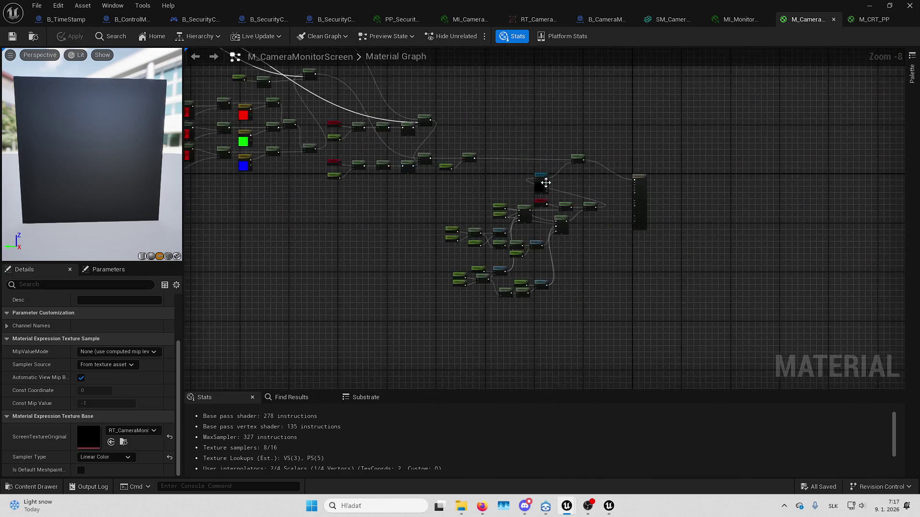
scroll(540, 180, up, 3)
mouse_move(585, 308)
mouse_down()
mouse_move(712, 303)
mouse_move(734, 257)
mouse_move(692, 208)
mouse_up()
scroll(734, 257, down, 1)
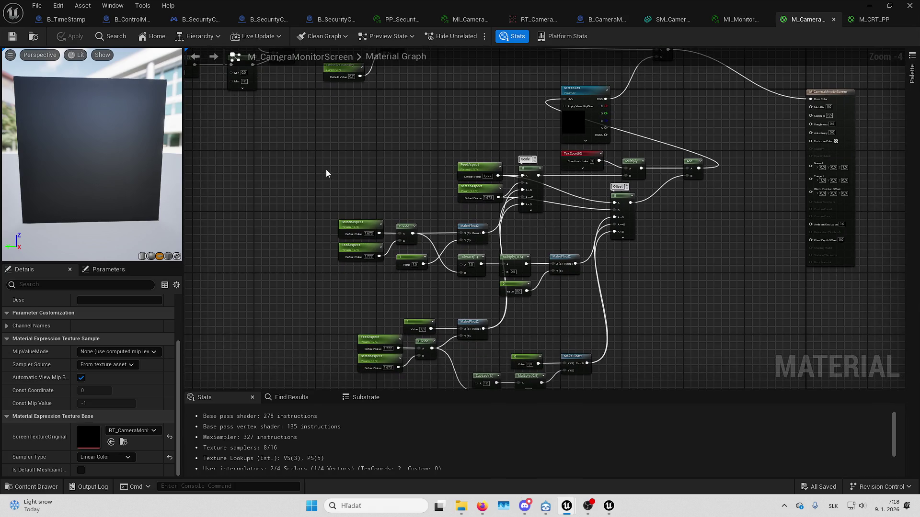
mouse_move(322, 156)
mouse_down()
mouse_move(664, 292)
mouse_move(701, 341)
mouse_move(712, 381)
mouse_up()
drag(680, 198, 591, 321)
drag(568, 129, 721, 181)
Cut and paste the aspect group, place it beside the TexCoord/Append tiling chain, and apply
scroll(490, 177, down, 5)
scroll(493, 170, up, 5)
key(ctrl+x)
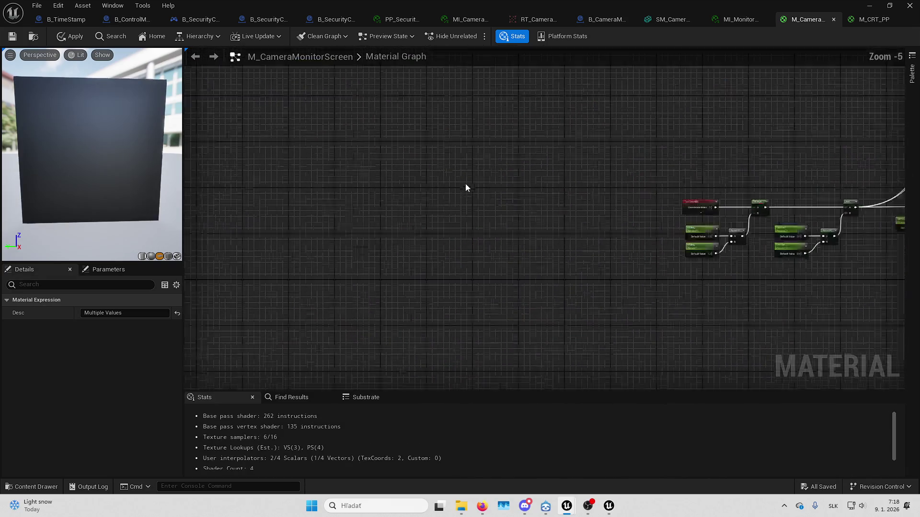
key(ctrl+v)
drag(621, 194, 451, 231)
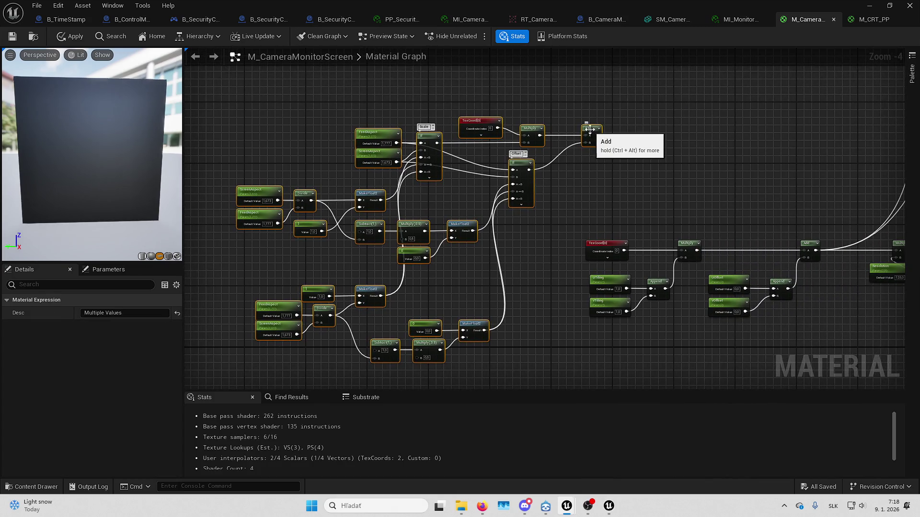
mouse_move(590, 129)
mouse_down()
mouse_move(530, 220)
mouse_move(552, 87)
mouse_move(422, 143)
mouse_up()
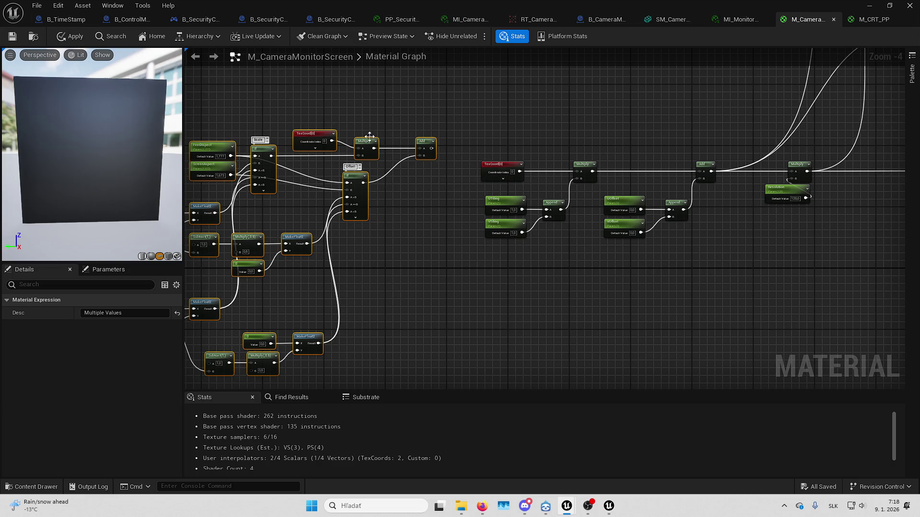
click(17, 38)
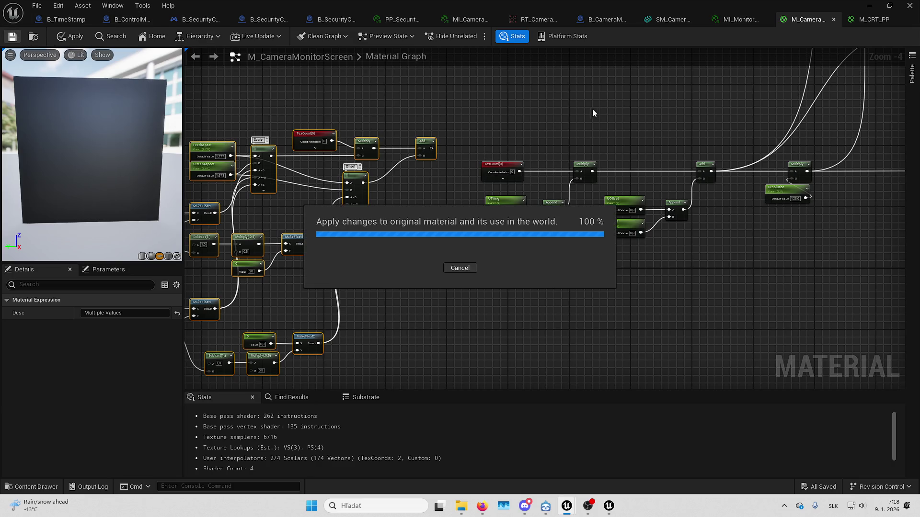
Play-test the level fullscreen, walking to the three wall monitors and back, then stop
click(879, 5)
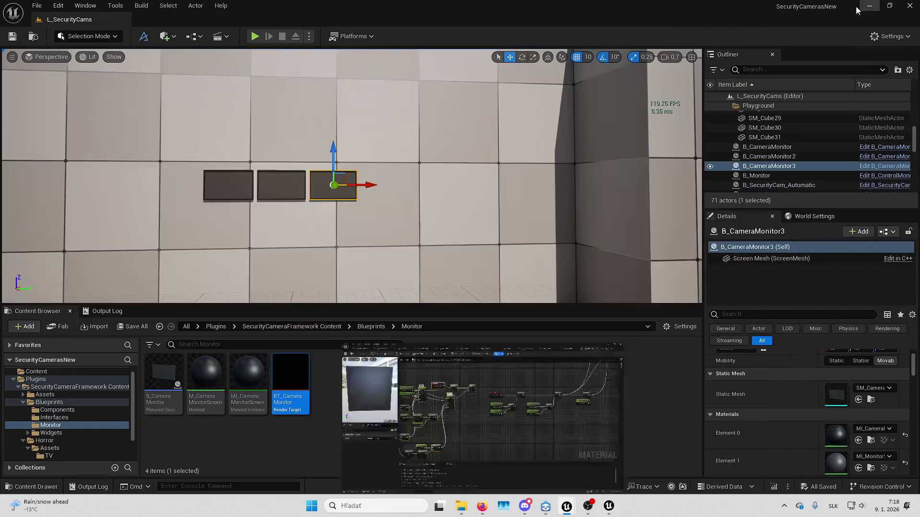
key(alt+p)
key(F11)
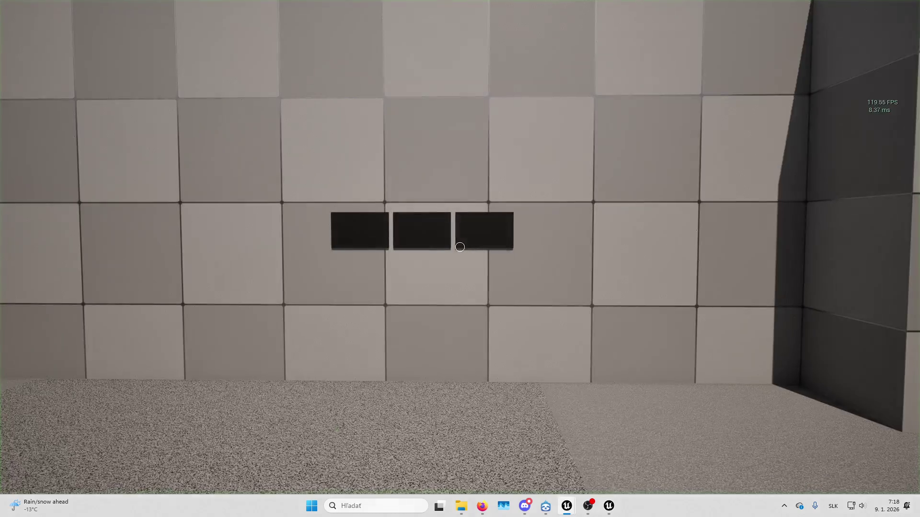
key(w)
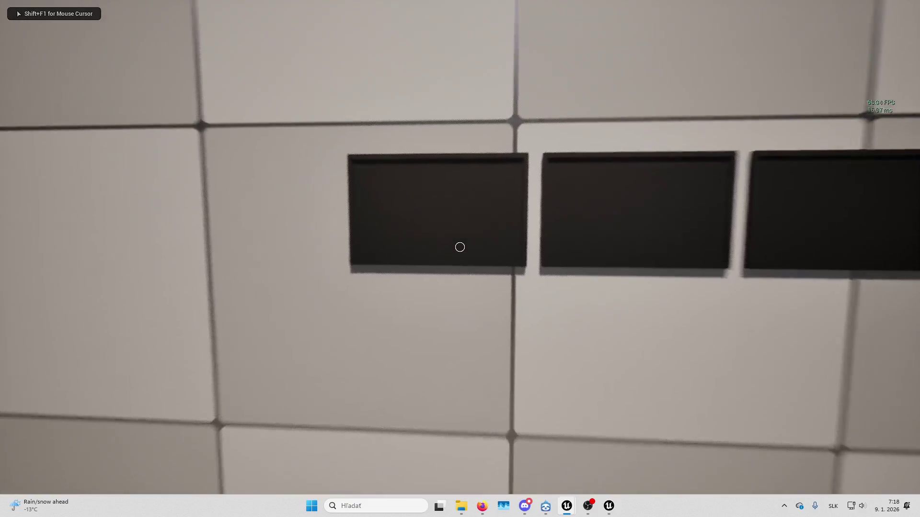
key(s)
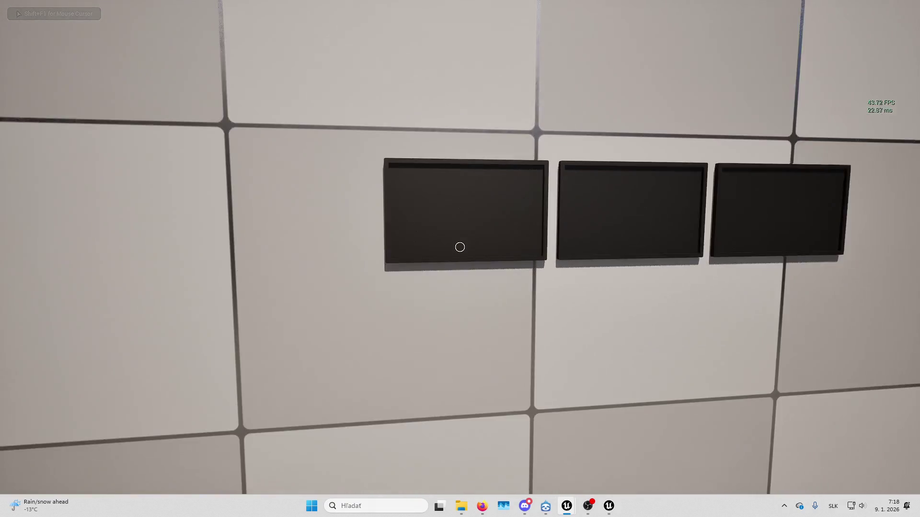
key(w)
key(s)
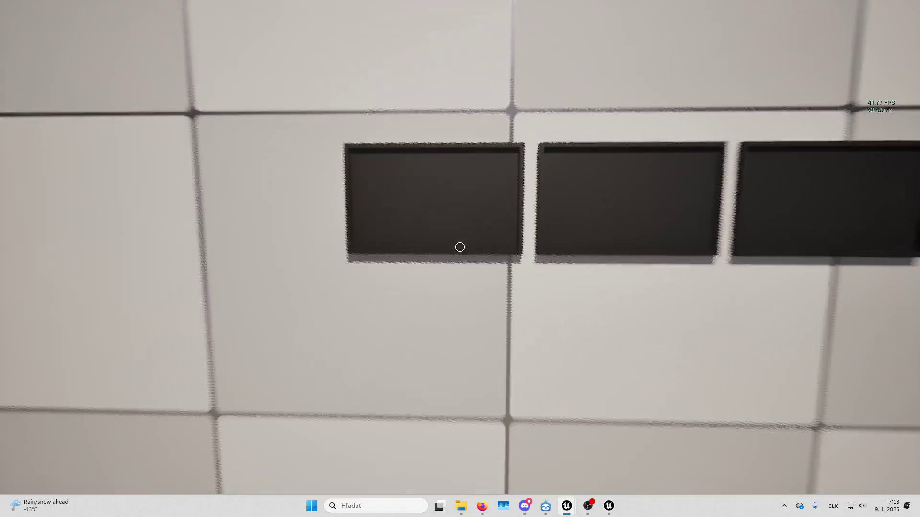
key(Escape)
Bring the M_CameraMonitorScreen editor forward and pan to the left-side texture parameter nodes
mouse_move(575, 505)
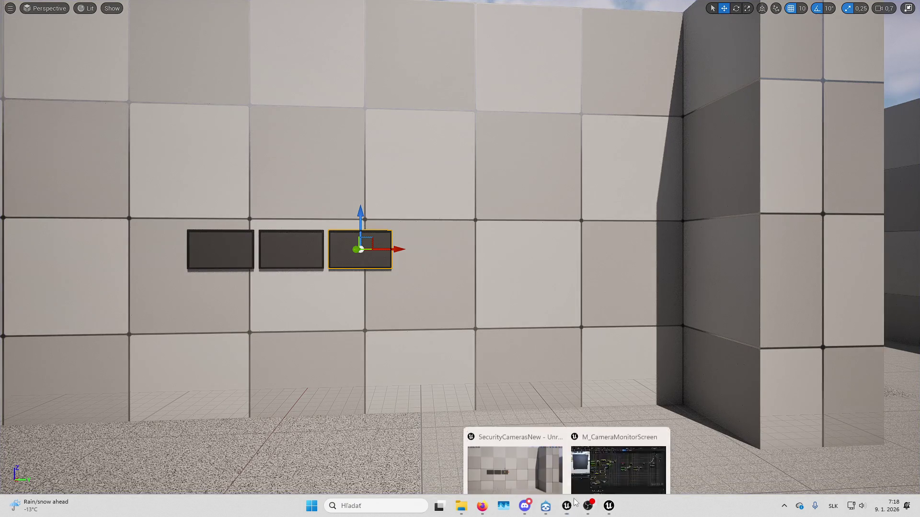
click(593, 466)
mouse_move(814, 216)
mouse_down()
mouse_move(559, 211)
mouse_move(583, 251)
mouse_up()
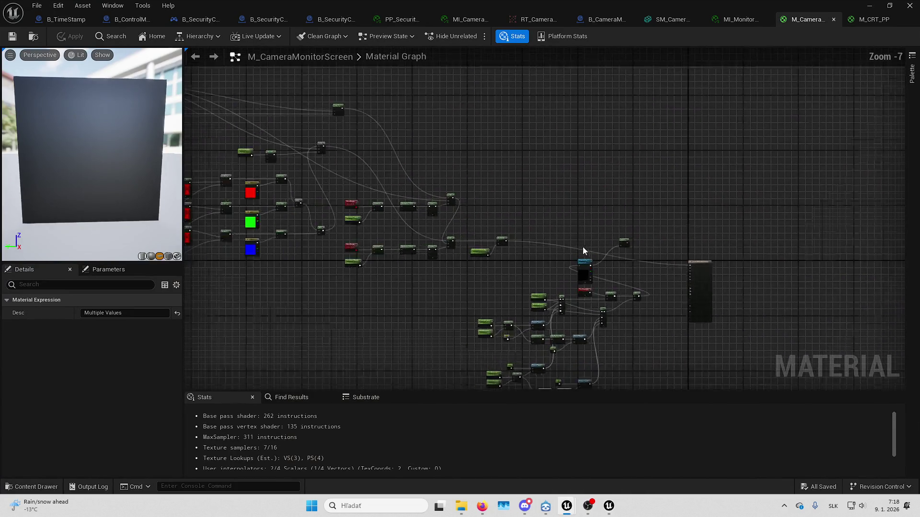
scroll(592, 255, up, 3)
scroll(456, 259, up, 2)
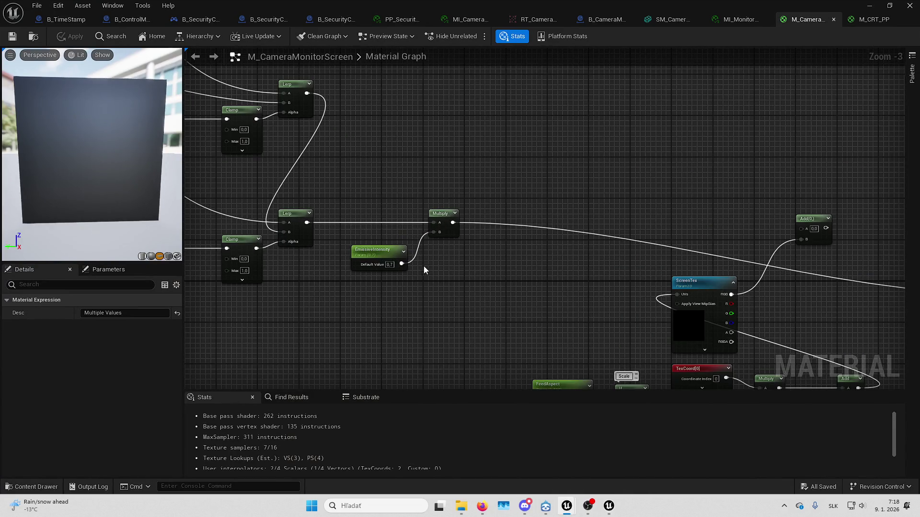
scroll(423, 266, down, 4)
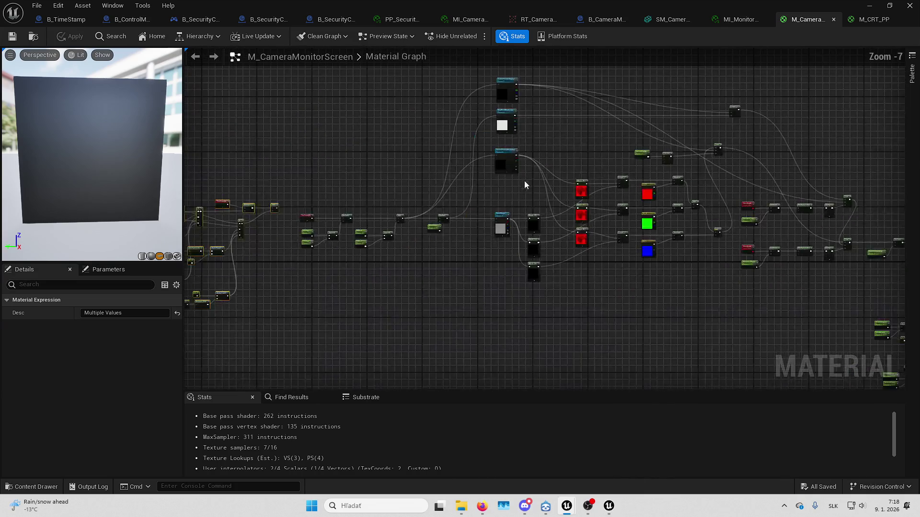
scroll(556, 139, up, 4)
mouse_move(557, 140)
mouse_down()
mouse_move(652, 168)
mouse_move(251, 148)
mouse_move(596, 128)
mouse_move(408, 92)
mouse_move(871, 111)
mouse_move(608, 234)
mouse_move(816, 234)
mouse_up()
scroll(653, 168, down, 2)
scroll(437, 236, up, 2)
Inspect the ScreenTexturePixelated, ScreenTex and ScreenTextureOriginal parameters' assigned render targets
click(437, 236)
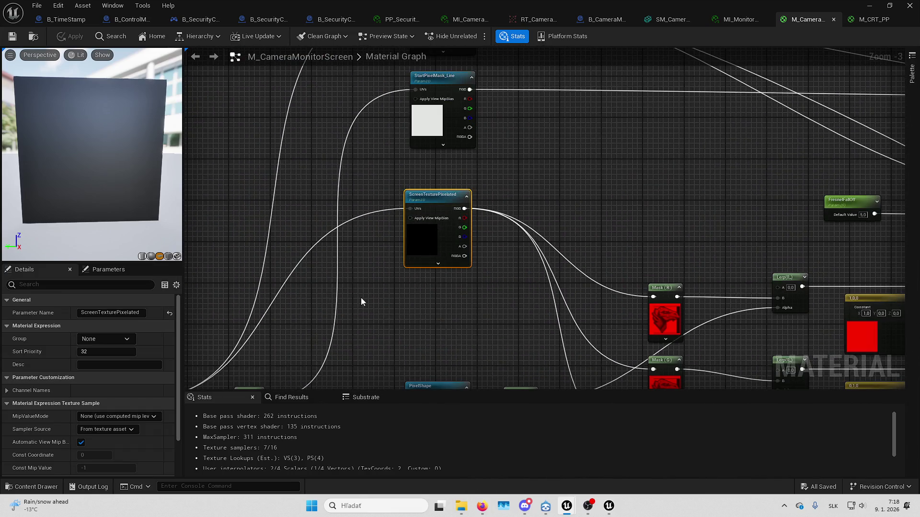
scroll(76, 314, down, 3)
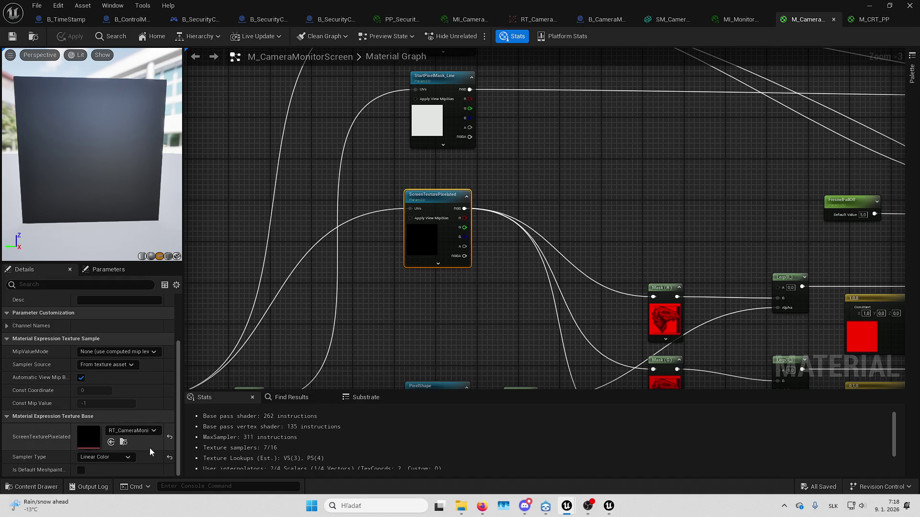
mouse_move(479, 215)
mouse_down()
mouse_move(269, 156)
mouse_move(766, 260)
mouse_move(537, 153)
mouse_move(439, 130)
mouse_up()
click(669, 222)
scroll(136, 419, up, 3)
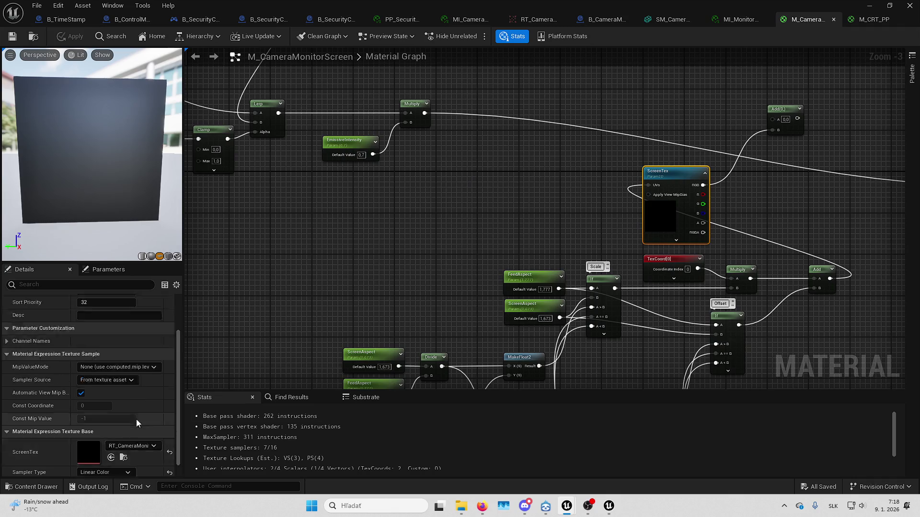
scroll(126, 397, down, 3)
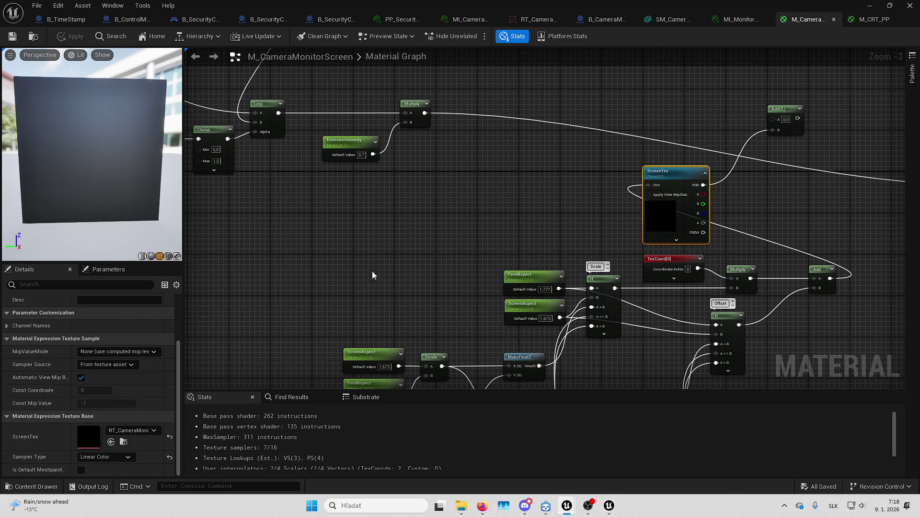
scroll(372, 271, down, 1)
scroll(492, 240, up, 1)
scroll(485, 233, down, 3)
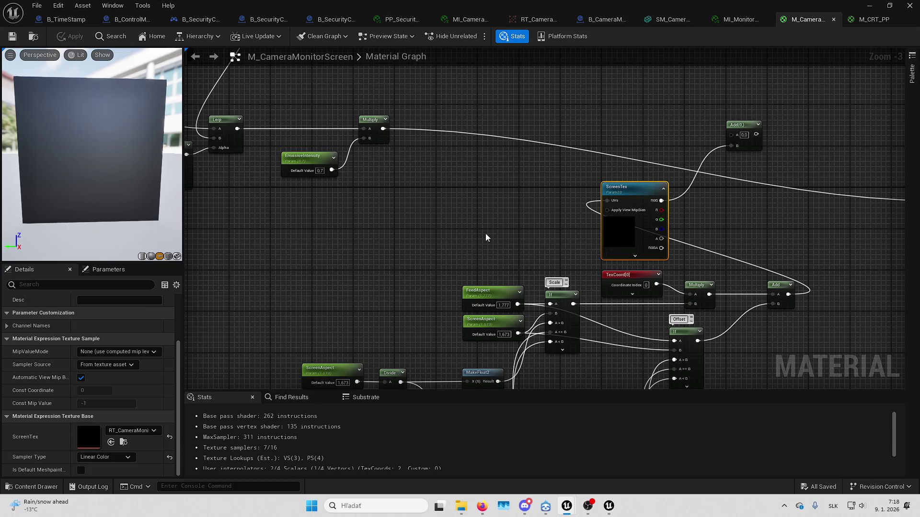
scroll(555, 160, up, 4)
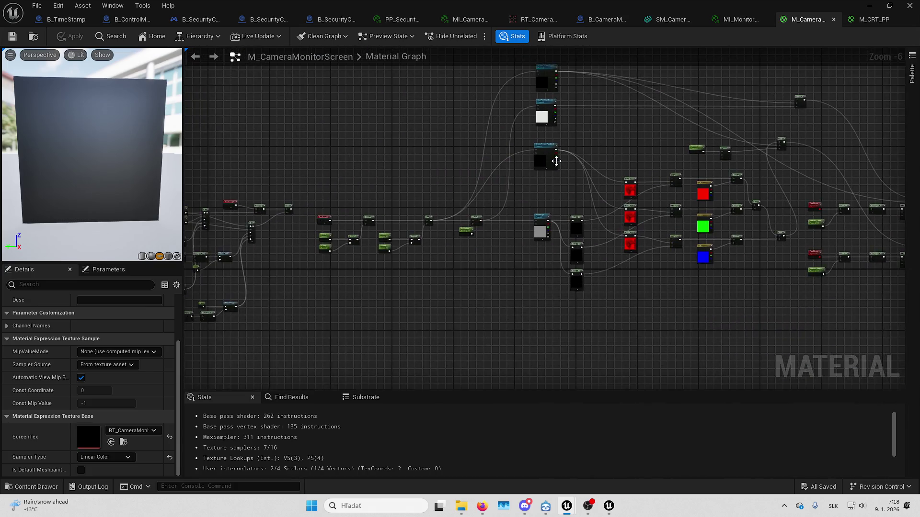
click(515, 159)
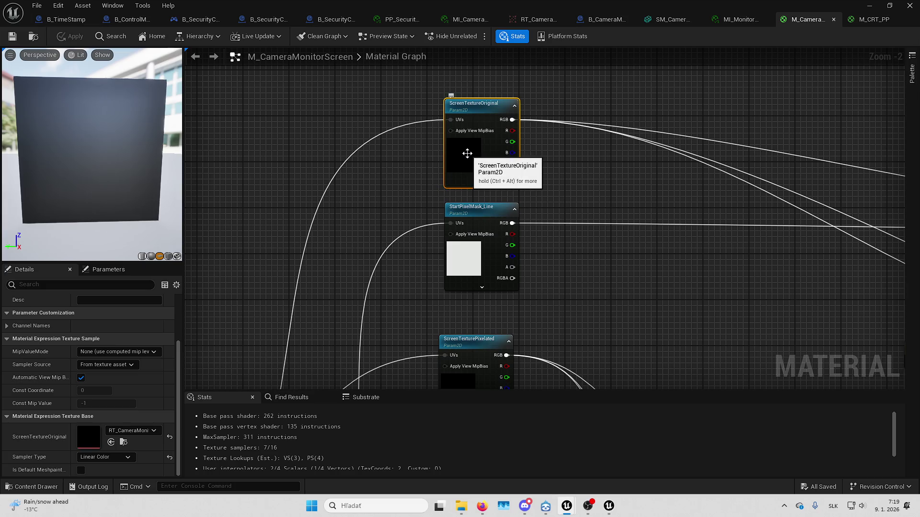
Rename the ScreenTextureOriginal parameter to ScreenTex and apply the material change
key(F2)
text(Scr)
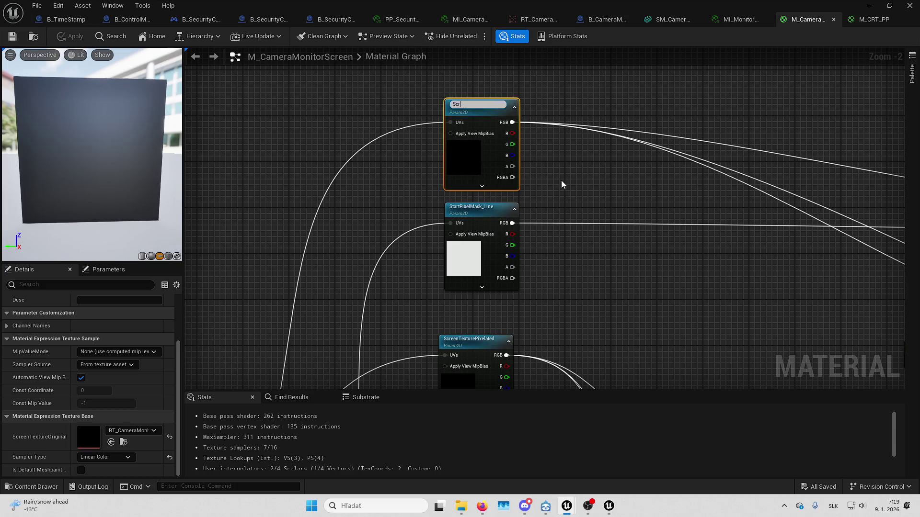
text(eenTex)
key(Return)
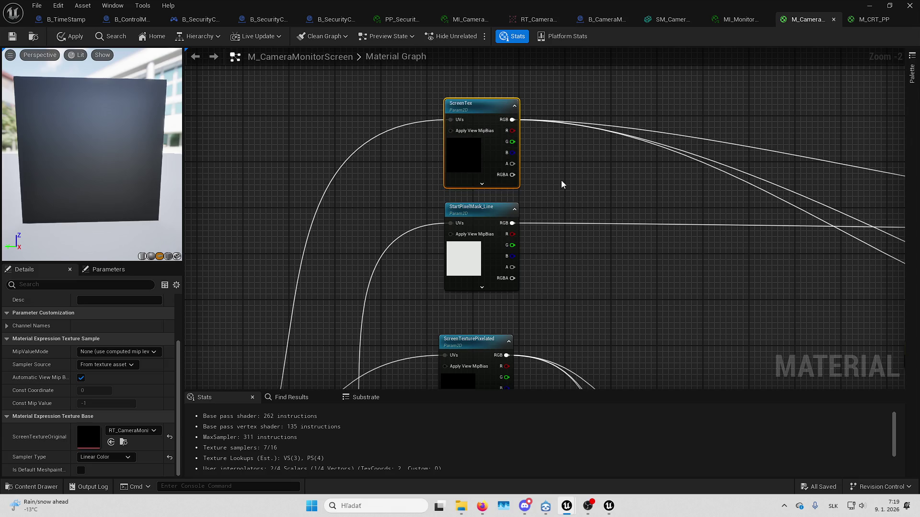
scroll(562, 184, down, 2)
click(479, 288)
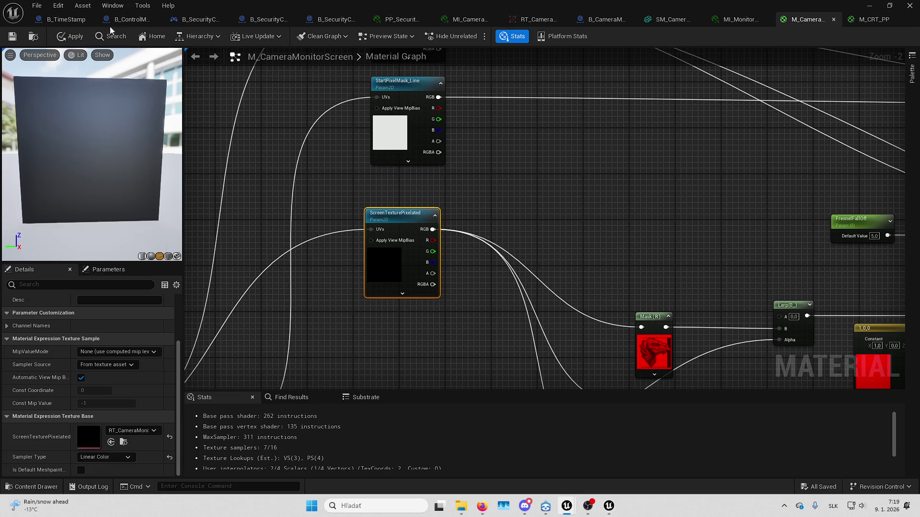
click(10, 38)
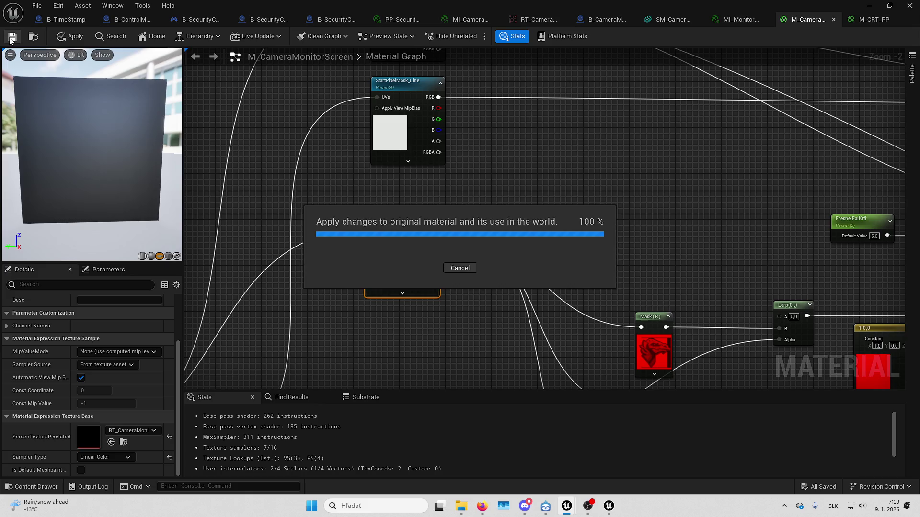
click(869, 5)
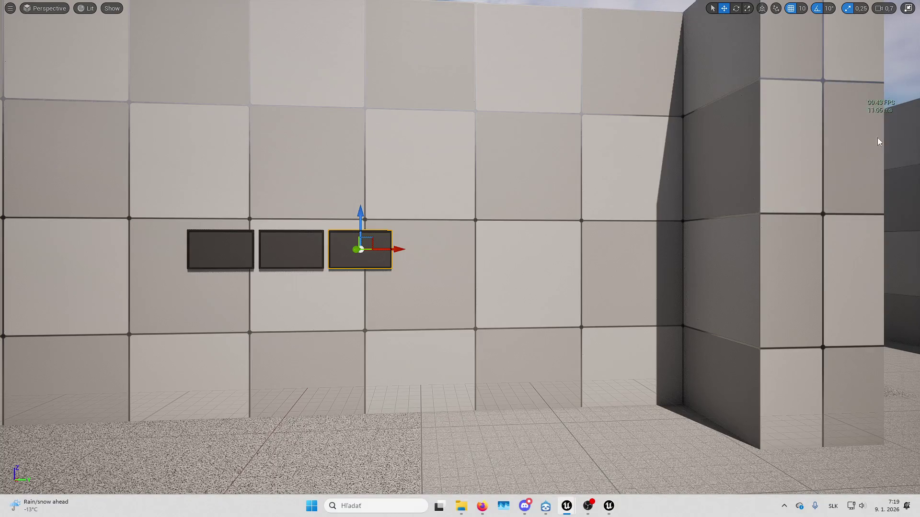
Play-test the level, walking along the three wall monitors to view their live camera feeds
key(alt+p)
key(w)
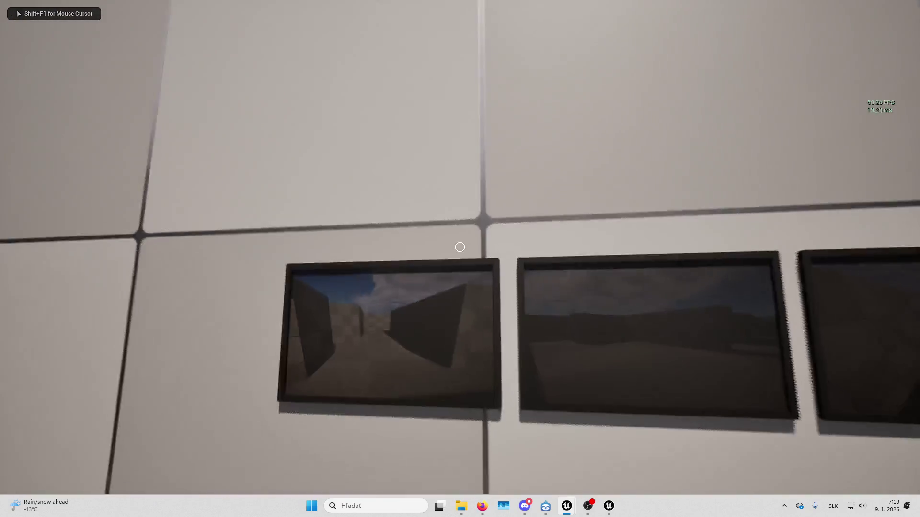
key(s)
key(w)
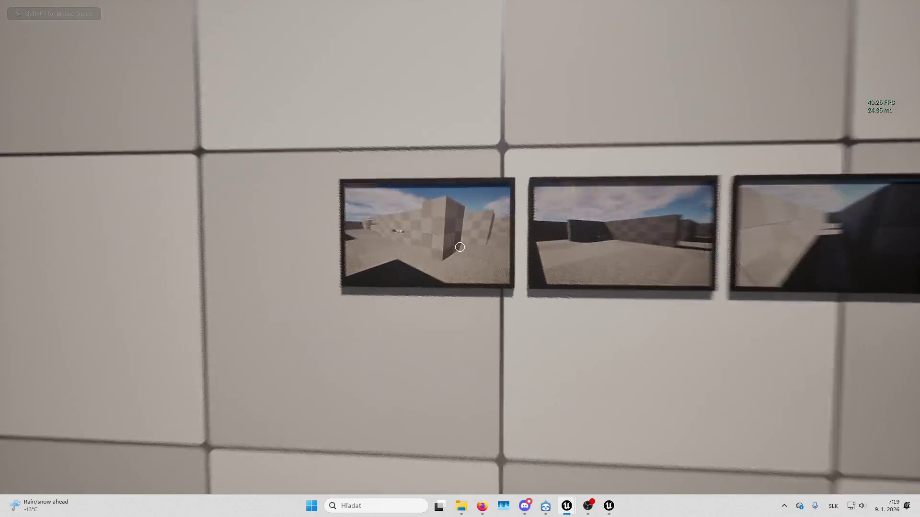
key(s)
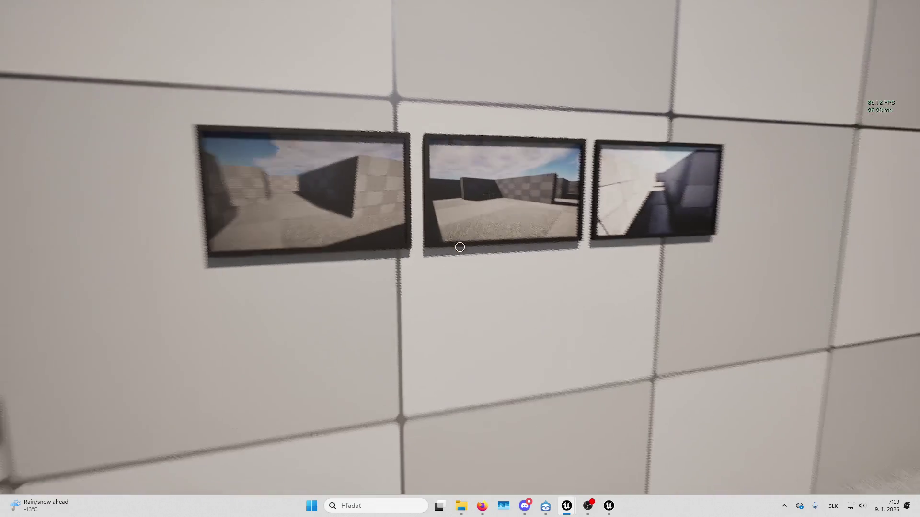
key(w)
key(w)
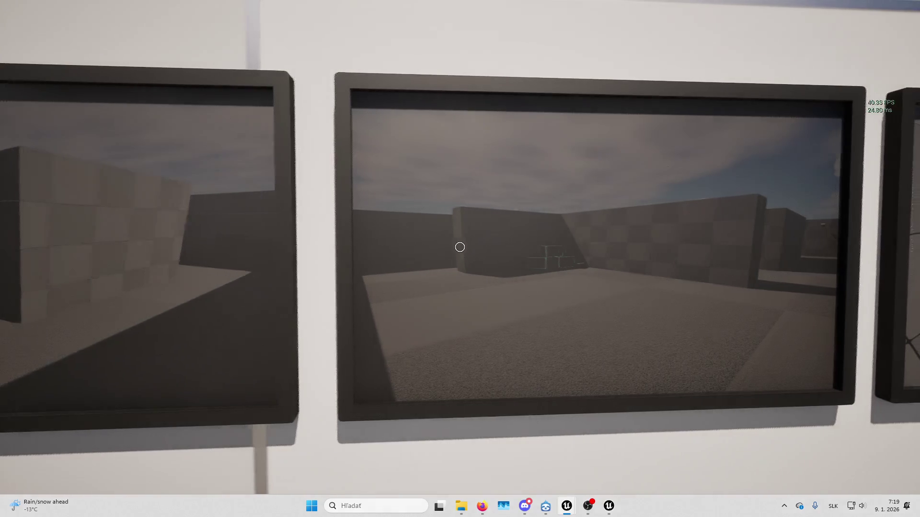
key(d)
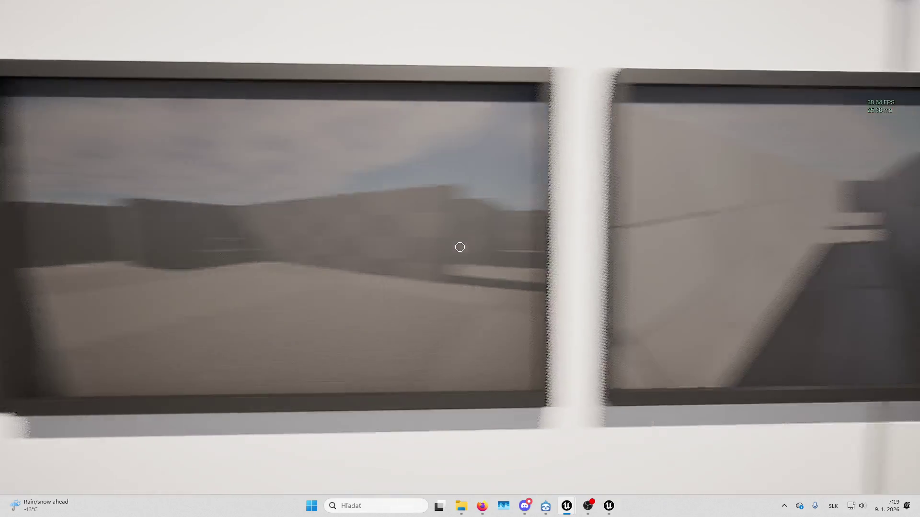
key(s)
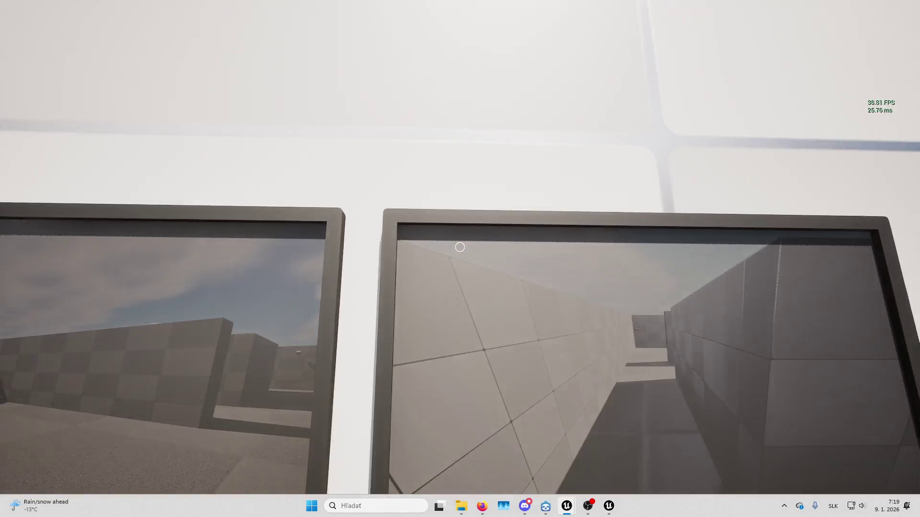
key(Escape)
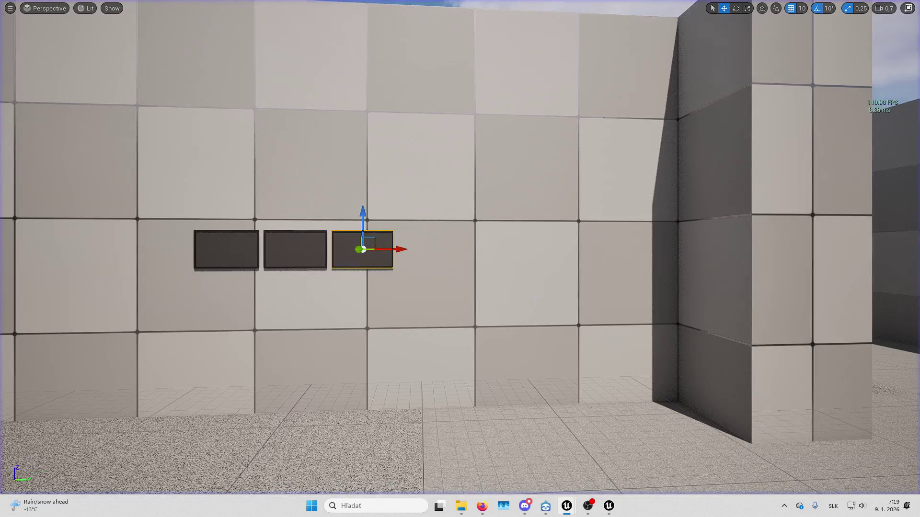
In the material graph, apply the material with ScreenTexturePixelated also named ScreenTex
key(alt+Tab)
mouse_move(357, 122)
mouse_down()
mouse_move(538, 101)
mouse_move(555, 145)
mouse_move(454, 174)
mouse_move(400, 328)
mouse_up()
scroll(483, 156, up, 5)
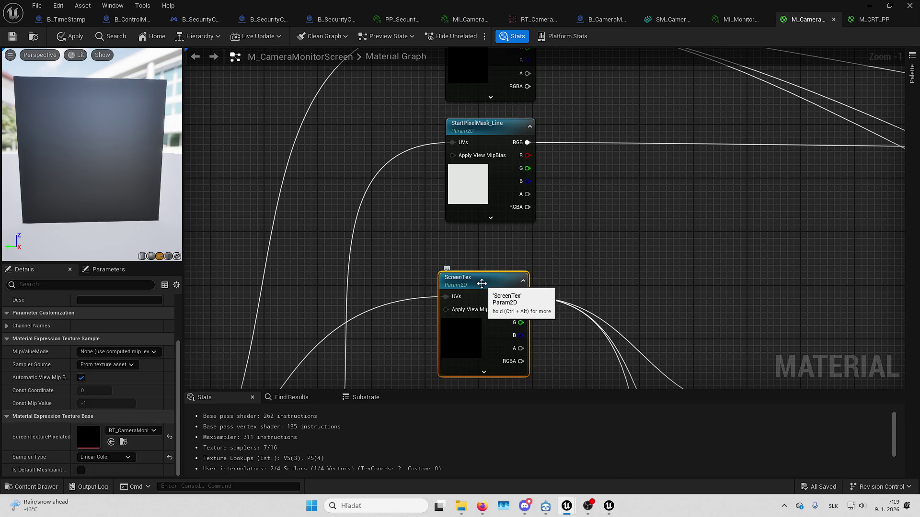
click(18, 40)
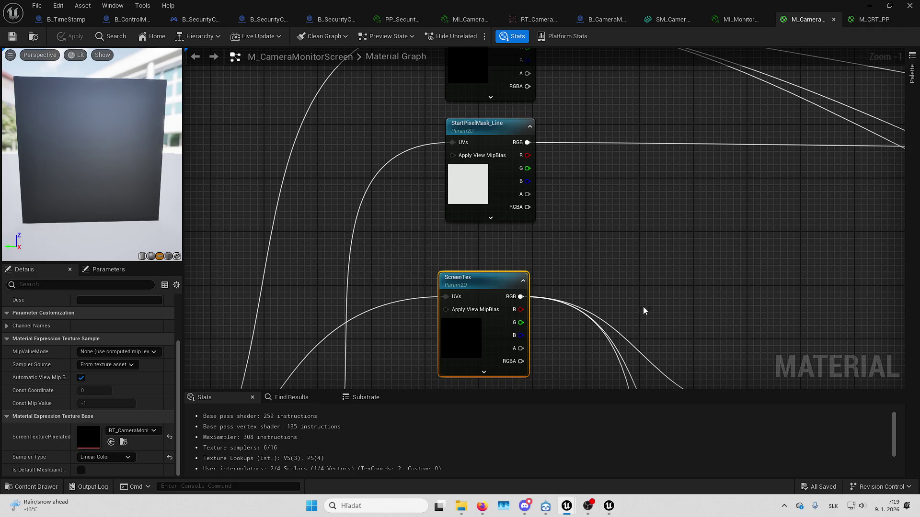
click(862, 3)
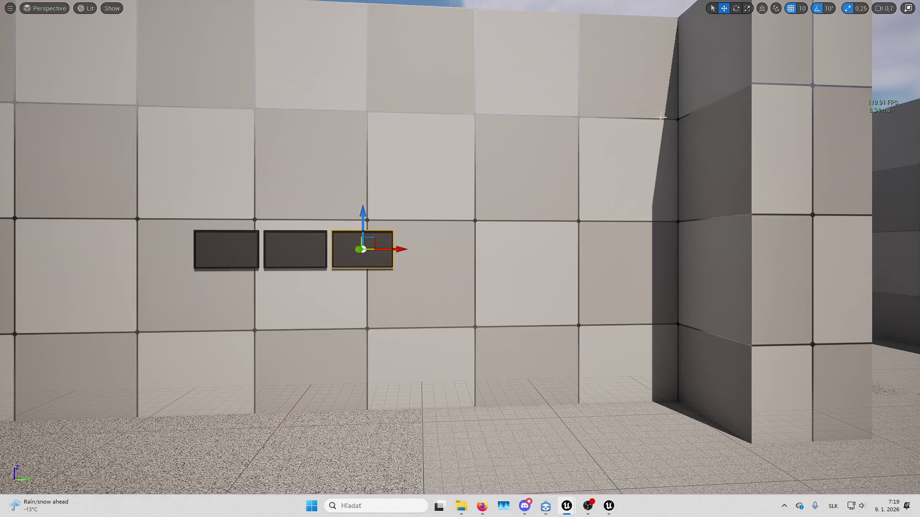
Restart the play test after checking play mode options, running it fullscreen
key(alt+p)
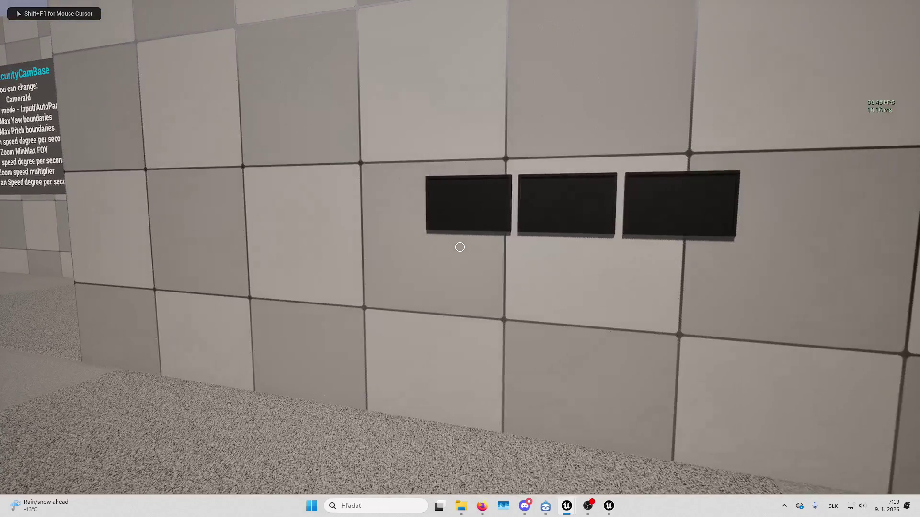
key(Escape)
click(309, 36)
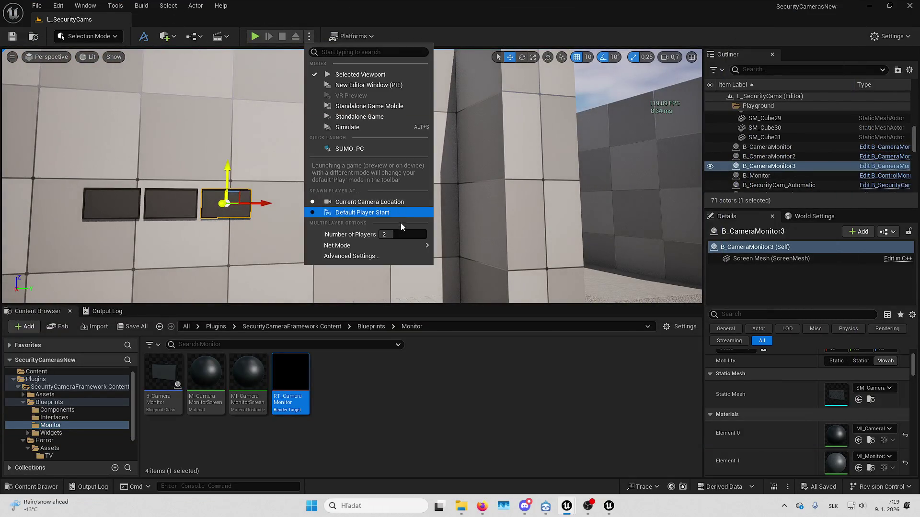
click(448, 248)
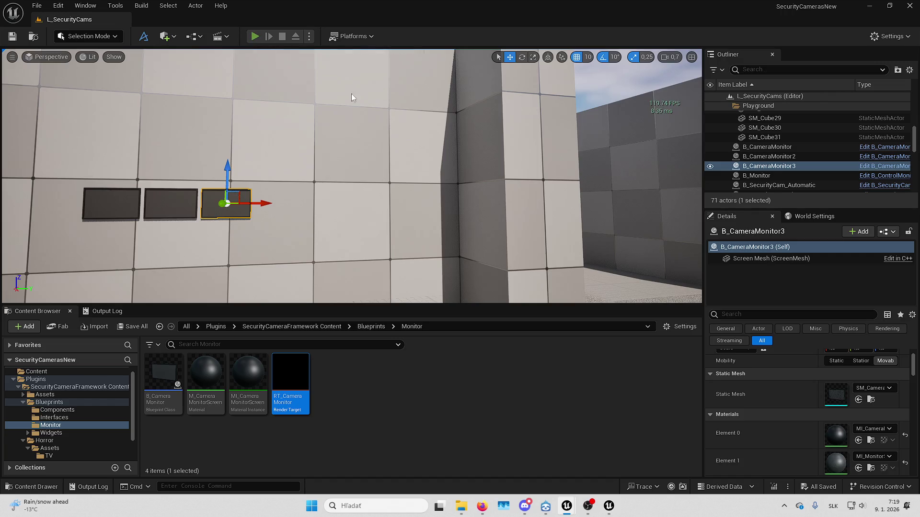
key(alt+p)
key(F11)
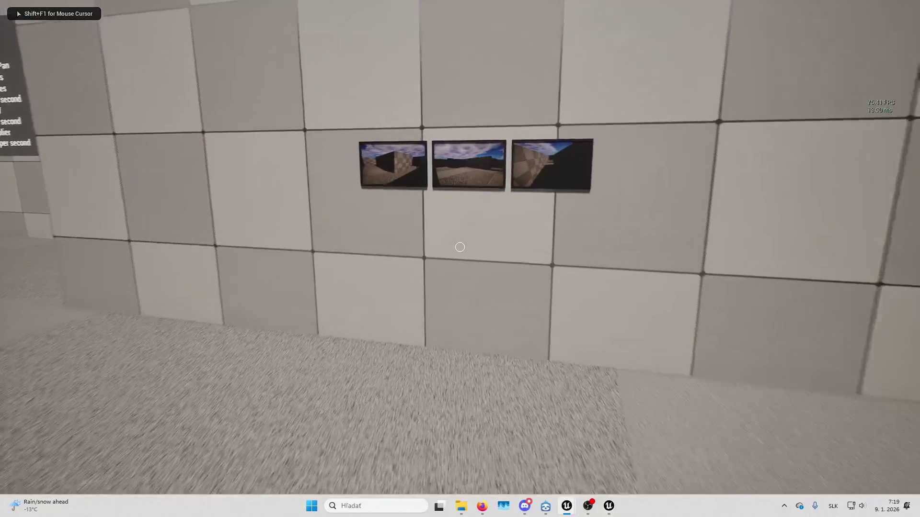
Walk along the three wall monitors, getting close until one LED-striped feed fills the view
key(w)
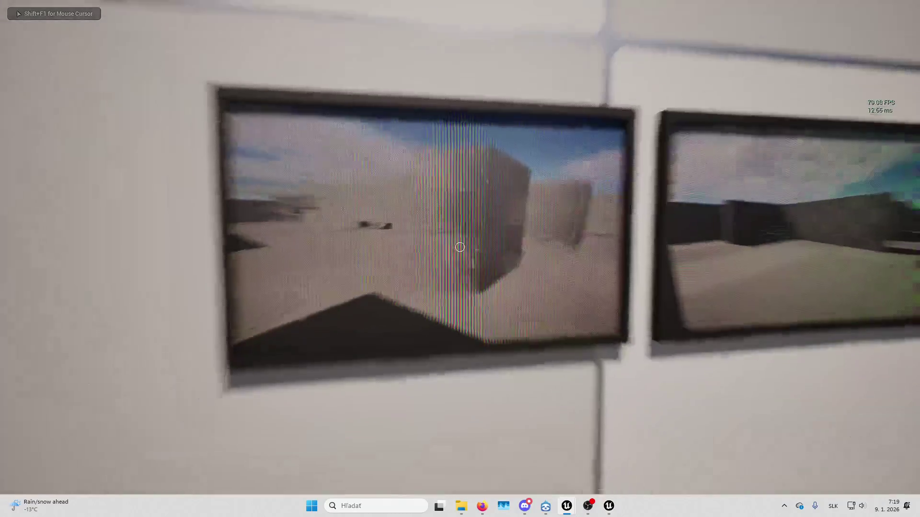
key(s)
key(w)
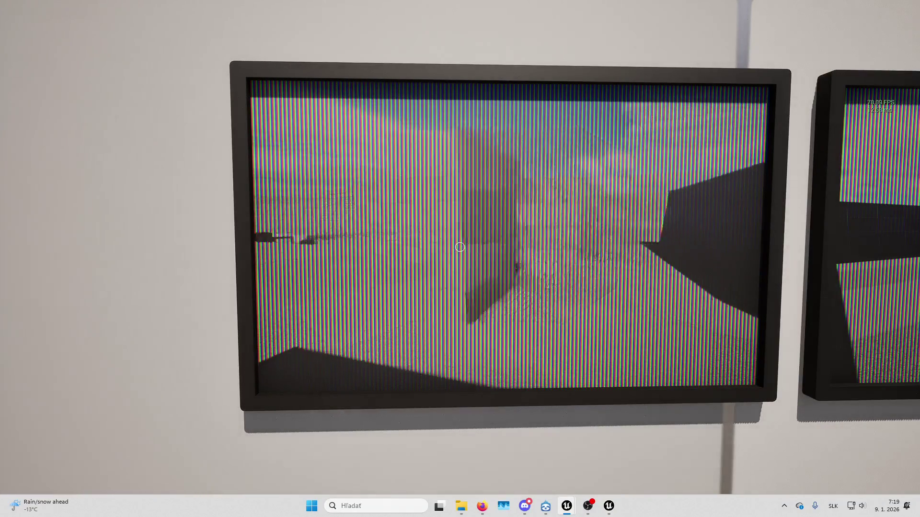
key(s)
key(d)
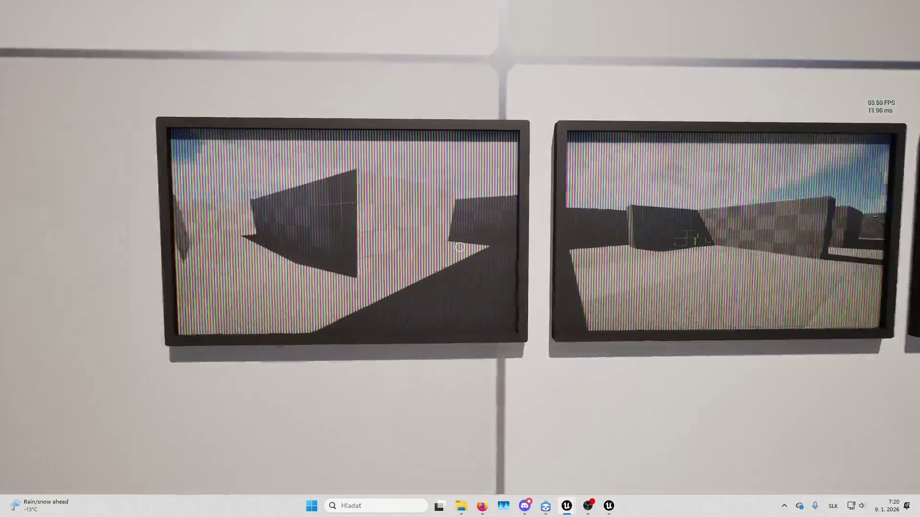
key(s)
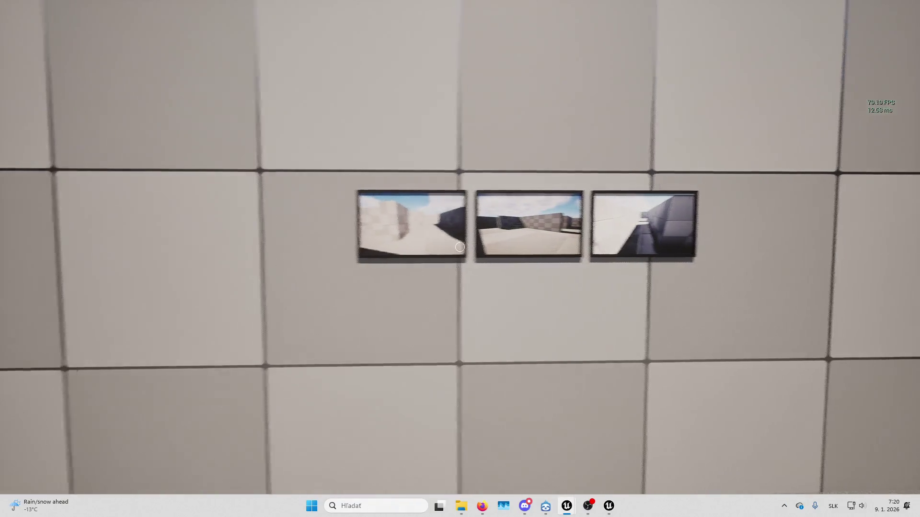
key(d)
key(w)
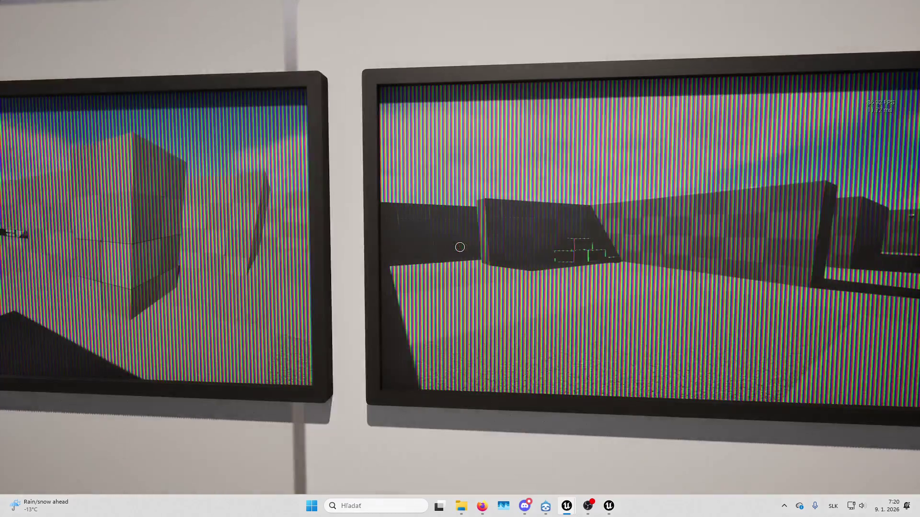
key(s)
key(a)
key(w)
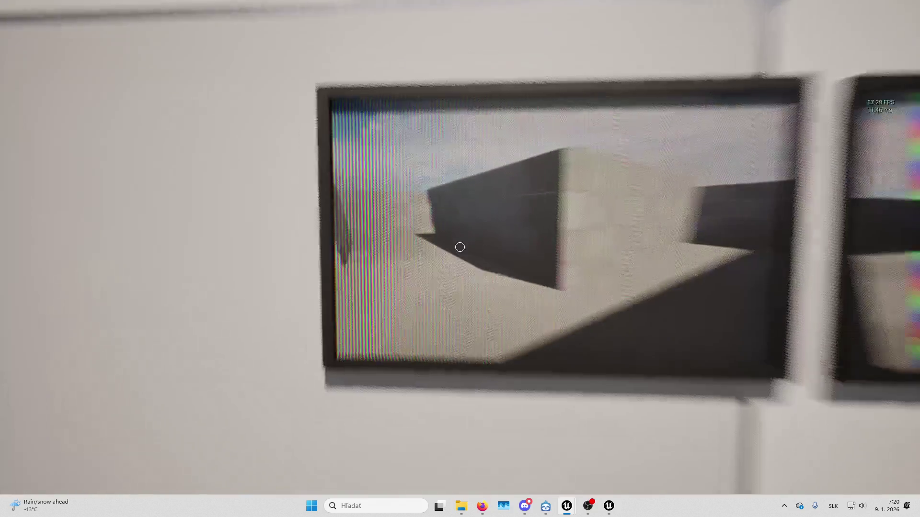
key(w)
key(shift+F1)
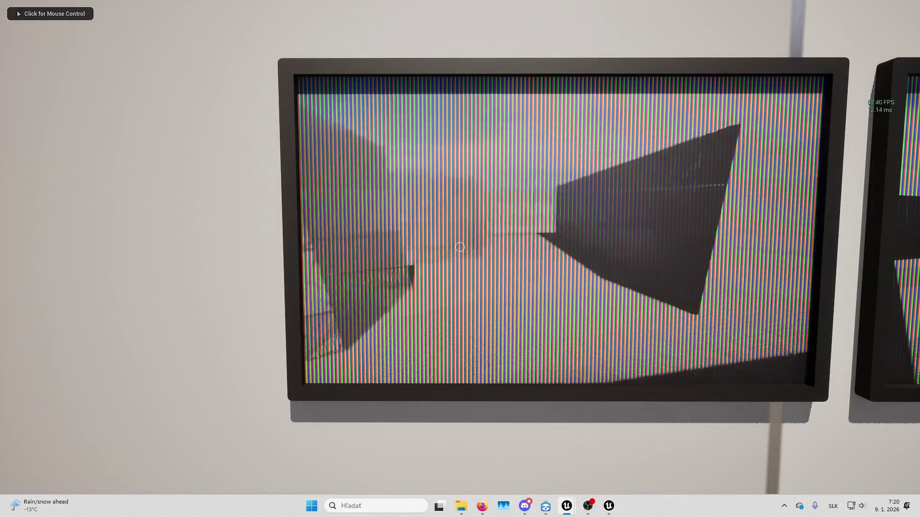
Compare against the M_CameraMonitorScreen graph, stop playing, and switch to the B_CameraMonitor blueprint
key(alt+Tab)
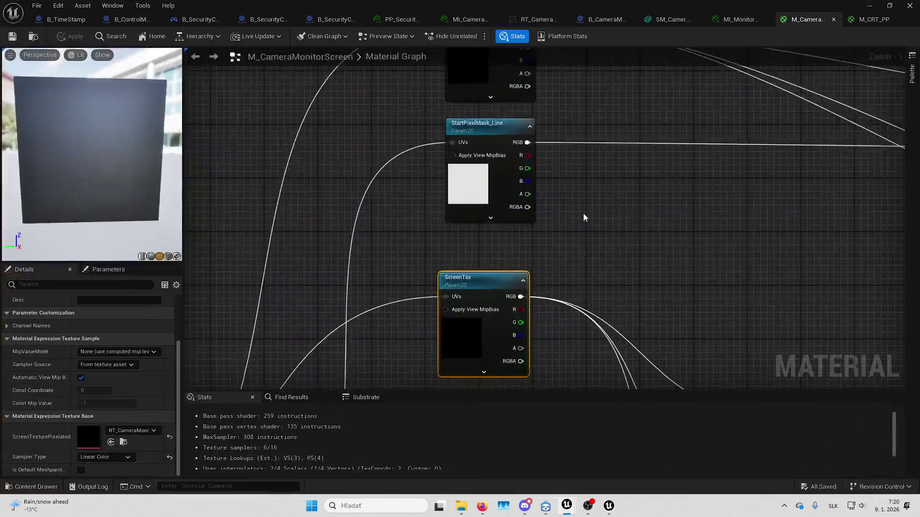
key(alt+Tab)
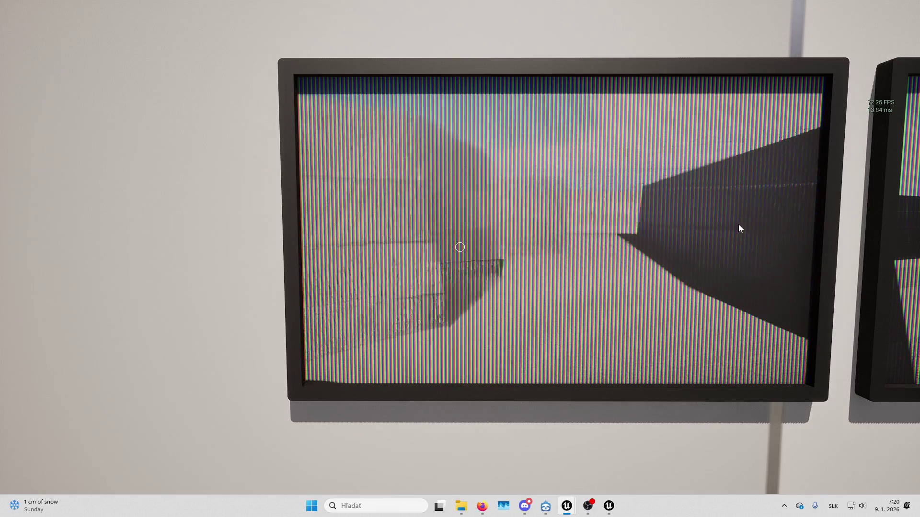
click(760, 216)
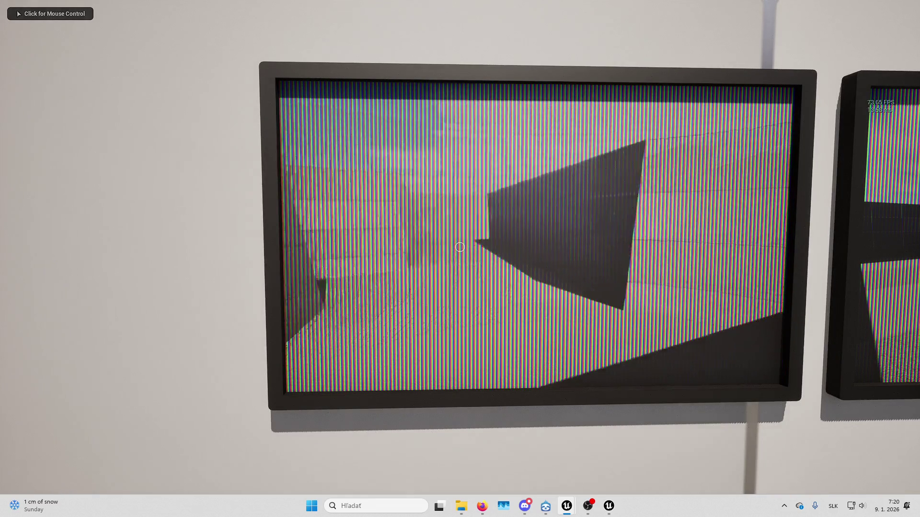
key(Escape)
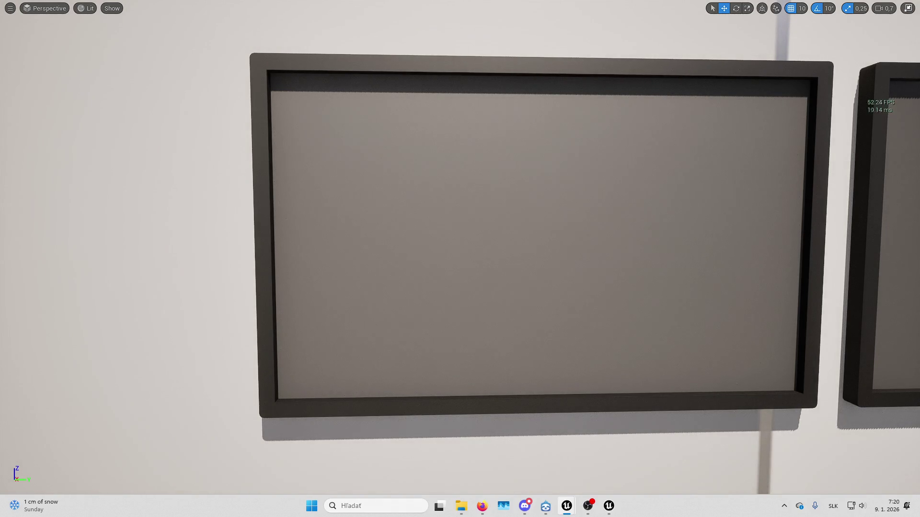
key(alt+Tab)
Open the monitor screen's material instance and preview it on a flat plane mesh
double_click(830, 338)
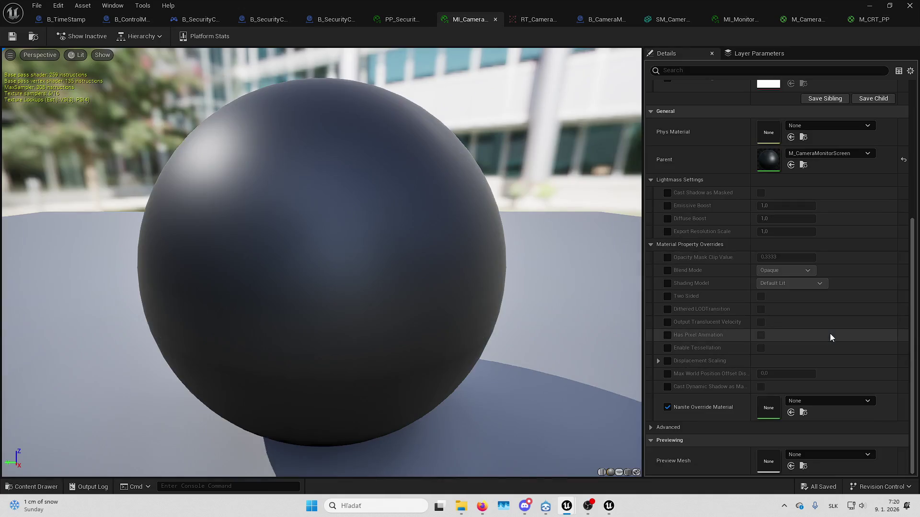
scroll(677, 291, up, 10)
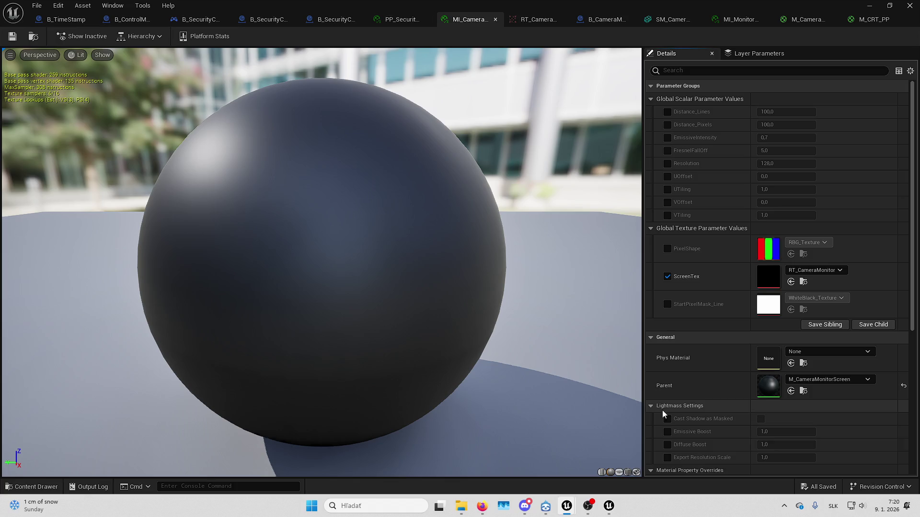
click(619, 473)
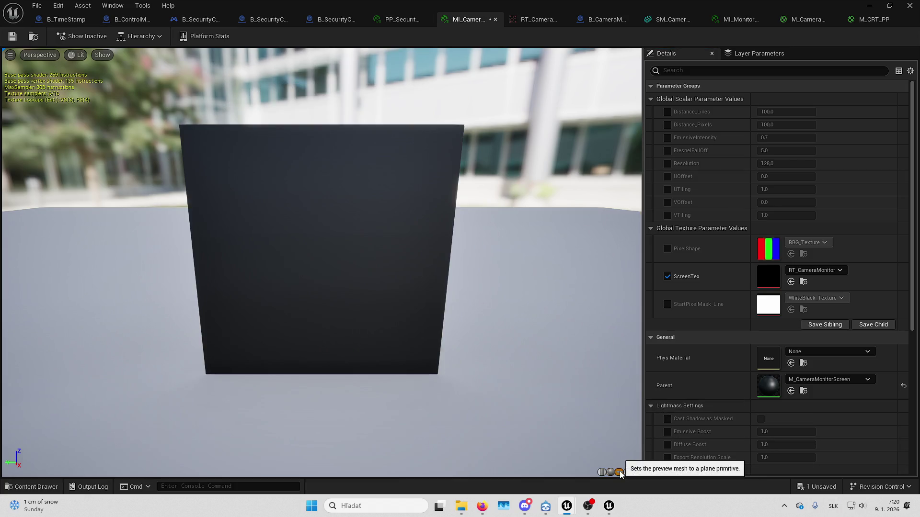
drag(535, 325, 520, 309)
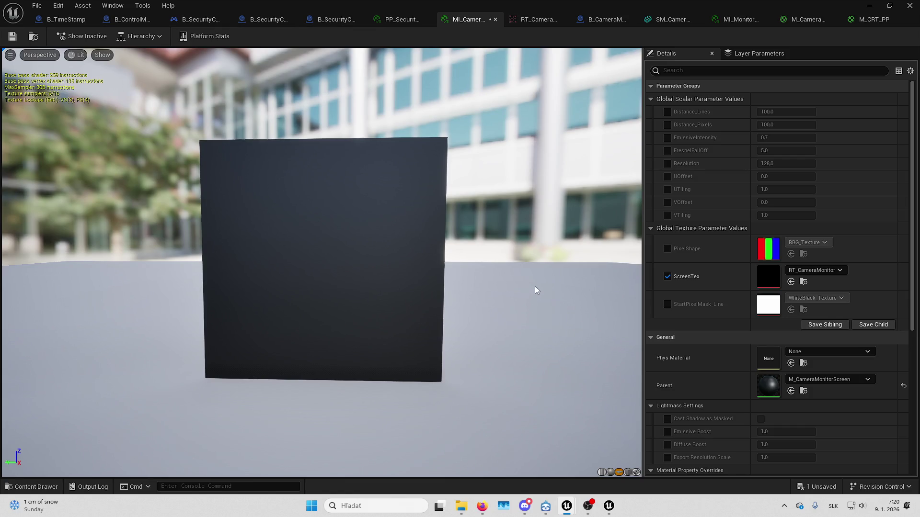
Compare the plane preview with the striped monitor feeds in the running game
mouse_move(575, 6)
mouse_down()
mouse_move(585, 56)
mouse_move(661, 205)
mouse_move(790, 204)
mouse_up()
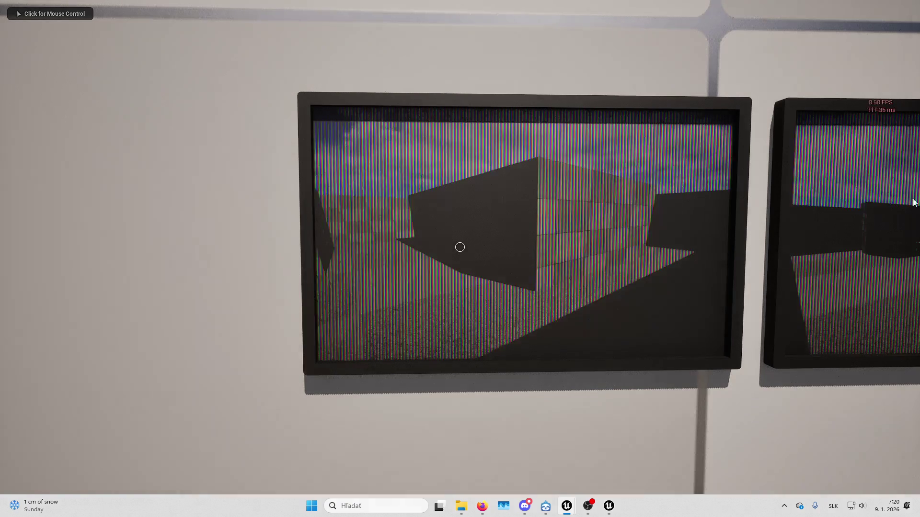
key(d)
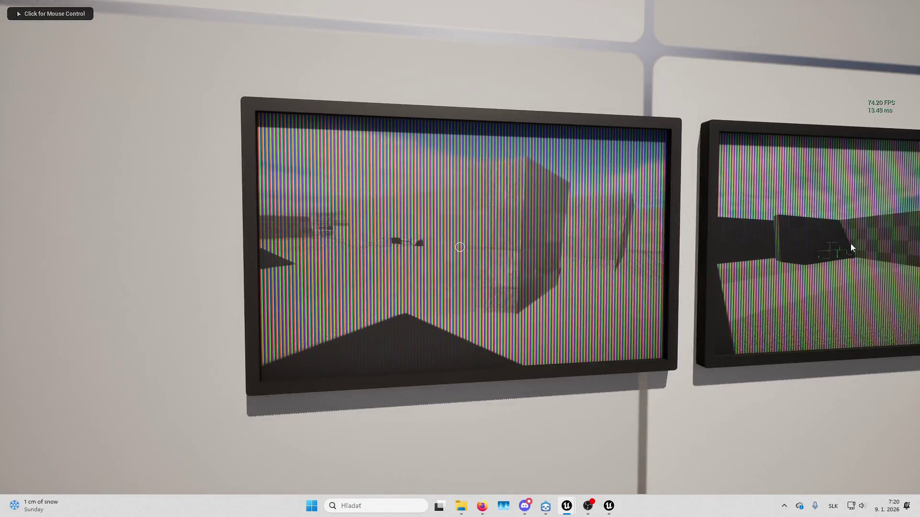
key(alt+Tab)
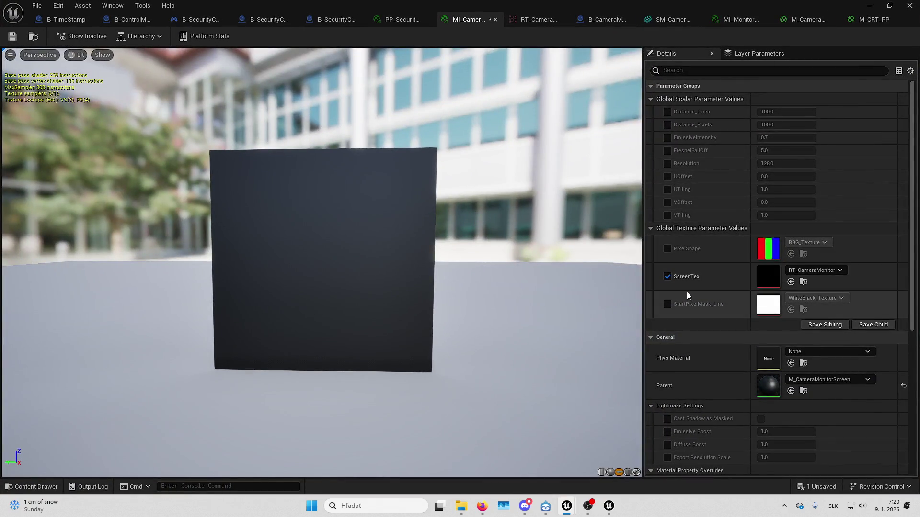
key(alt+Tab)
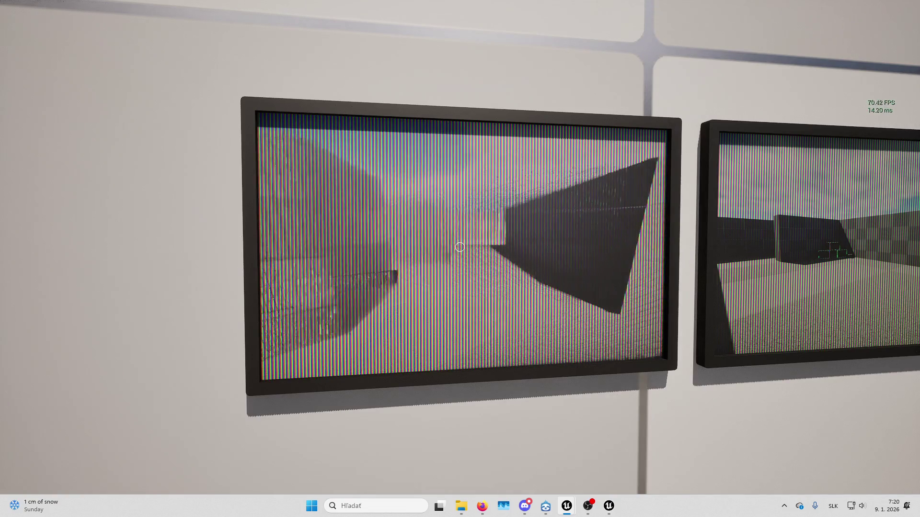
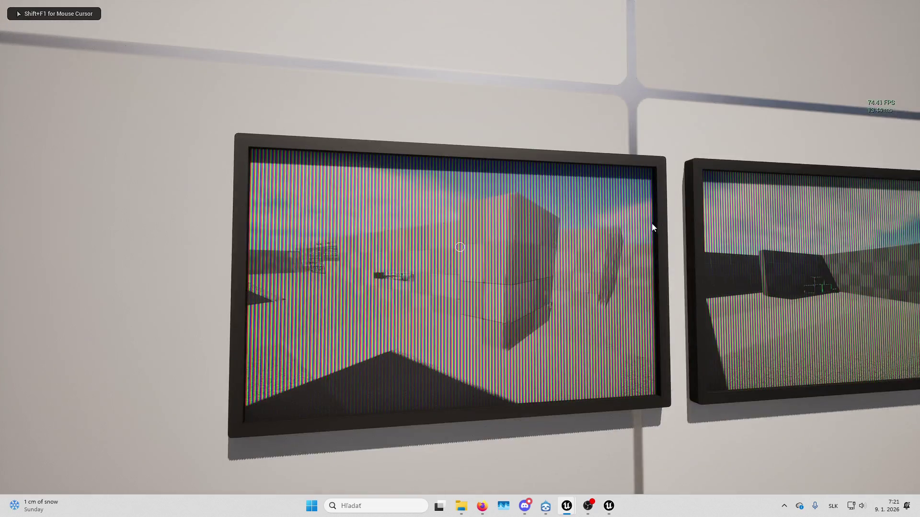
Stop the Play-in-Editor session and return to the editor
key(Escape)
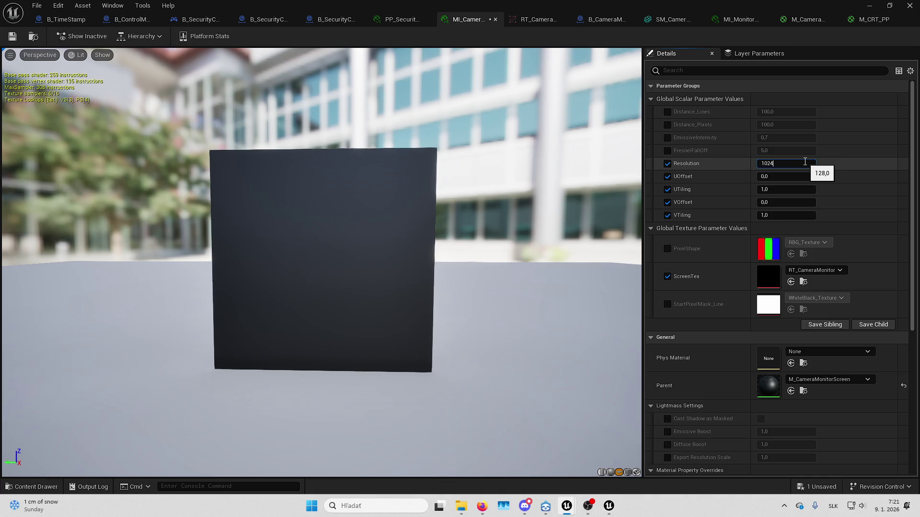
Play the level and walk along the wall, checking each monitor's live camera feed
key(alt+p)
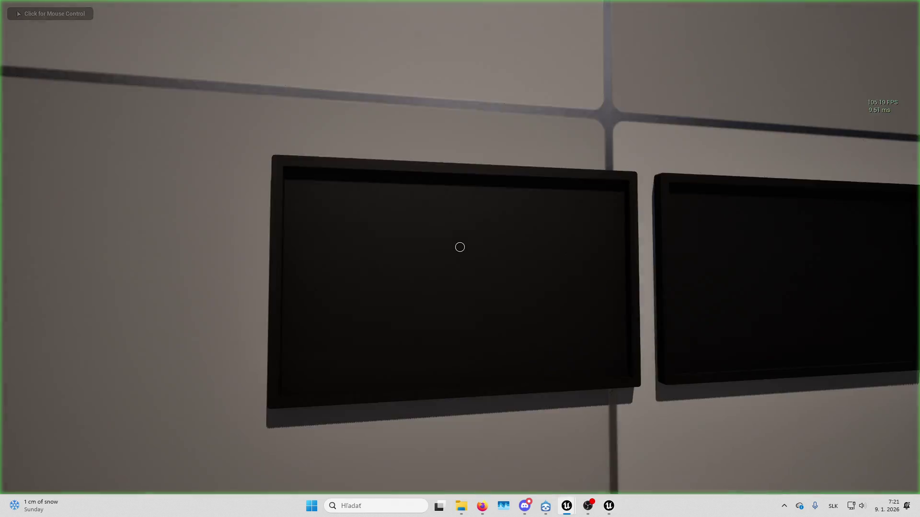
key(w)
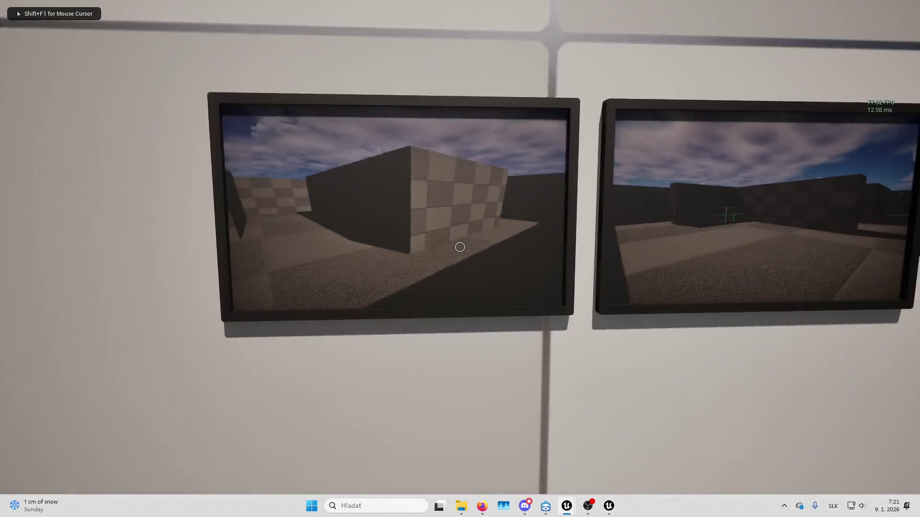
key(s)
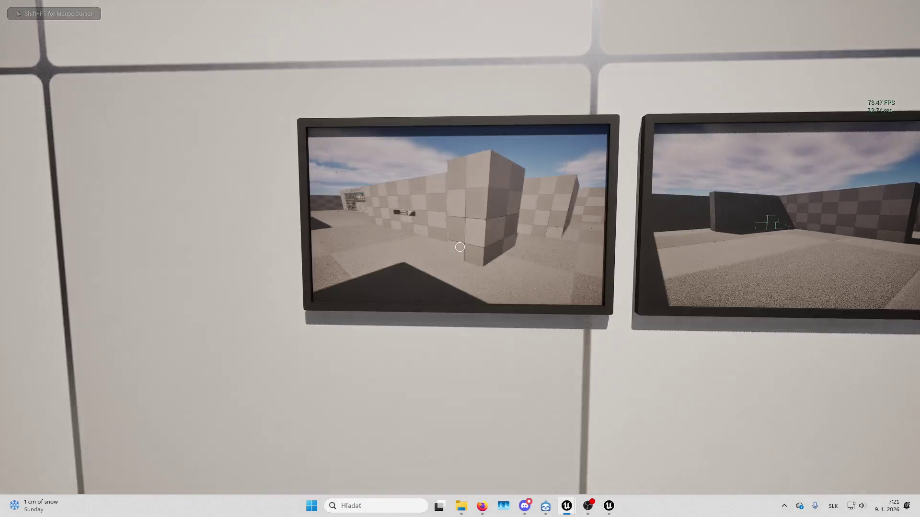
key(w)
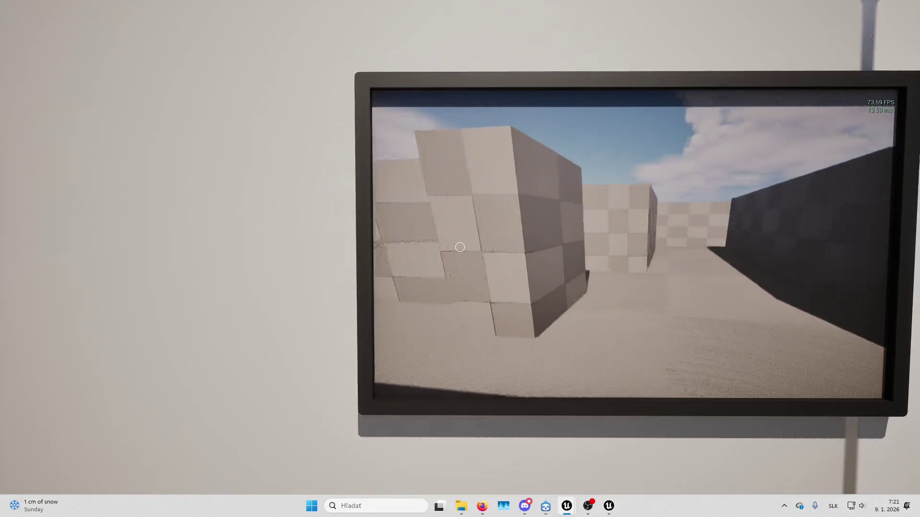
key(d)
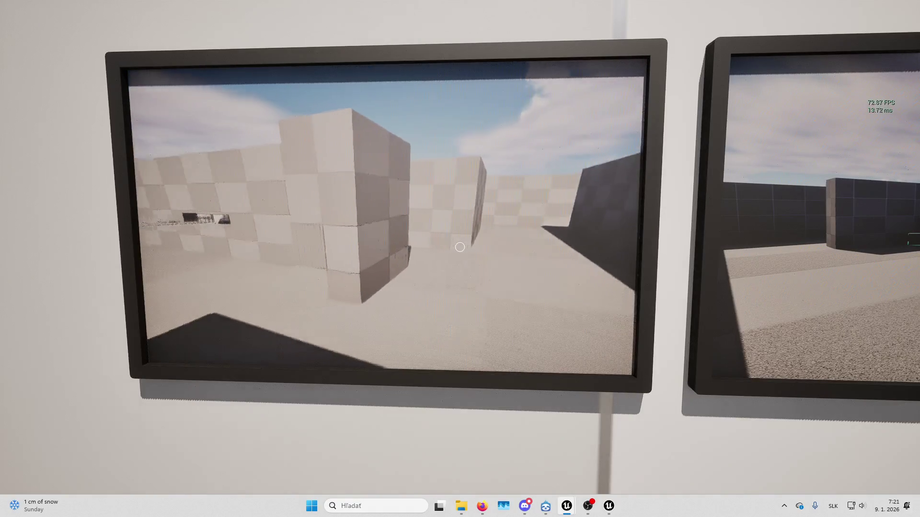
key(a)
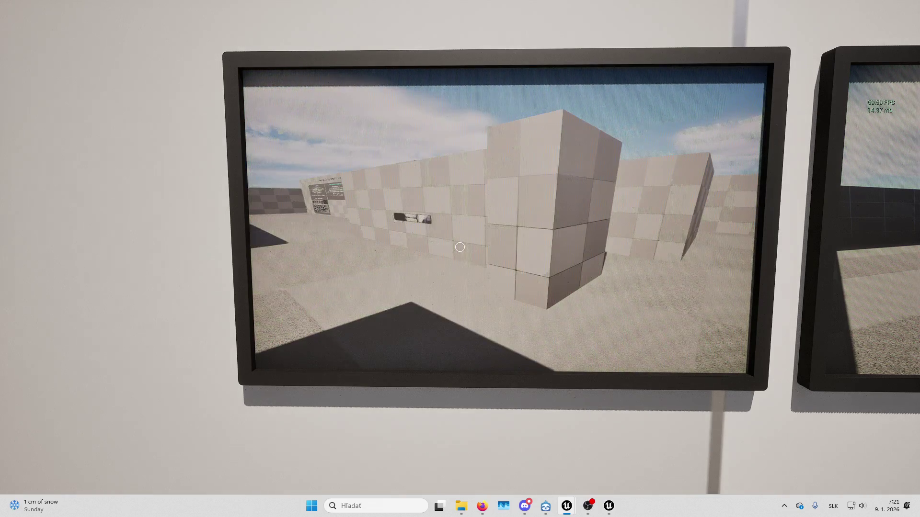
click(725, 182)
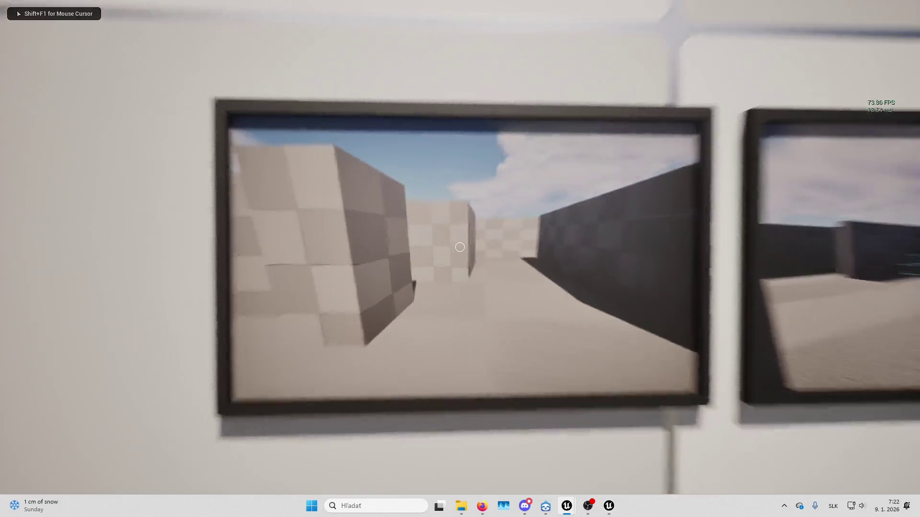
Walk left and right along the row of wall monitors, then stop the game
key(w)
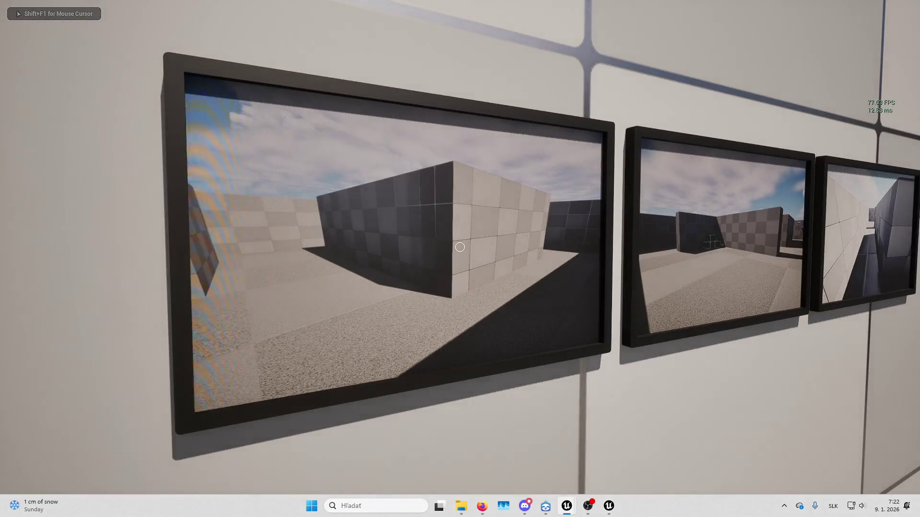
key(d)
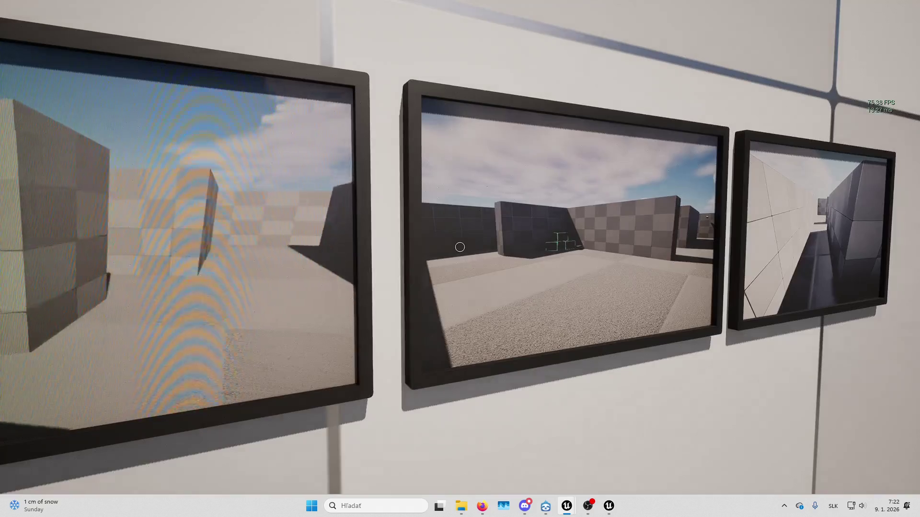
key(d)
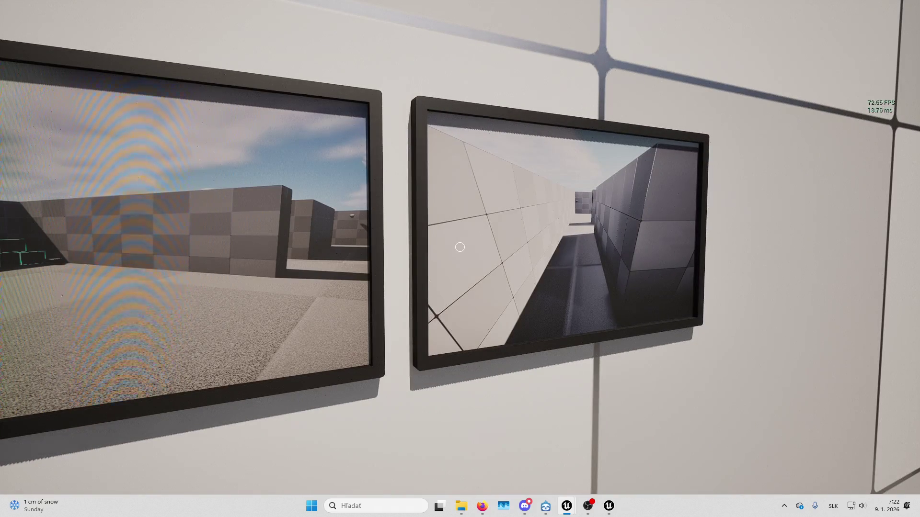
key(a)
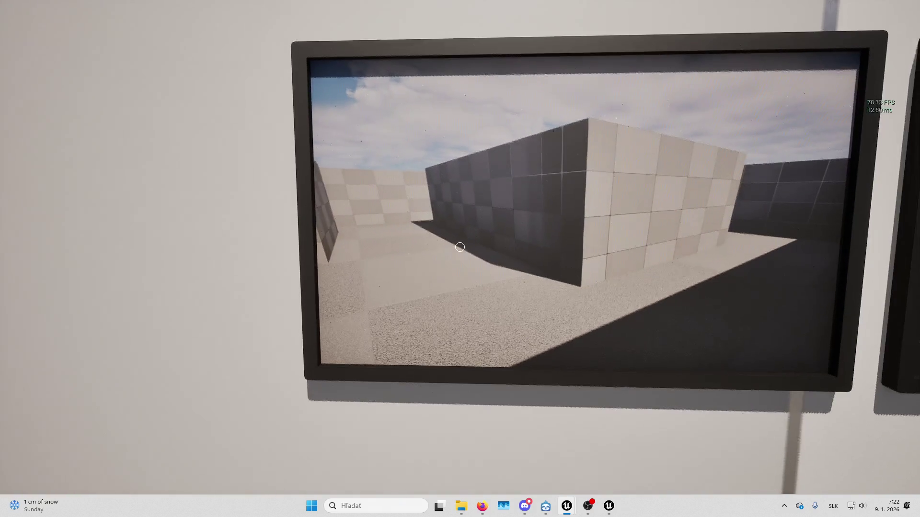
key(d)
key(Escape)
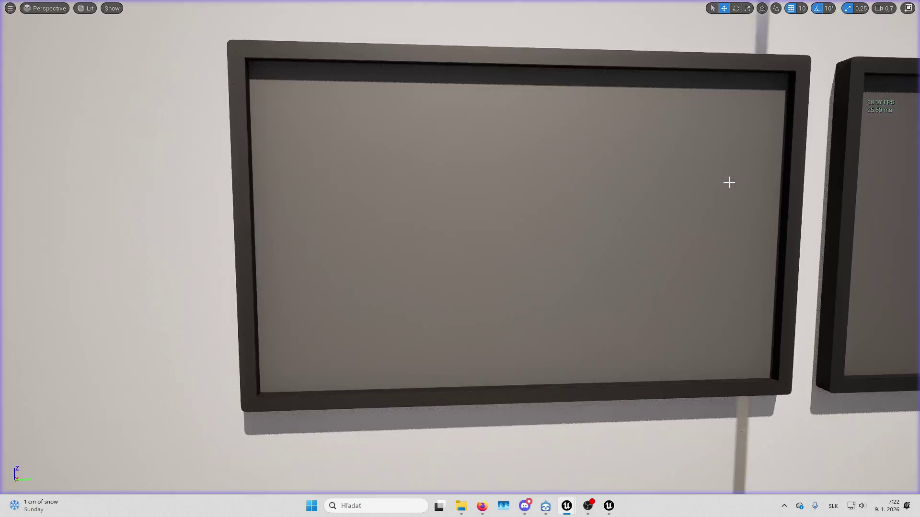
Frame all three monitors in the viewport, replay the level and walk up to them
scroll(729, 182, down, 10)
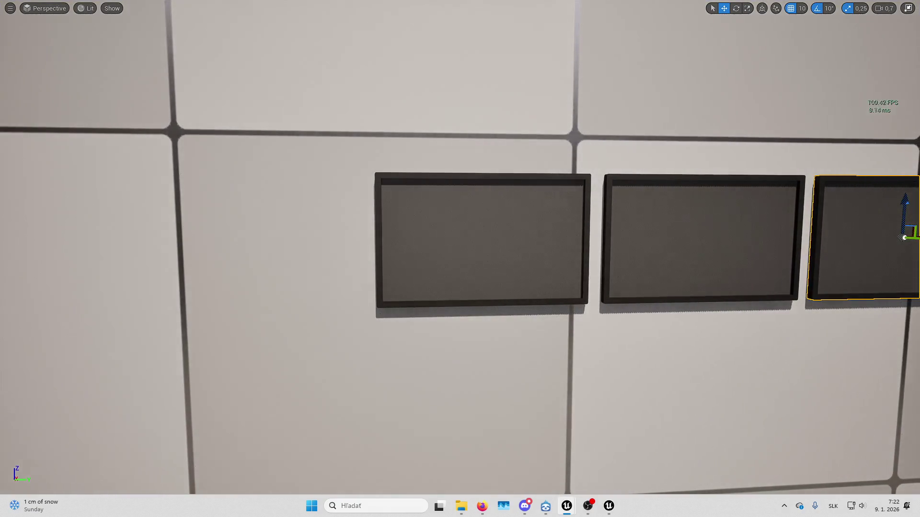
drag(576, 198, 760, 203)
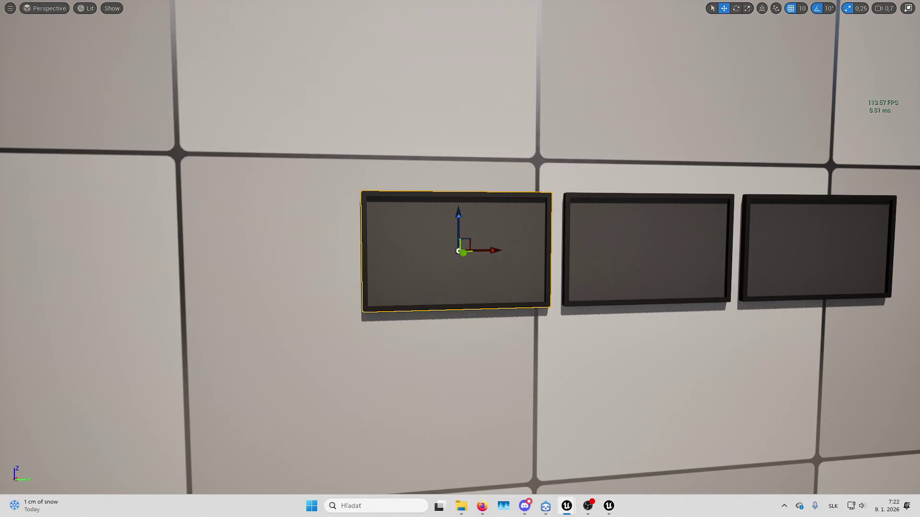
key(alt+p)
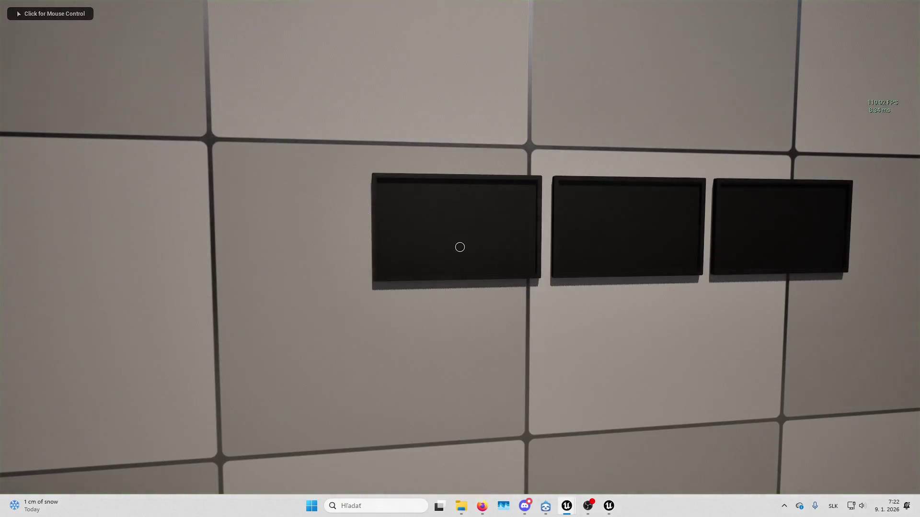
click(457, 251)
key(s)
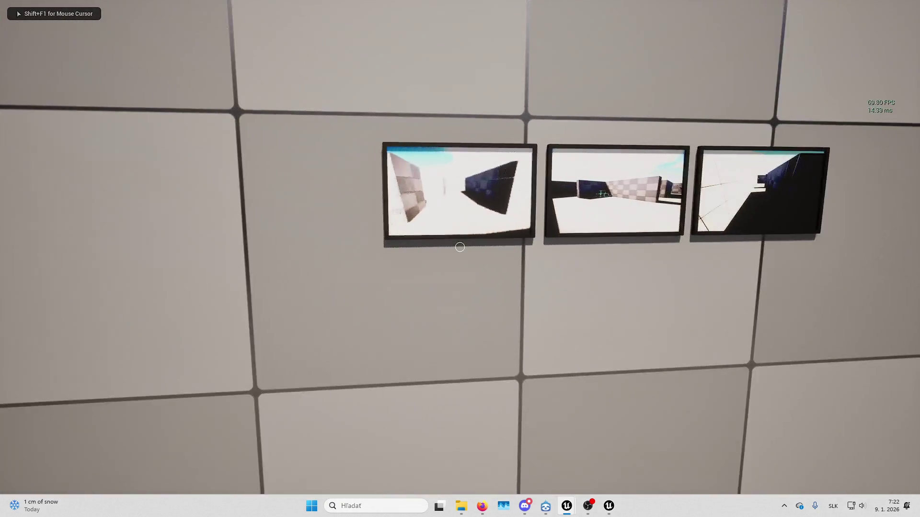
key(w)
key(a)
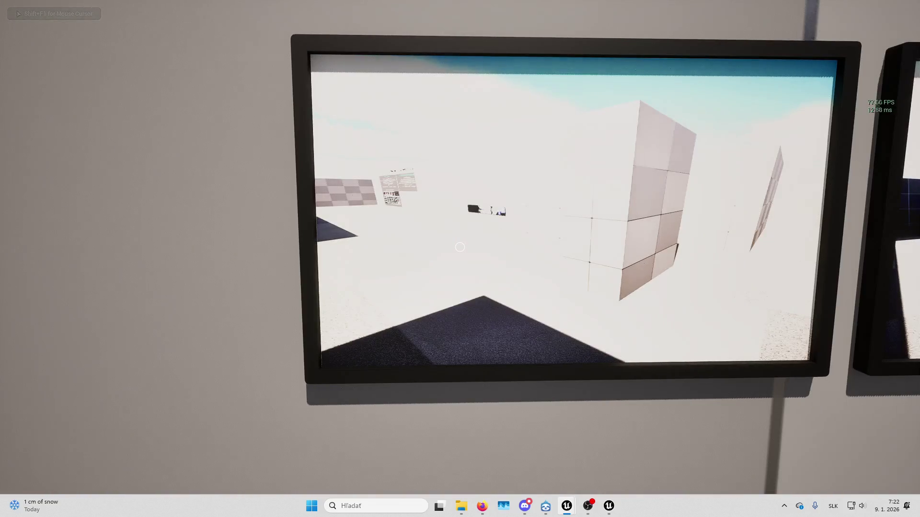
key(shift+F1)
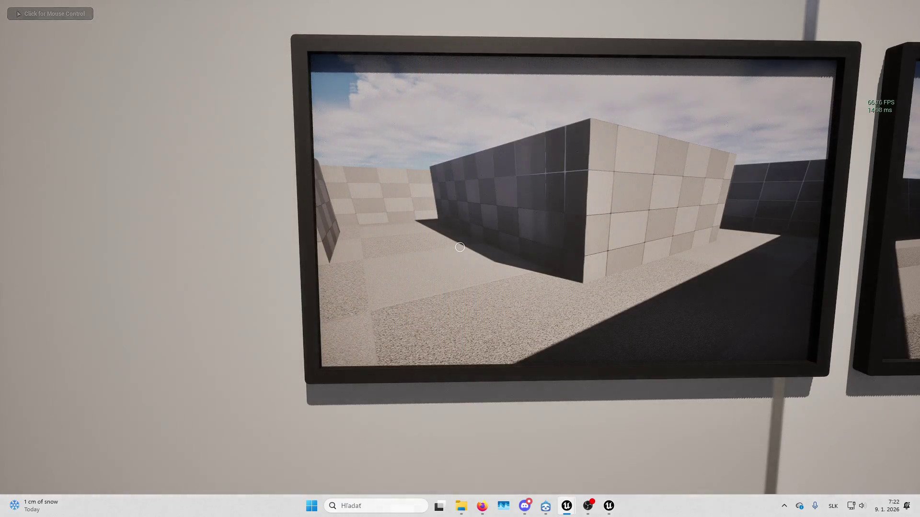
click(460, 248)
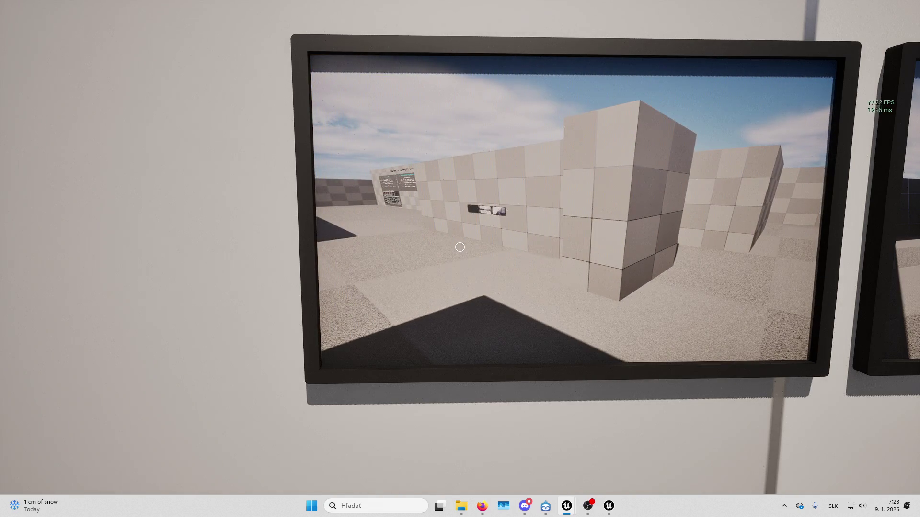
End the game session and pan the M_CameraMonitorScreen graph to the tiling and offset nodes
click(763, 288)
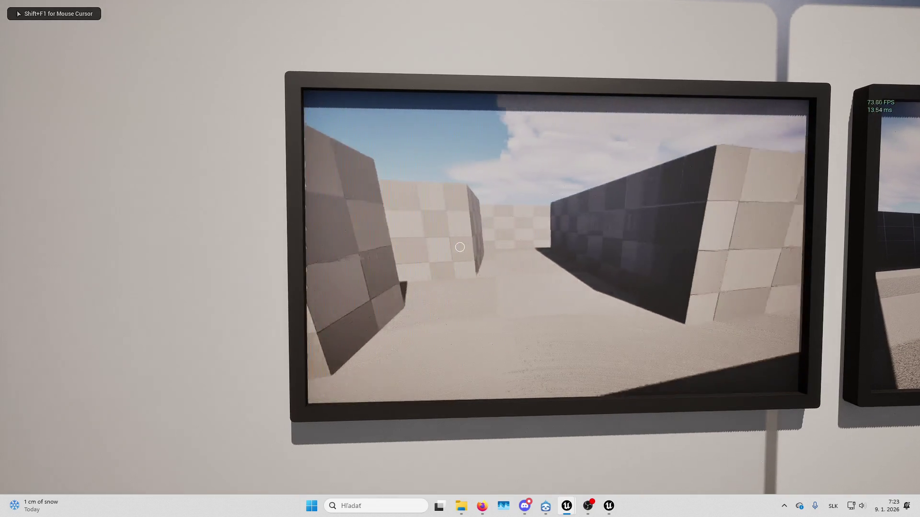
key(Escape)
key(alt+Tab)
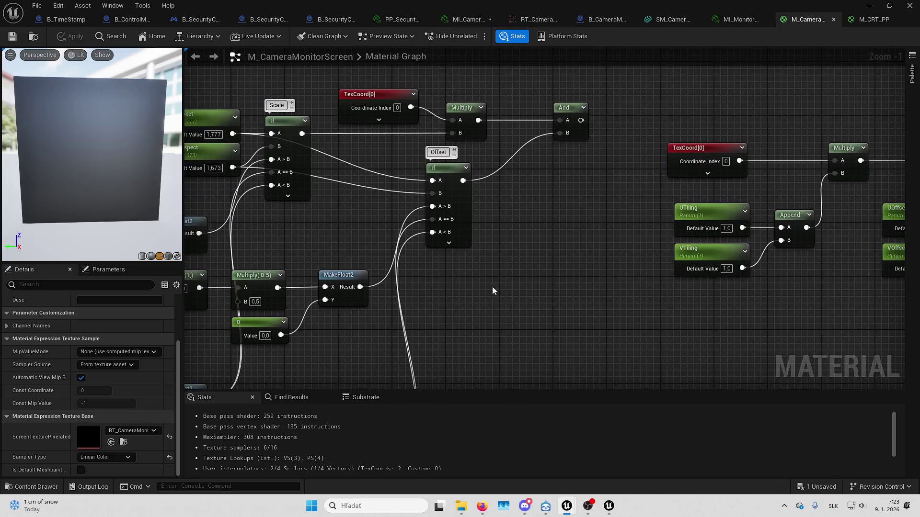
mouse_move(694, 239)
mouse_down()
mouse_move(677, 258)
mouse_move(573, 249)
mouse_move(630, 267)
mouse_move(577, 274)
mouse_up()
drag(563, 222, 713, 180)
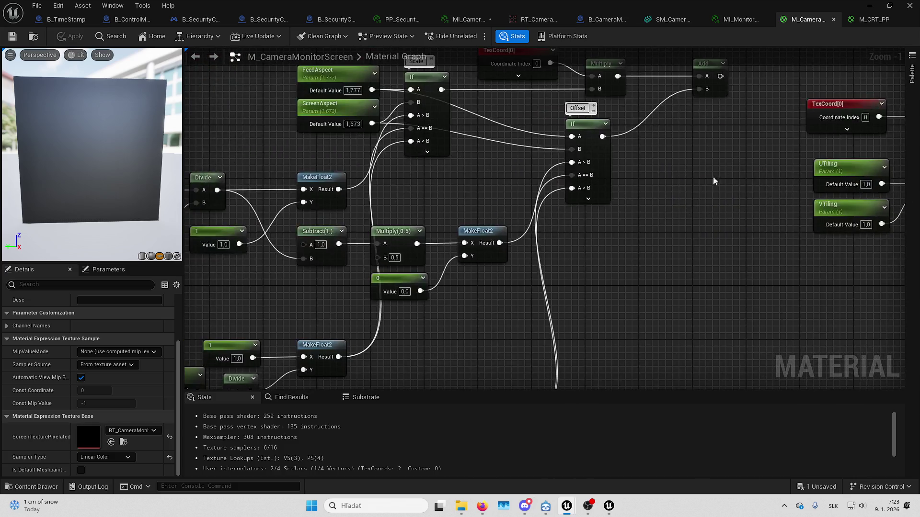
drag(491, 152, 295, 198)
Reroute Add's links to the Multiply output, delete Add, UOffset, VOffset and Append, and save
drag(523, 125, 726, 144)
drag(778, 164, 778, 164)
drag(735, 129, 520, 126)
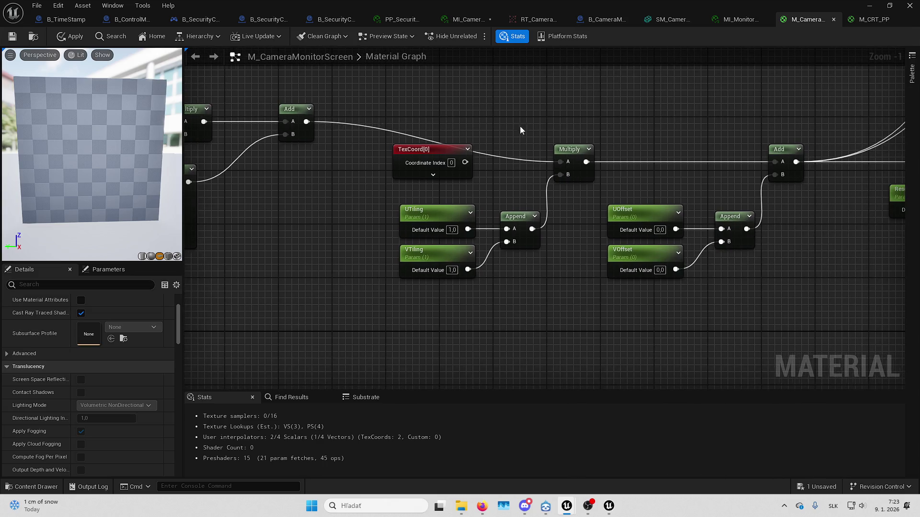
drag(678, 154, 462, 207)
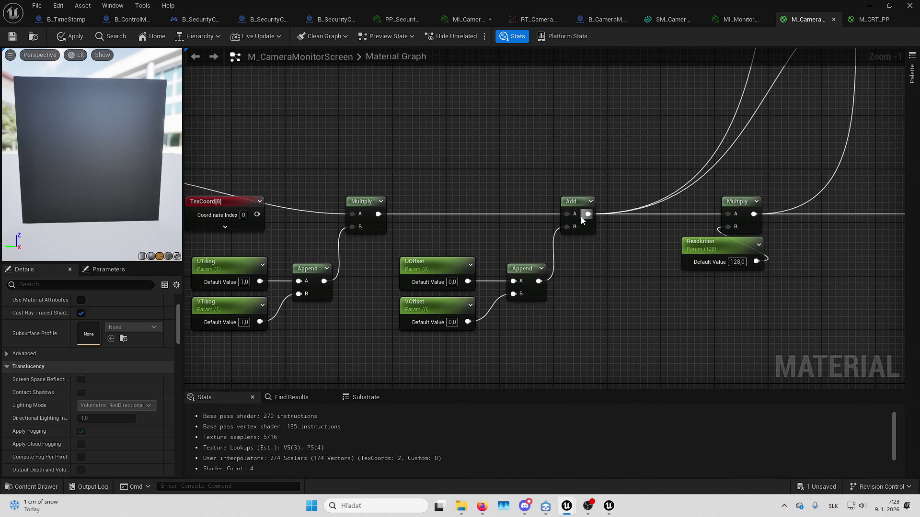
drag(585, 217, 382, 218)
drag(439, 186, 566, 288)
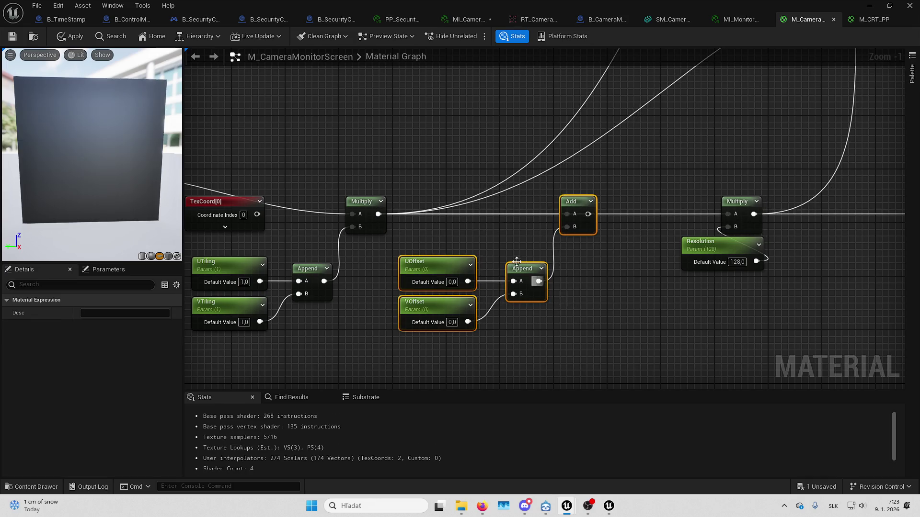
key(Delete)
click(15, 37)
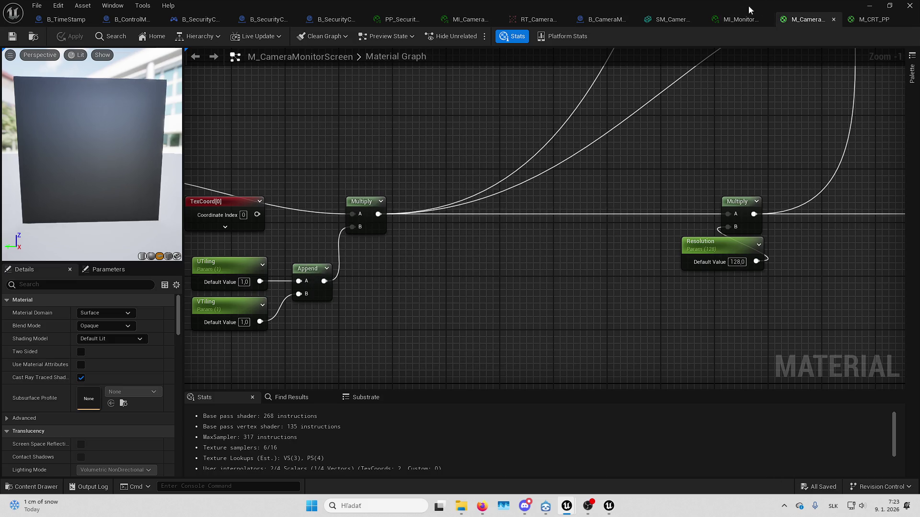
click(738, 19)
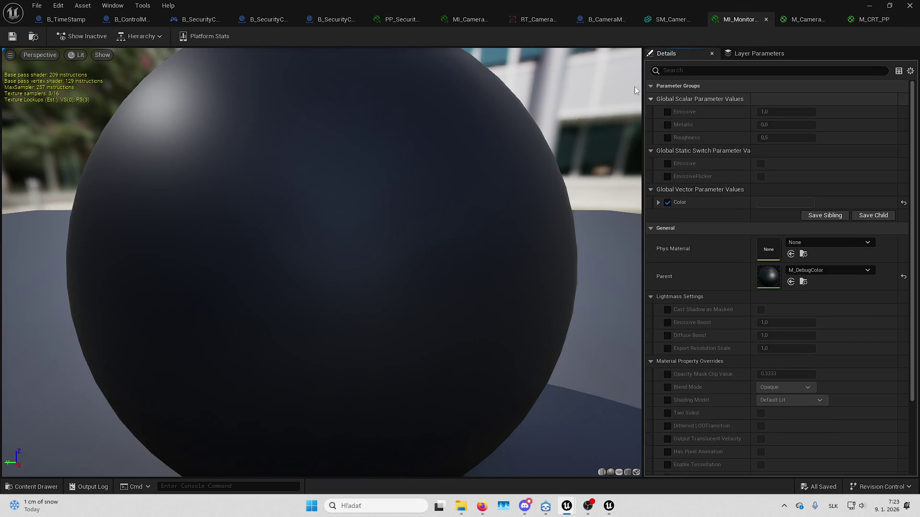
Start the game and dock the monitor material instance editor beside the running game
click(470, 19)
key(alt+Tab)
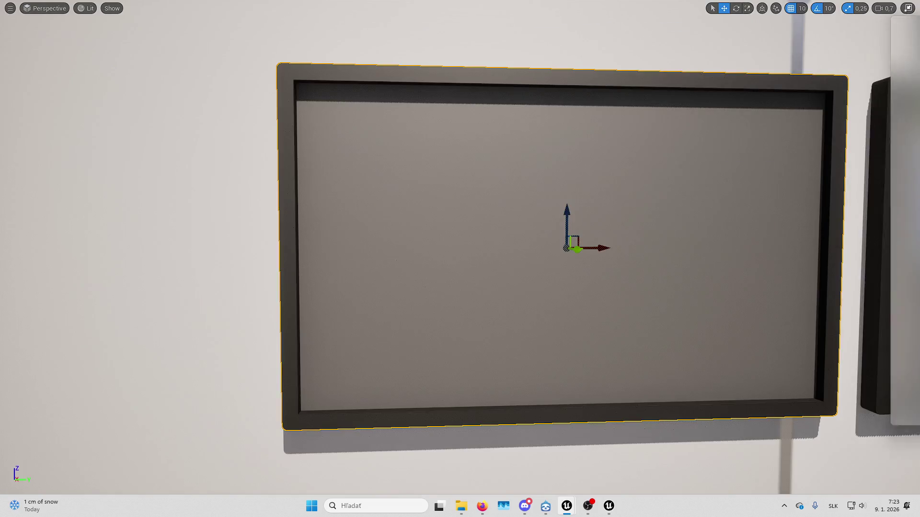
scroll(613, 223, down, 5)
key(alt+p)
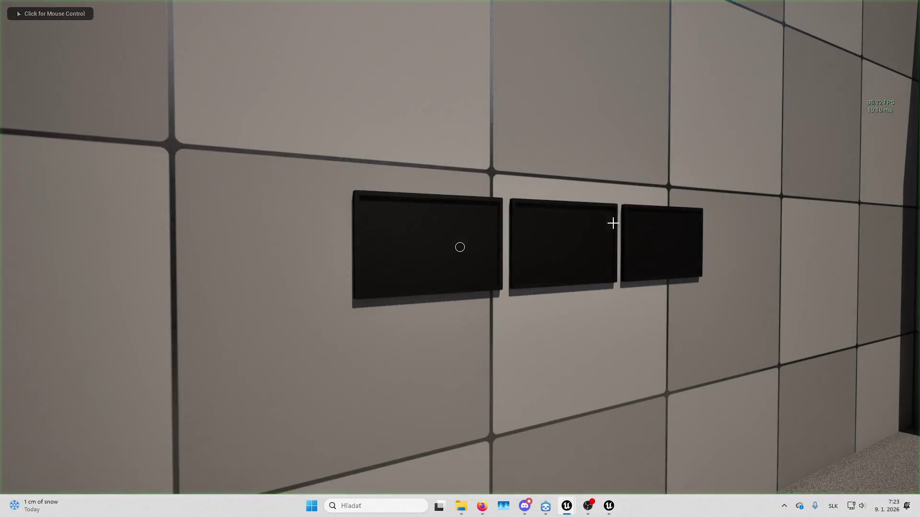
click(612, 223)
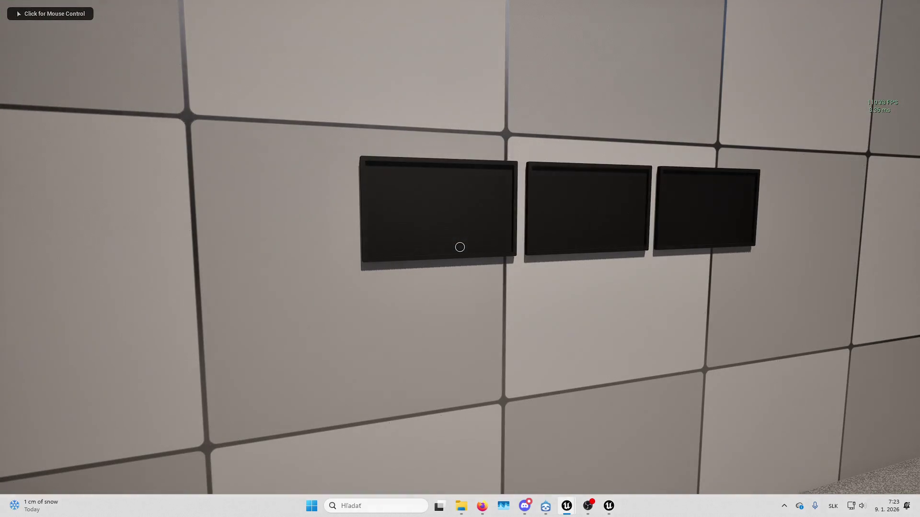
mouse_move(612, 274)
mouse_down()
mouse_move(526, 236)
mouse_move(433, 139)
mouse_up()
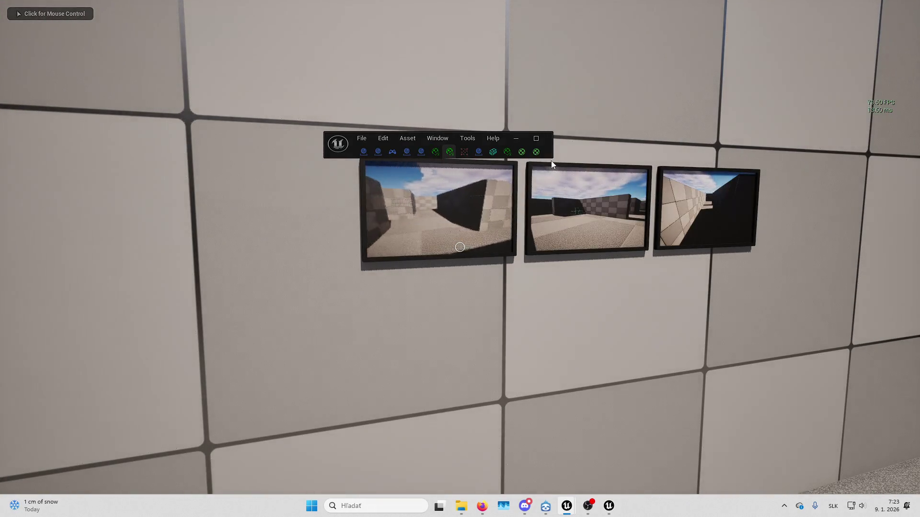
mouse_move(609, 139)
mouse_down()
mouse_move(355, 225)
mouse_move(232, 214)
mouse_move(242, 228)
mouse_move(233, 250)
mouse_up()
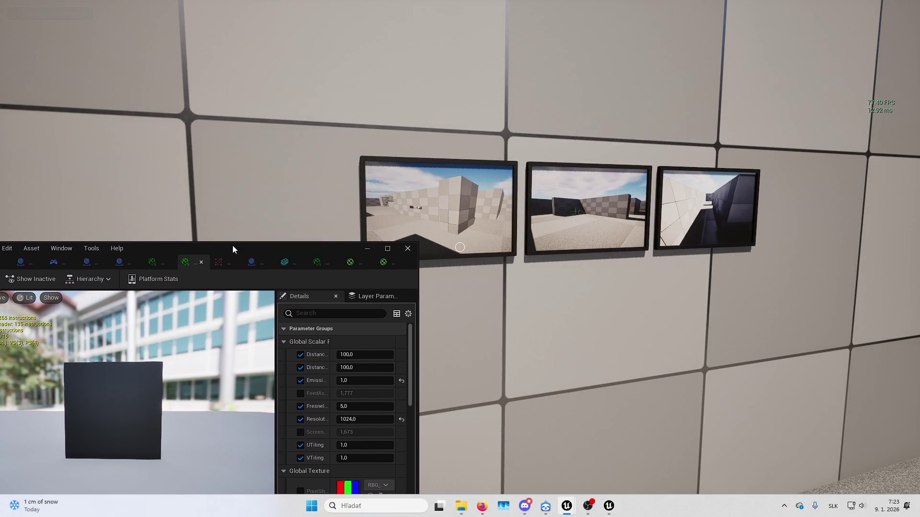
click(235, 225)
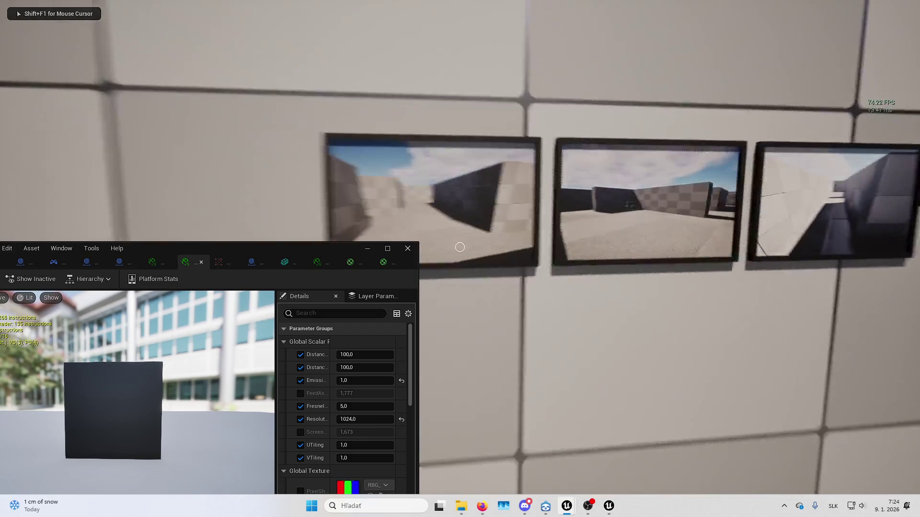
key(shift+F1)
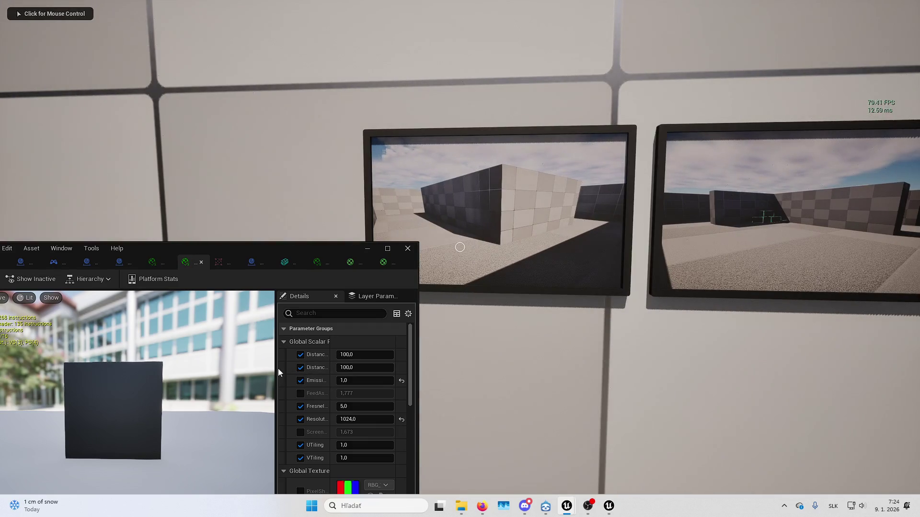
Resize the material editor and widen its parameters panel and value column
drag(278, 372, 207, 372)
drag(248, 249, 250, 214)
drag(416, 253, 277, 253)
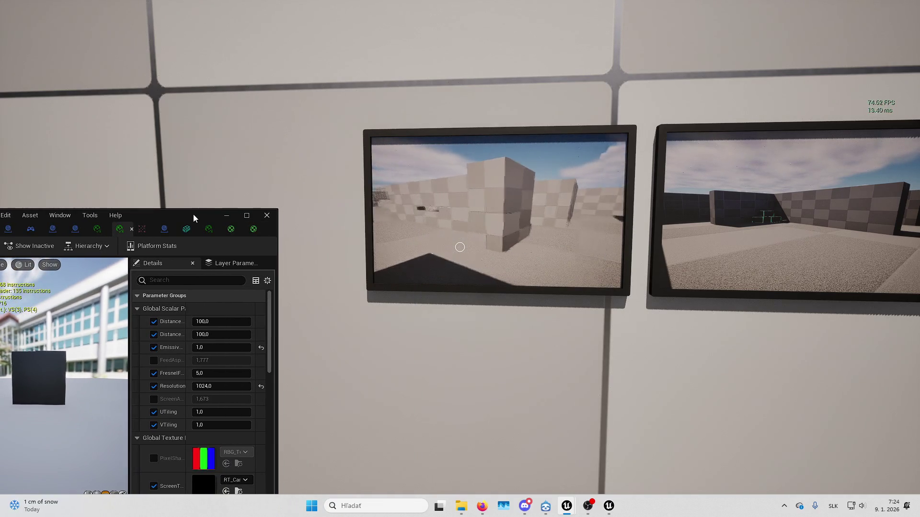
drag(194, 214, 240, 124)
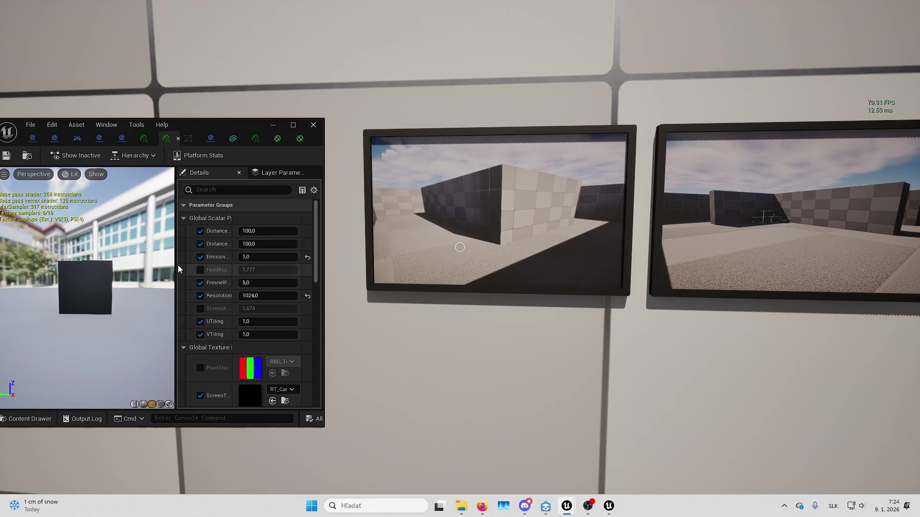
drag(166, 265, 82, 265)
drag(175, 260, 191, 255)
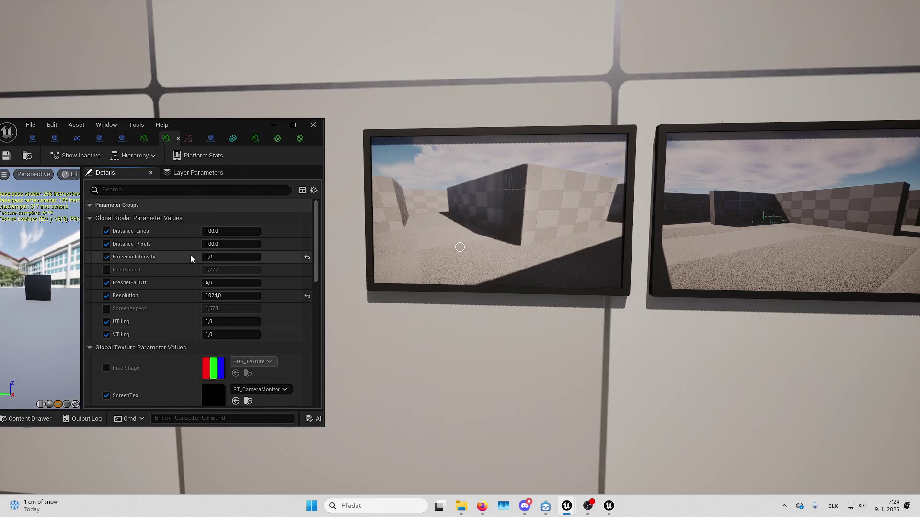
scroll(168, 290, down, 1)
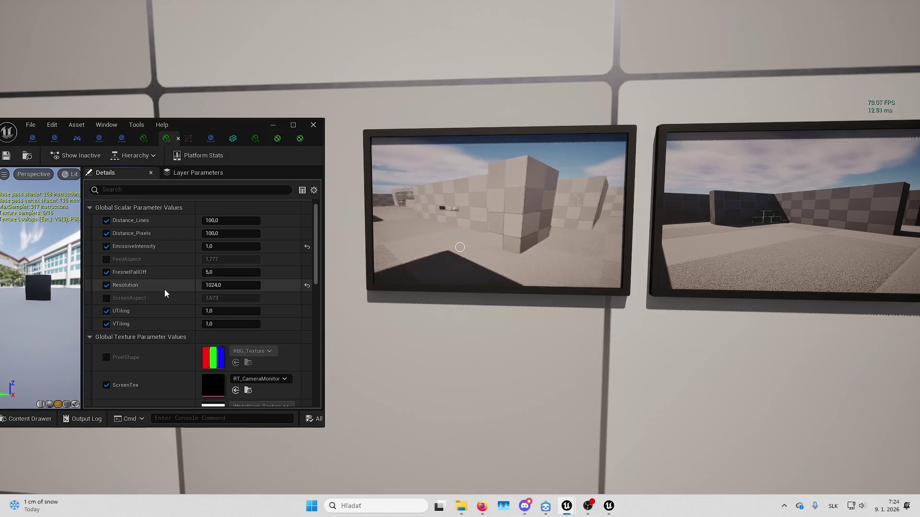
Try ScreenAspect 5.0, then VTiling values 2, 1, 0.5, 0.25 and 0.1 on the live monitor
click(106, 298)
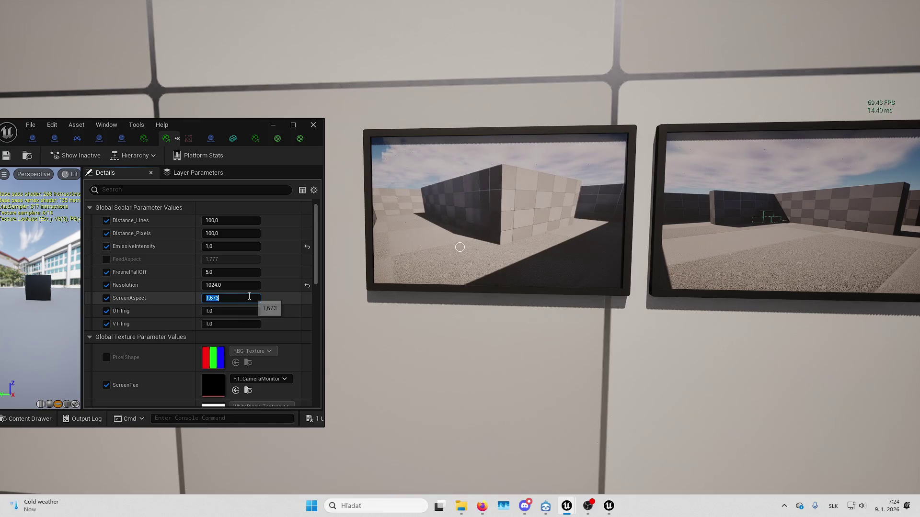
text(5)
key(Return)
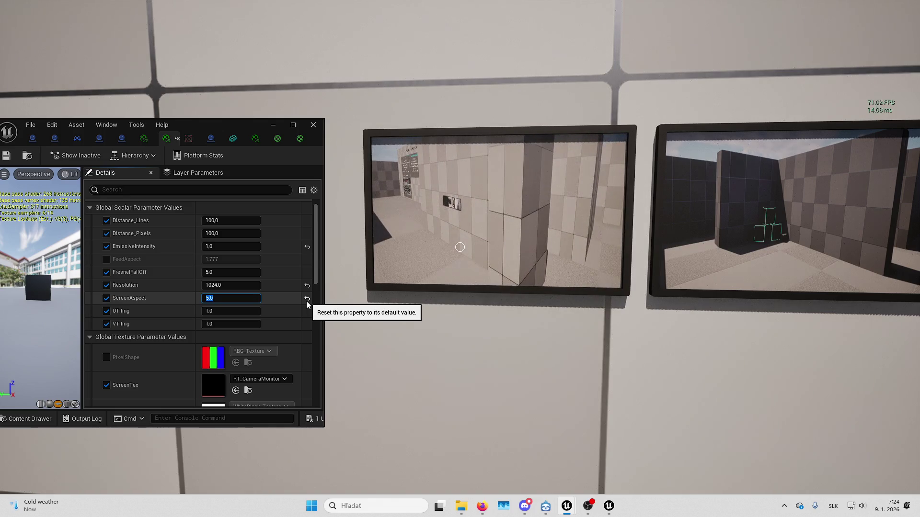
click(232, 324)
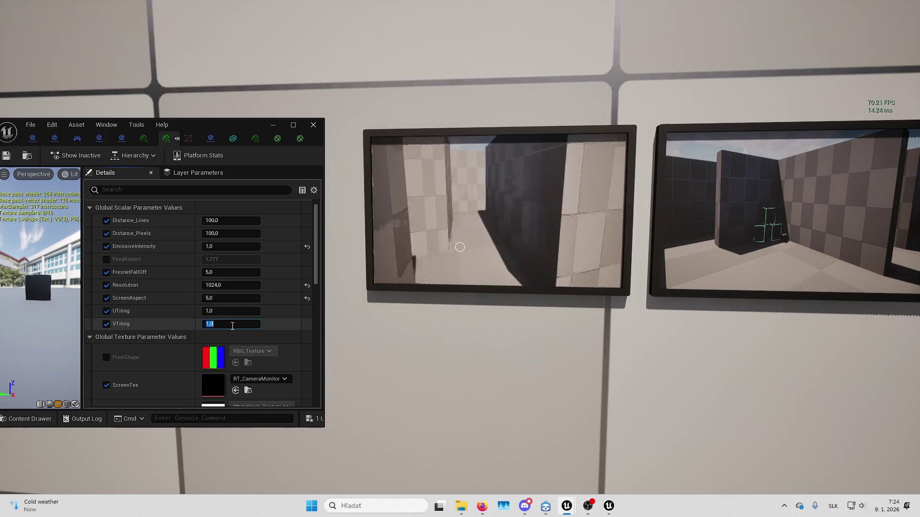
text(2)
key(Return)
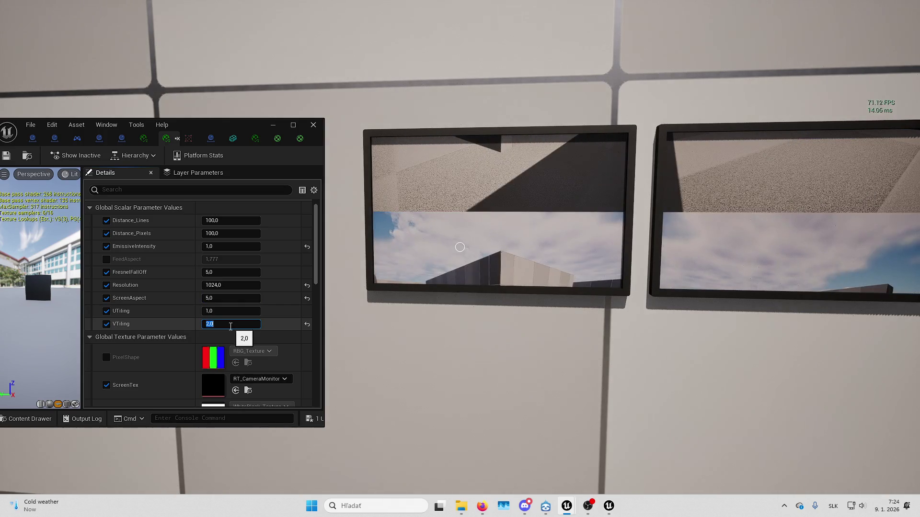
text(1)
key(Return)
text(0,5)
key(Return)
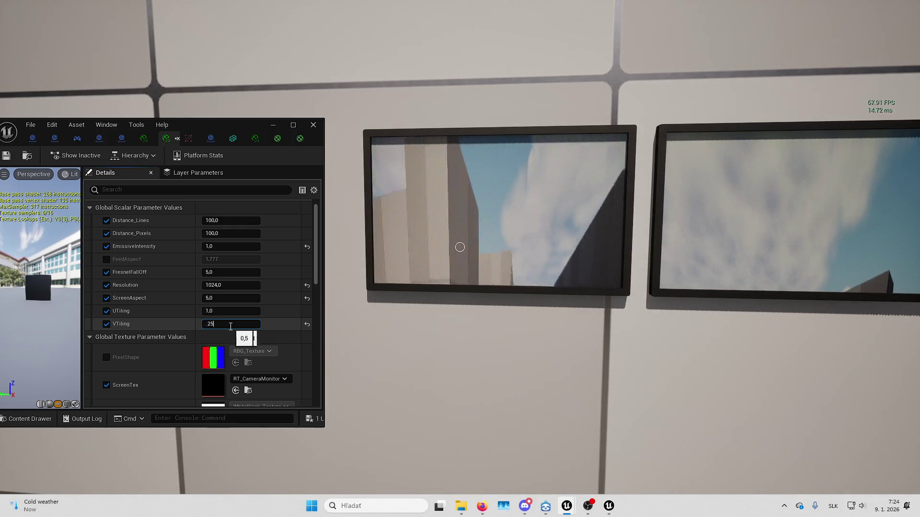
key(Return)
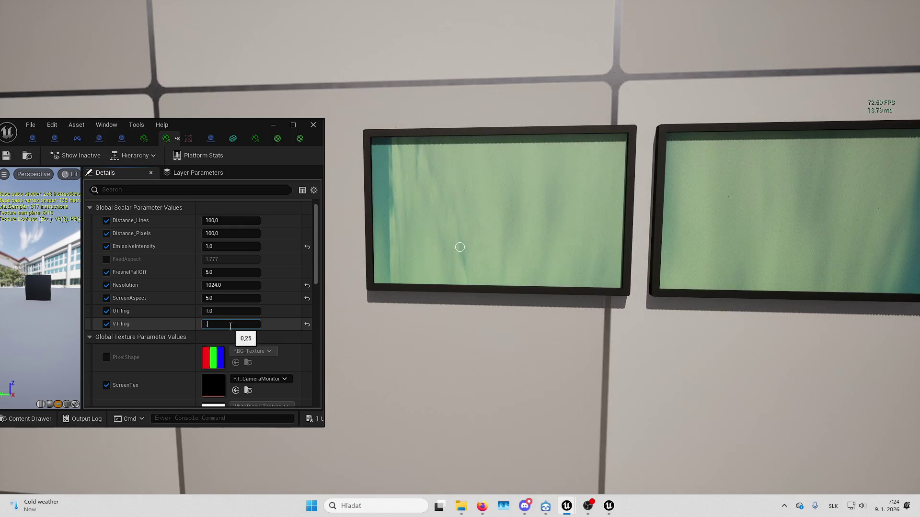
text(1)
key(Return)
text(1)
key(Return)
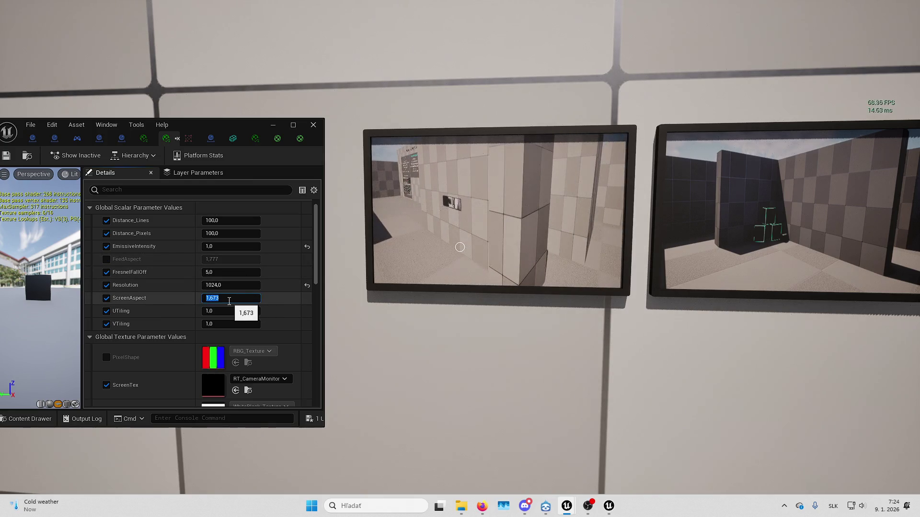
Try ScreenAspect 1.6 then reset it to 1.673; enable FeedAspect, try 5.0, restore 1.777
text(,6)
key(Return)
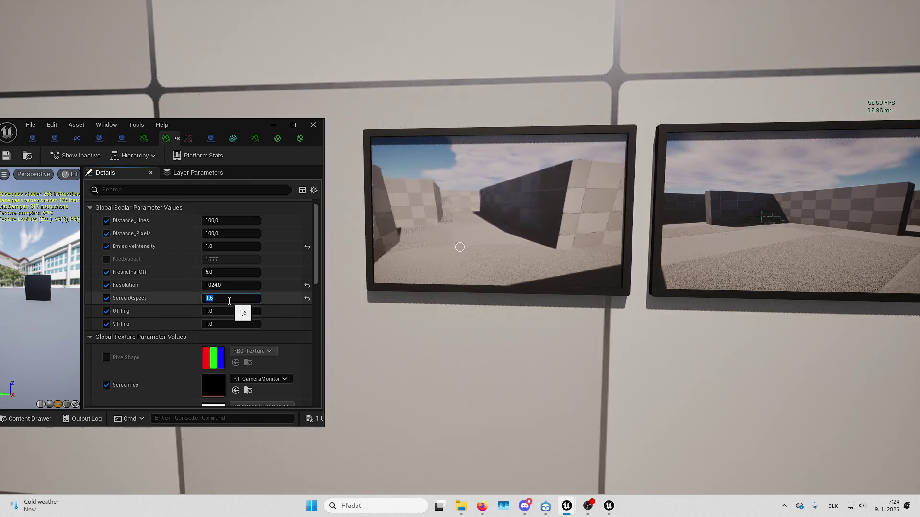
click(307, 299)
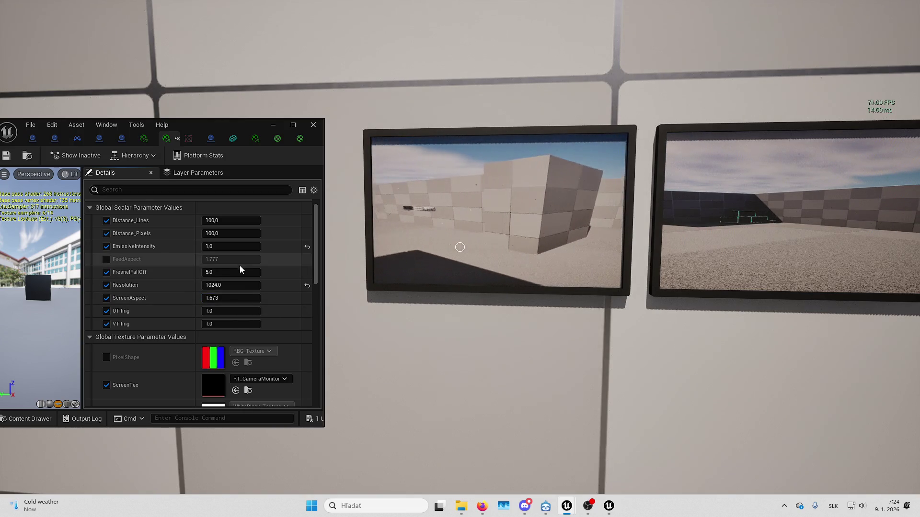
click(107, 259)
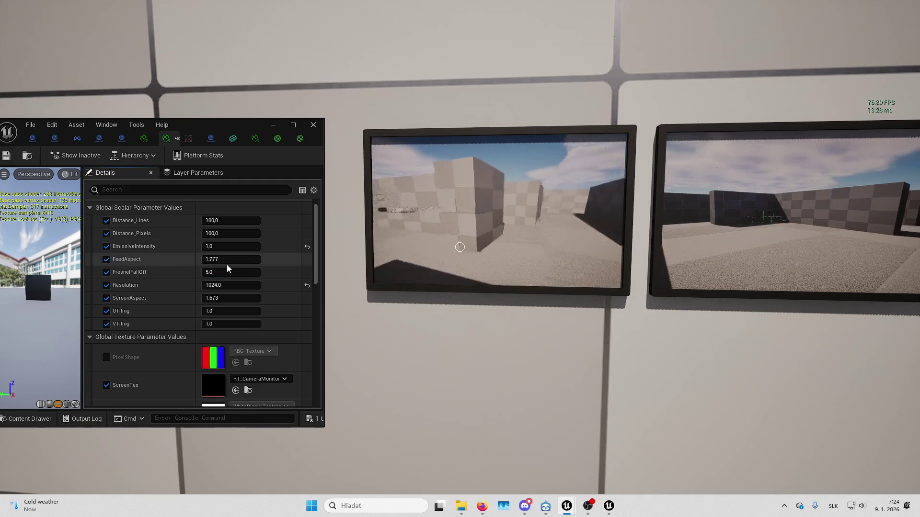
click(231, 253)
text(5)
key(Return)
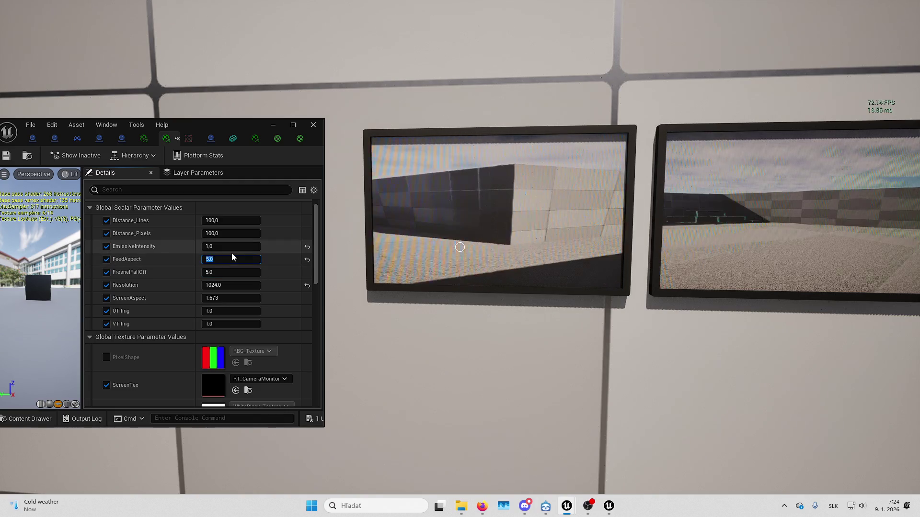
text(1,777)
key(Return)
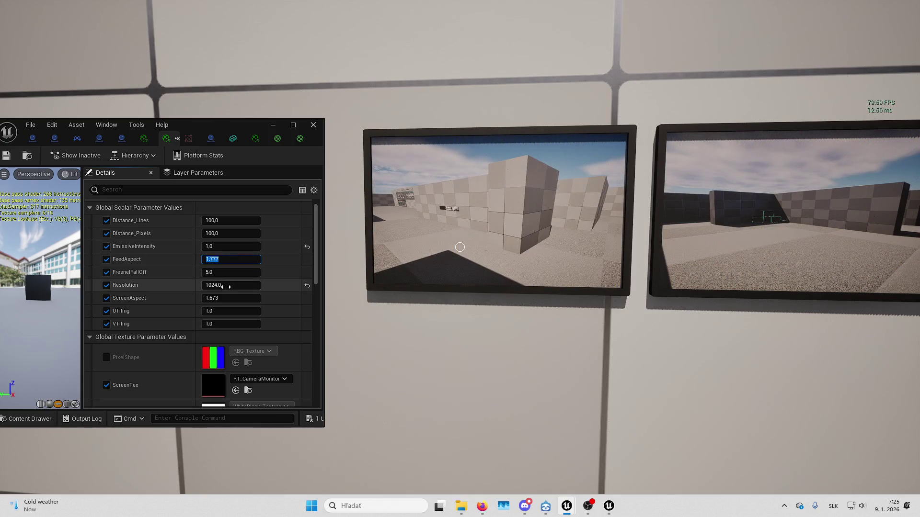
scroll(144, 240, down, 1)
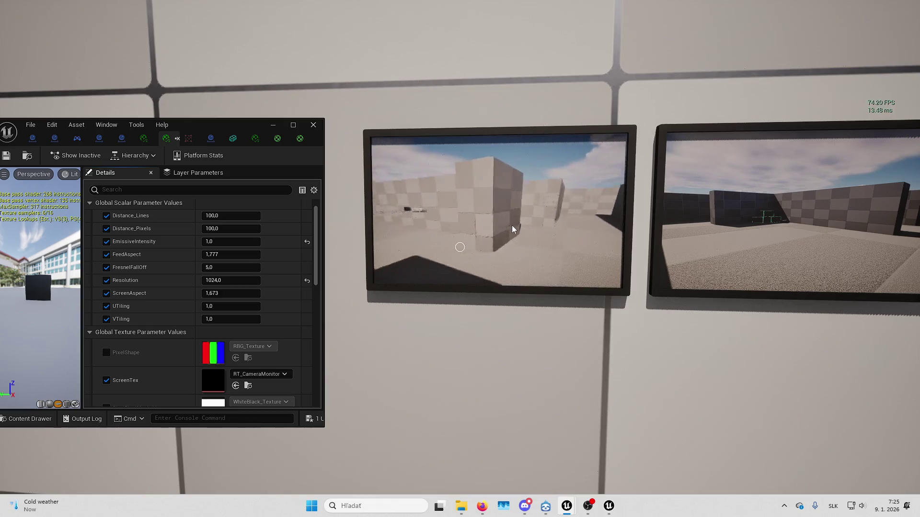
Restart the play session and walk up to the wall monitor to inspect its feed
key(Escape)
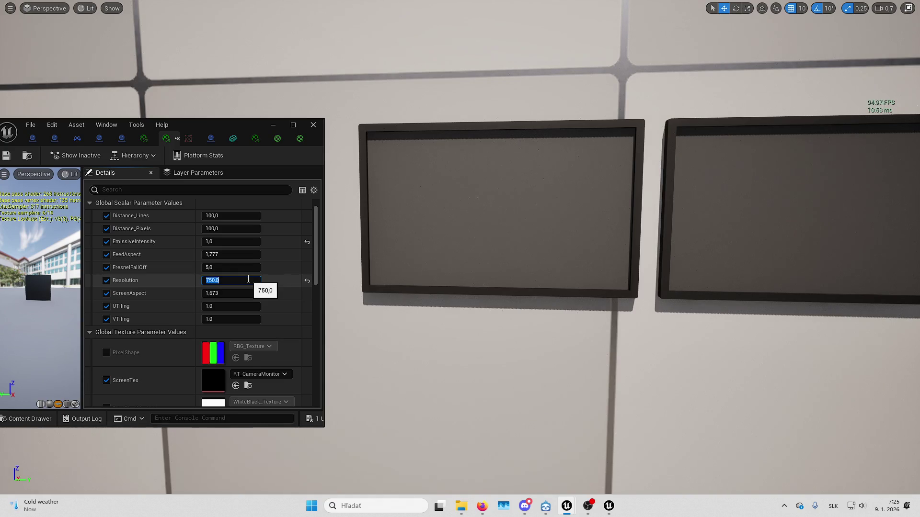
key(alt+p)
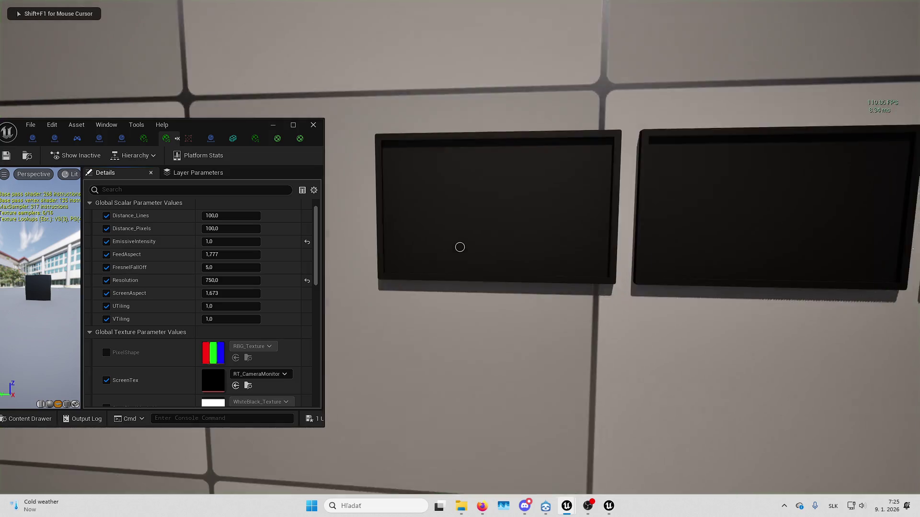
key(w)
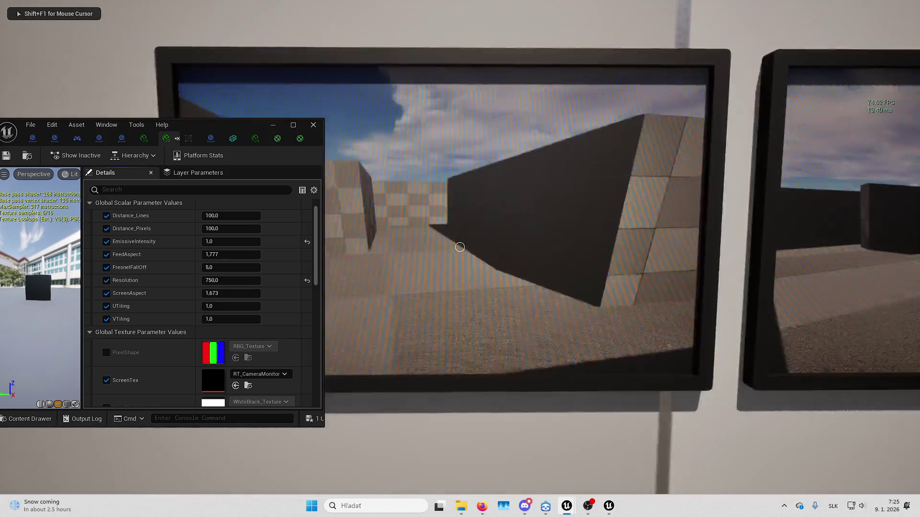
key(w)
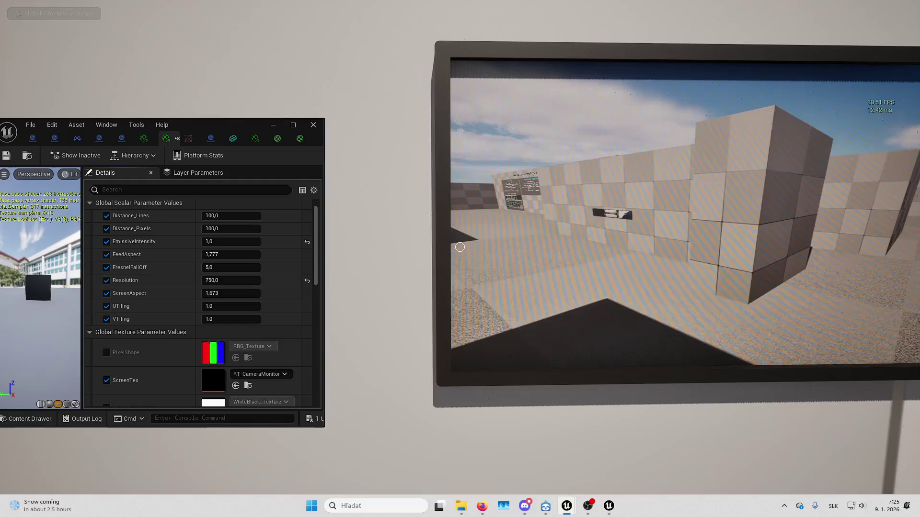
key(s)
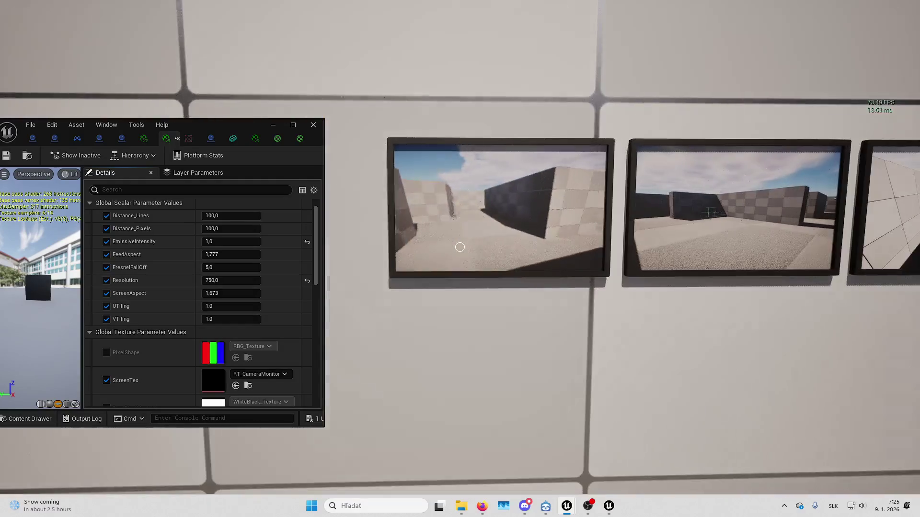
key(w)
key(shift+F1)
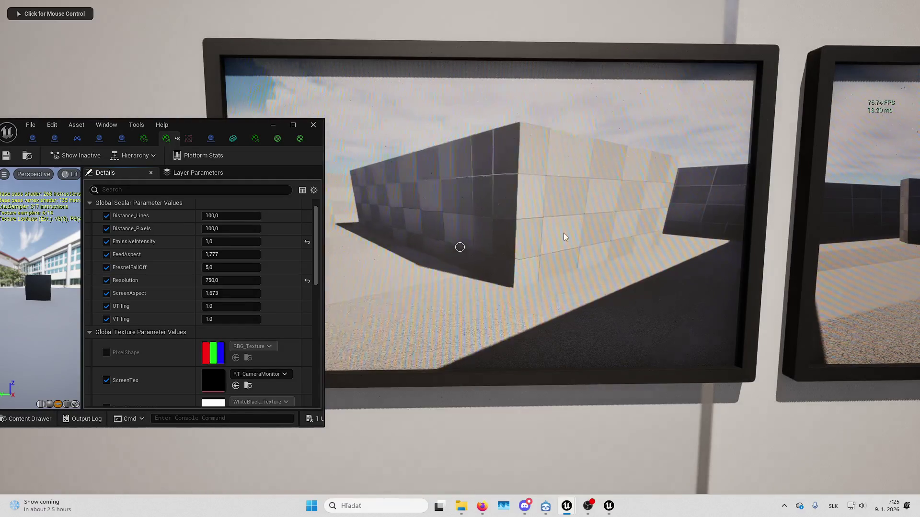
Try Resolution values 500, 128 and 256, settling on 512
click(240, 283)
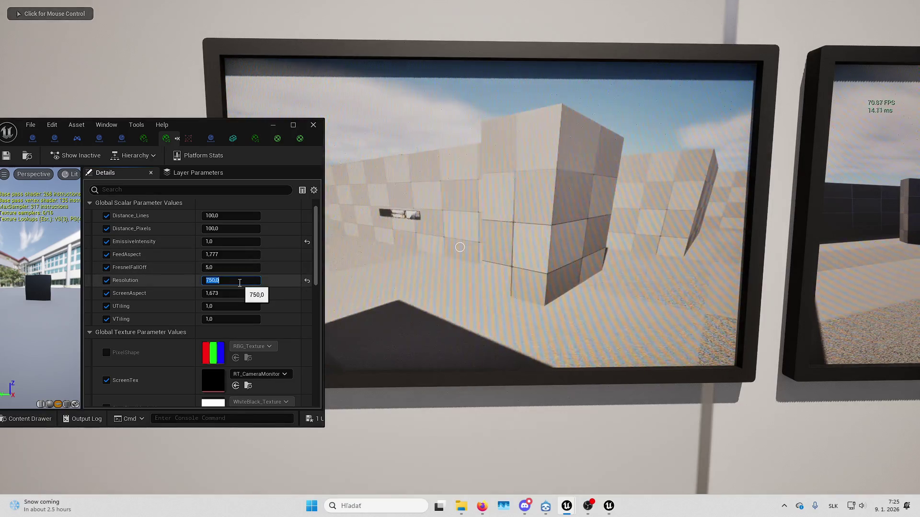
text(50)
key(Return)
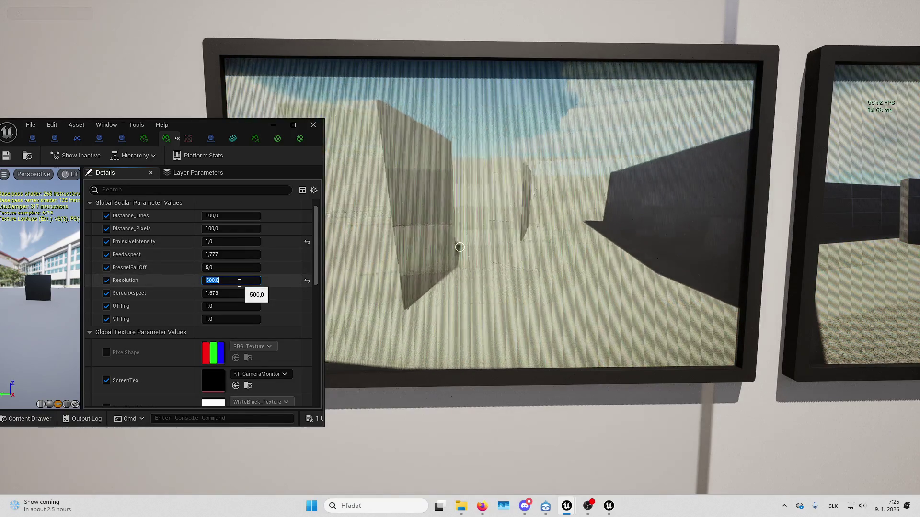
text(128)
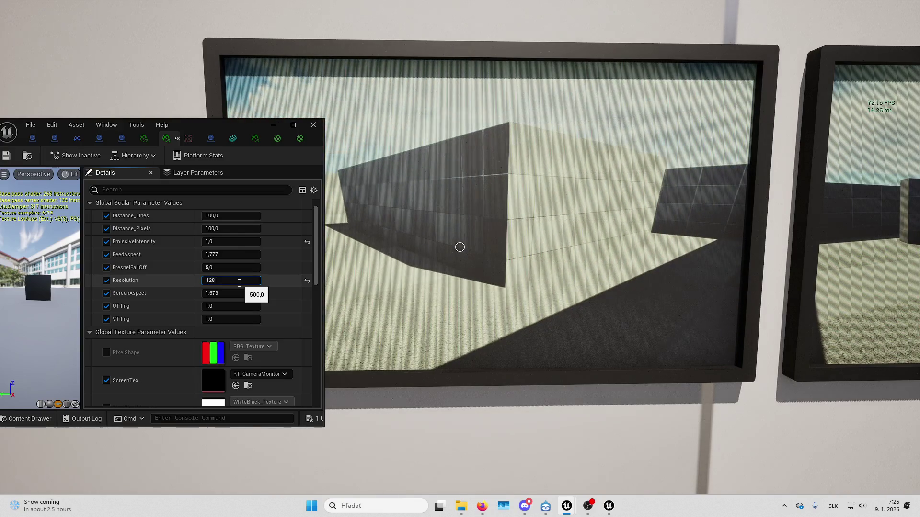
key(Return)
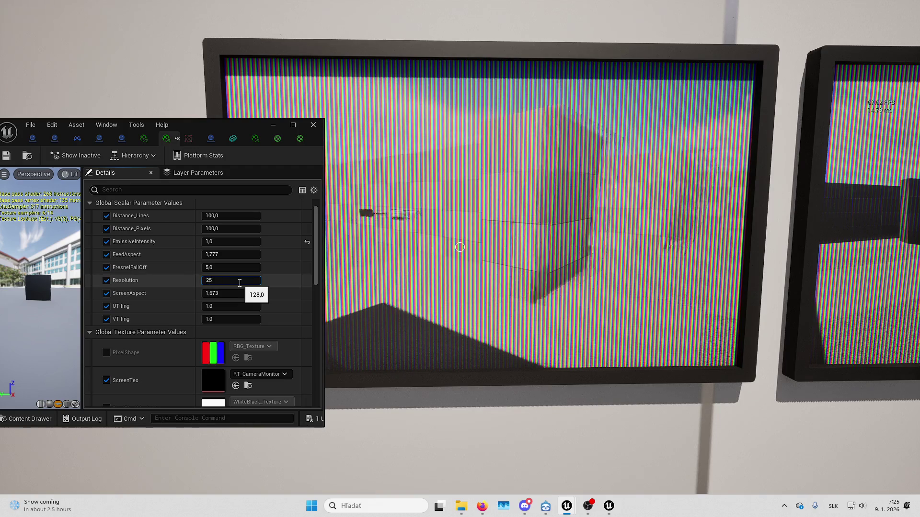
text(6)
key(Return)
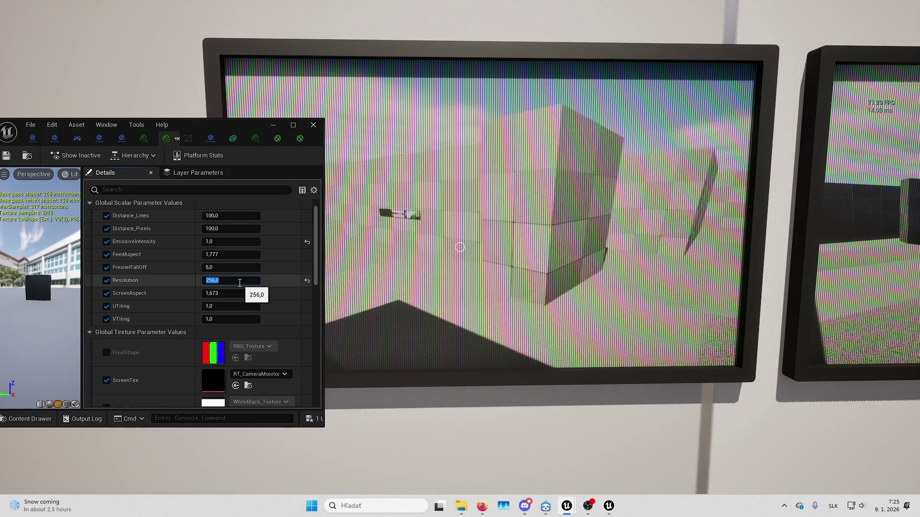
text(512)
key(Return)
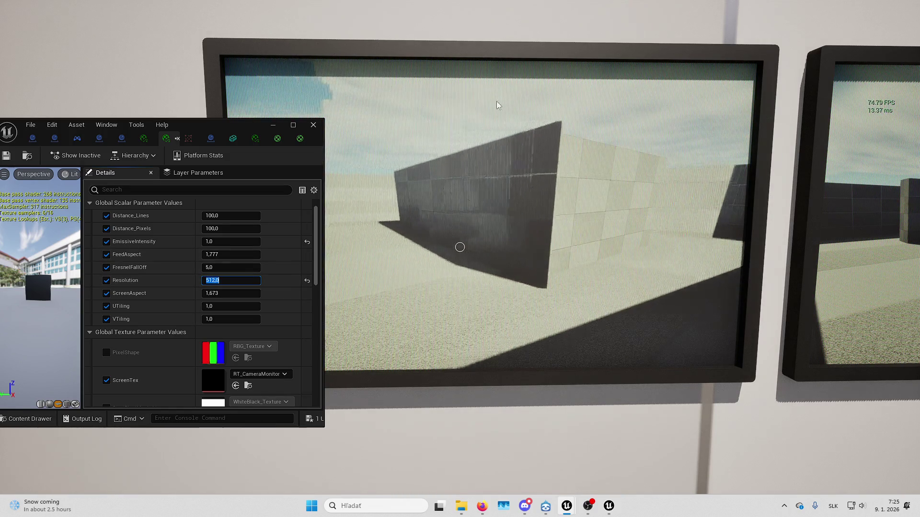
click(272, 125)
Walk back and forth in front of the three wall monitors to compare their feeds
click(268, 126)
key(s)
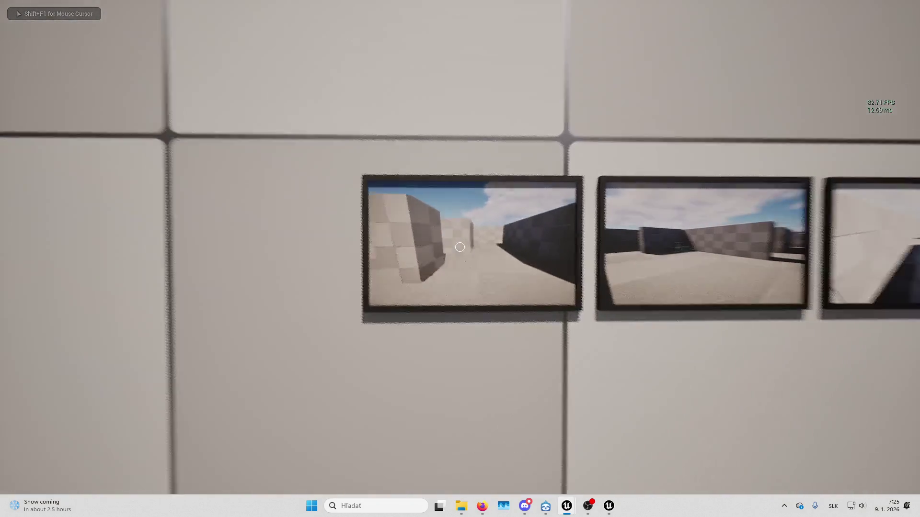
key(w)
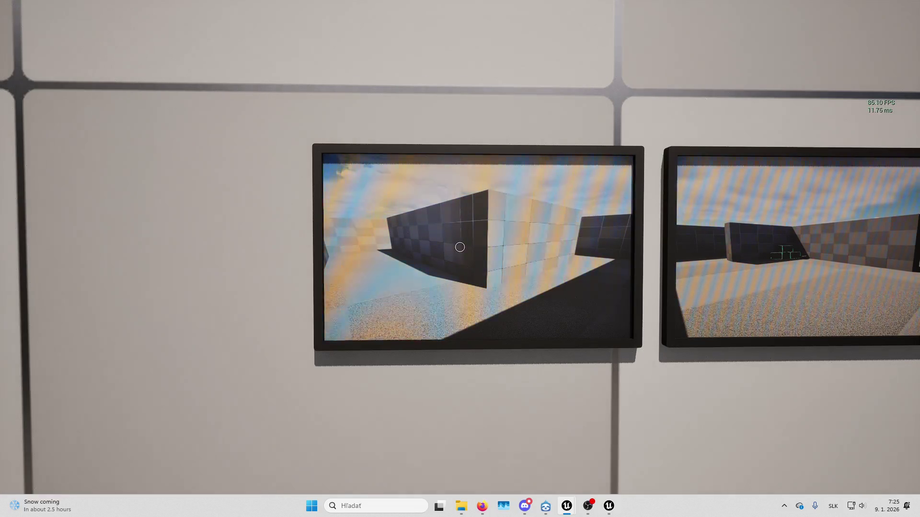
key(s)
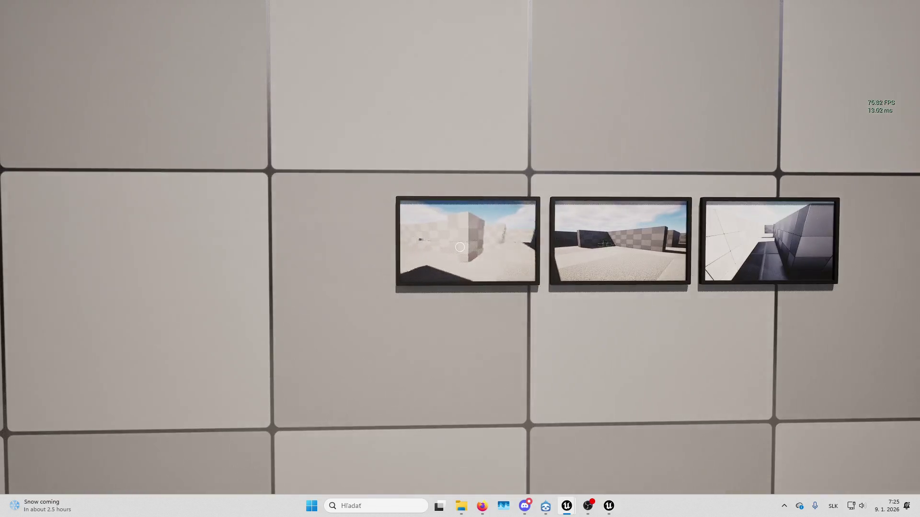
key(w)
key(shift+F1)
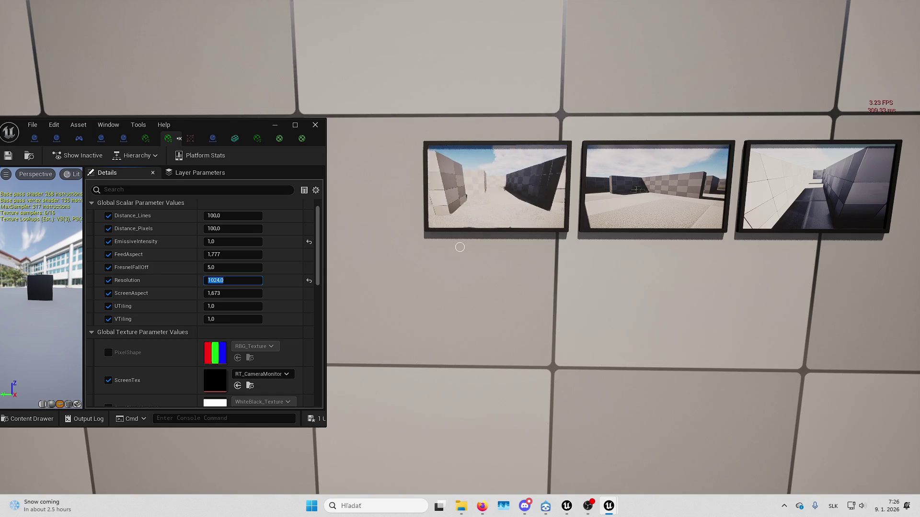
Set the monitor material's Resolution to 1024 and restore the editor window
key(Return)
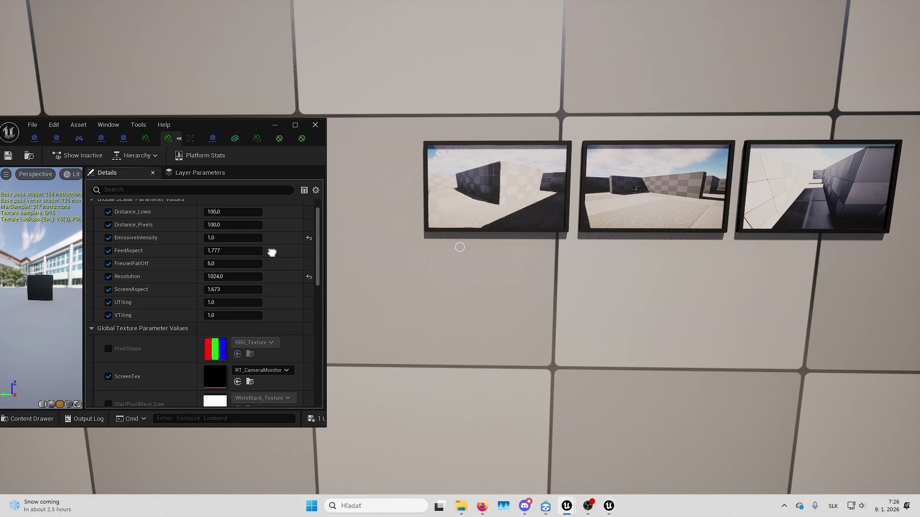
scroll(271, 238, down, 1)
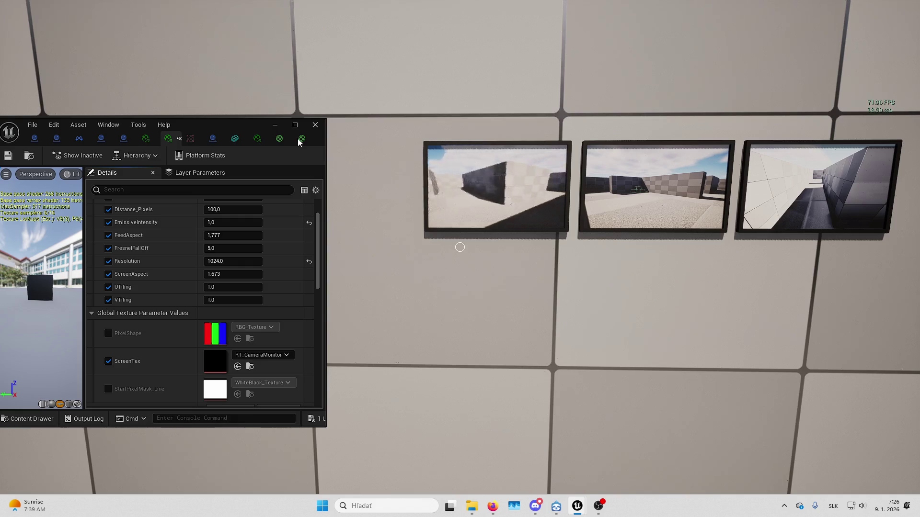
click(297, 123)
Stop the play session and fly the viewport camera down the corridor
click(870, 6)
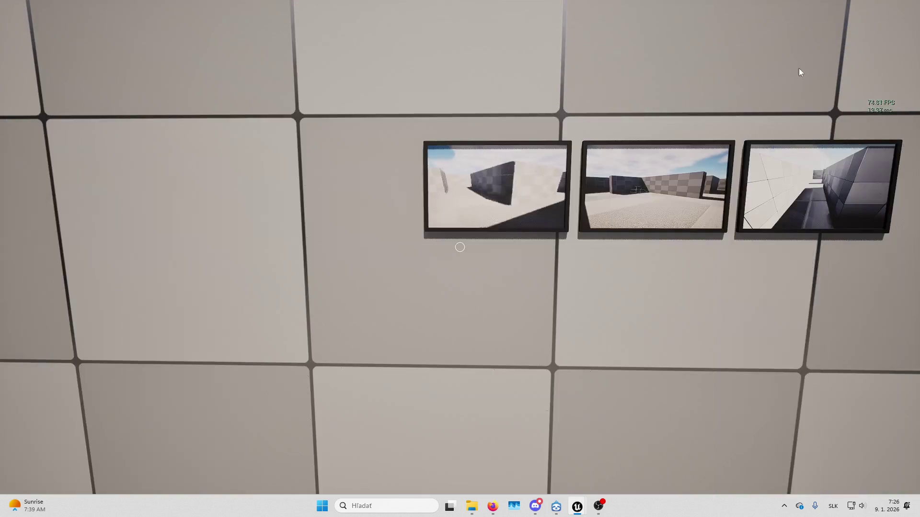
key(Escape)
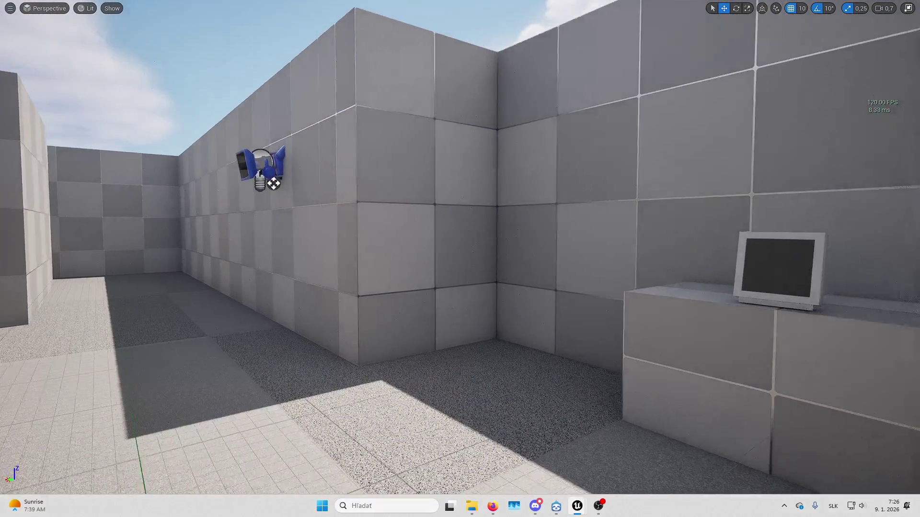
key(w)
scroll(460, 259, down, 2)
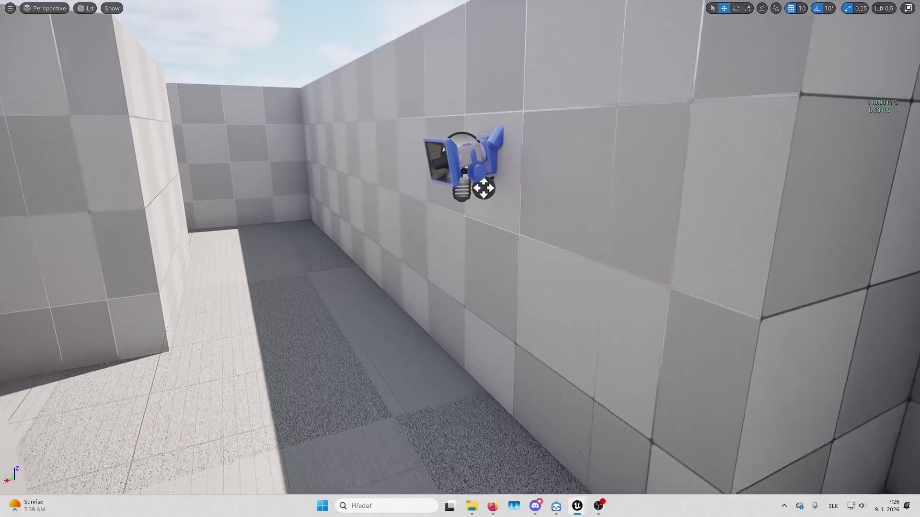
Bring the material instance editor to the front, then launch File Explorer
mouse_move(578, 505)
click(613, 430)
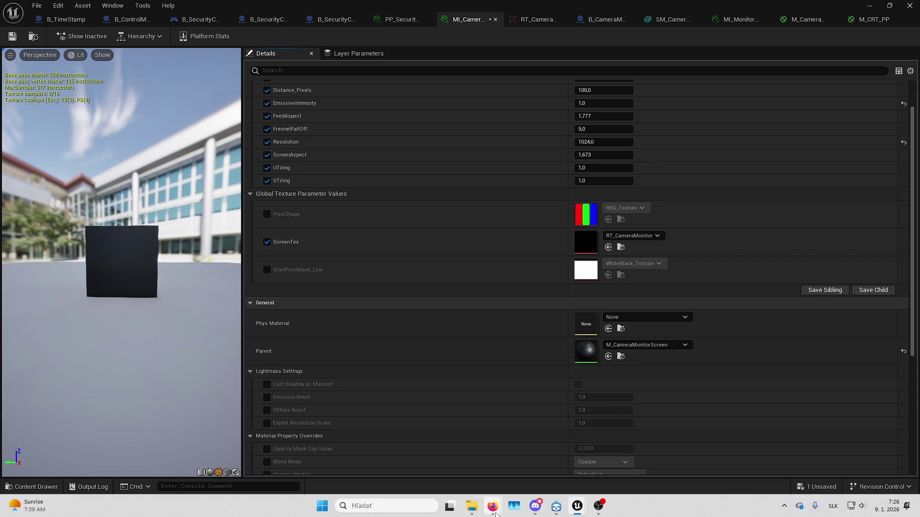
click(472, 506)
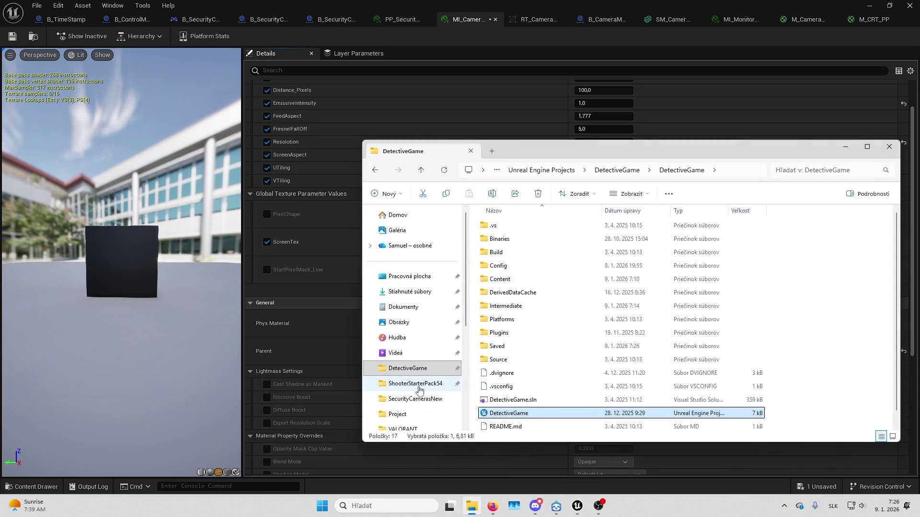
Go to the SecurityCamerasNew folder and close the wrong Visual Studio version that opened
click(415, 398)
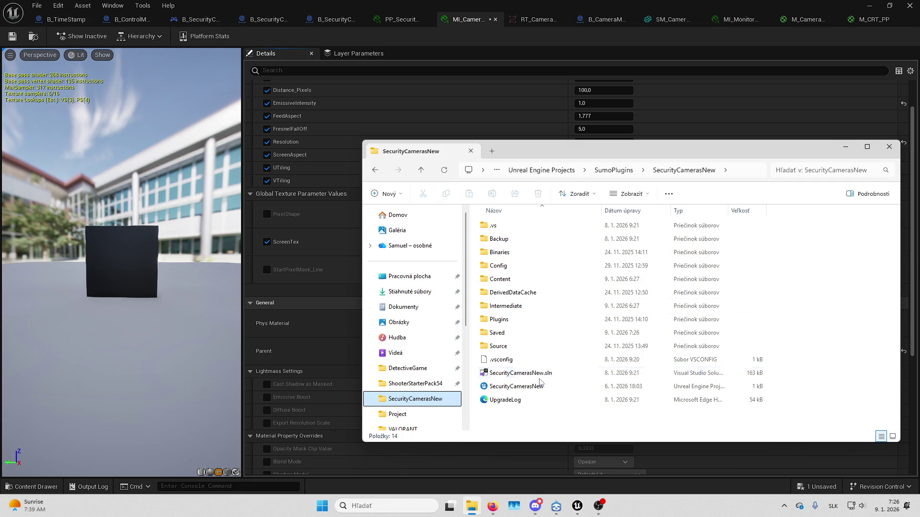
double_click(532, 375)
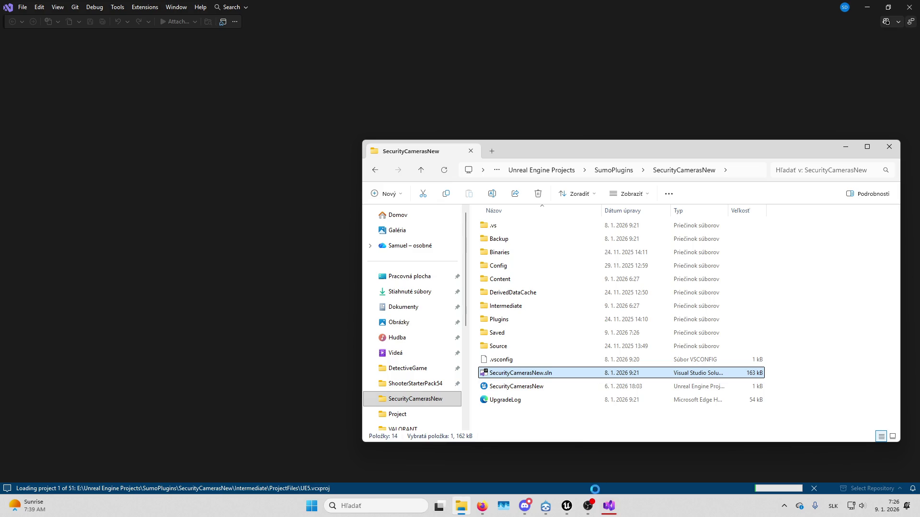
right_click(609, 506)
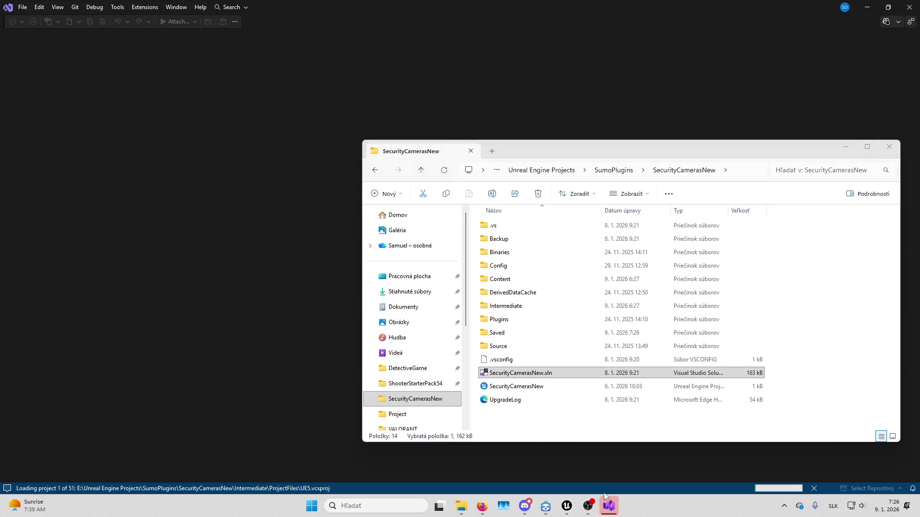
click(544, 418)
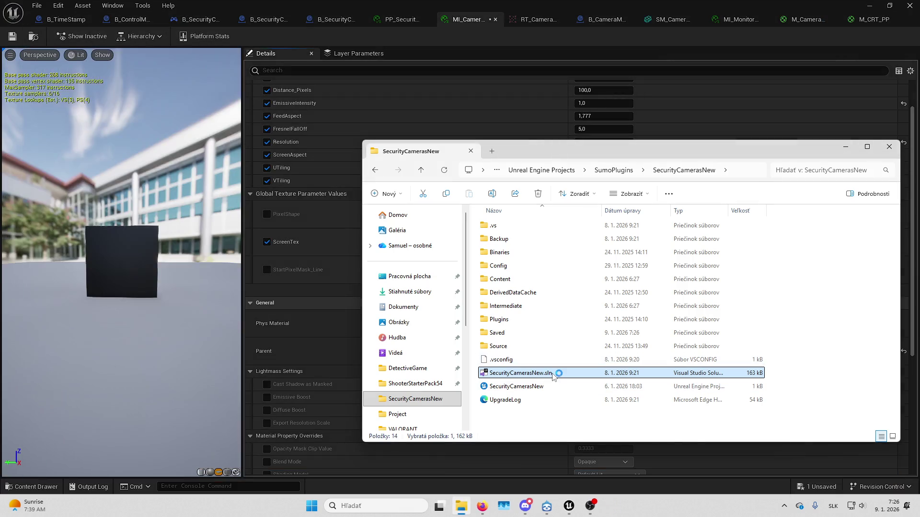
Open SecurityCamerasNew.sln with Microsoft Visual Studio 2022
right_click(553, 373)
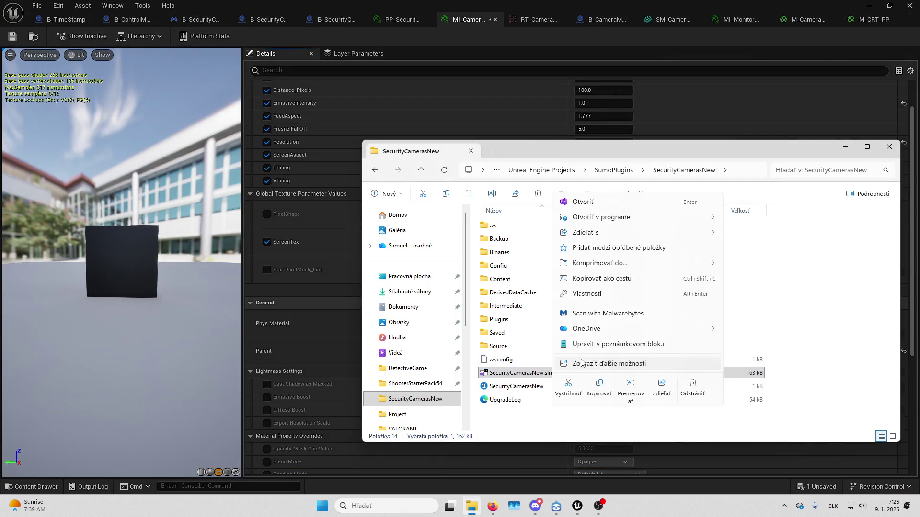
click(598, 352)
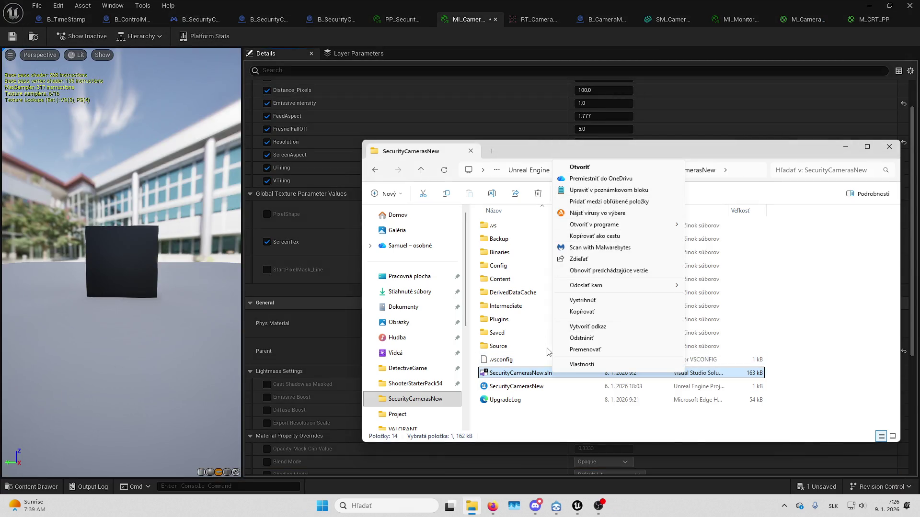
mouse_move(617, 232)
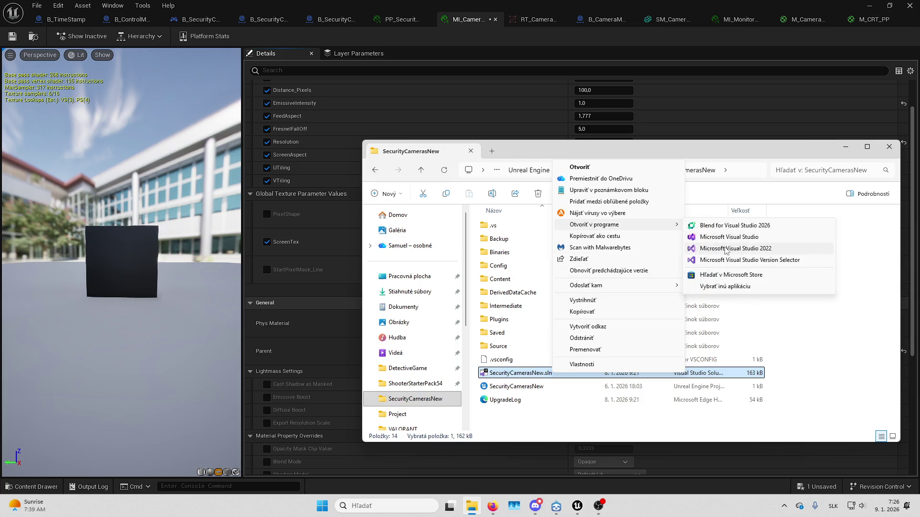
click(761, 248)
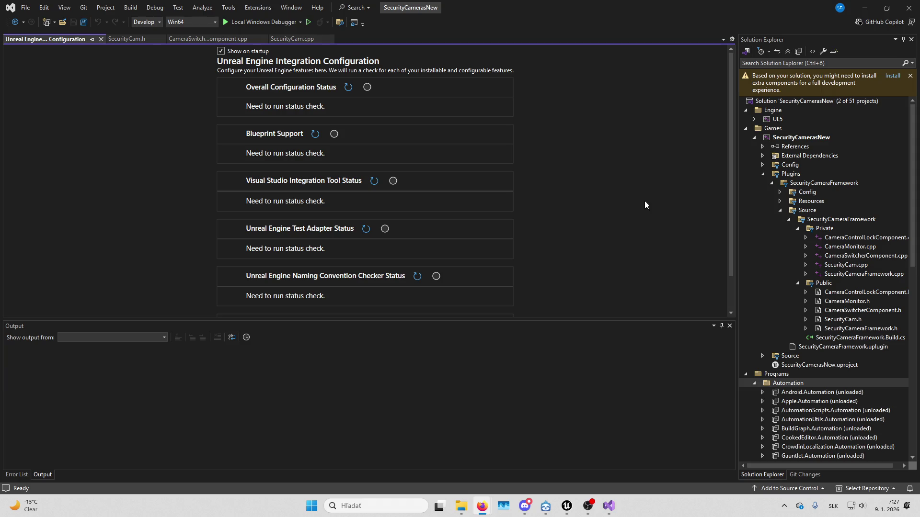
Close the Unreal Engine integration configuration page and open SecurityCam.cpp
click(101, 39)
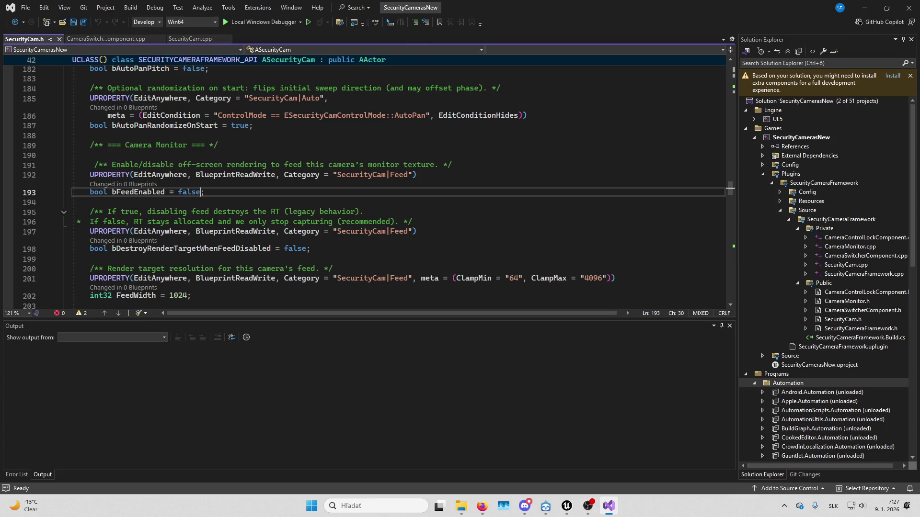
key(alt+Tab)
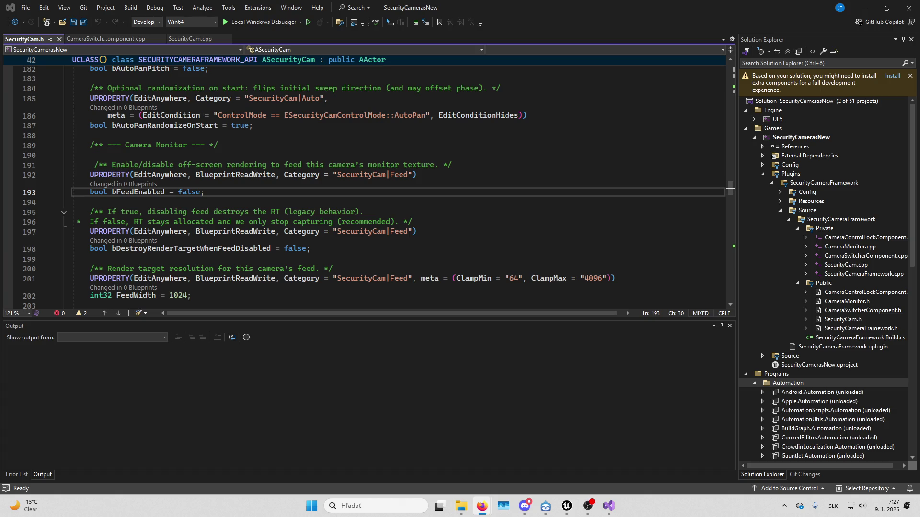
click(189, 38)
click(439, 130)
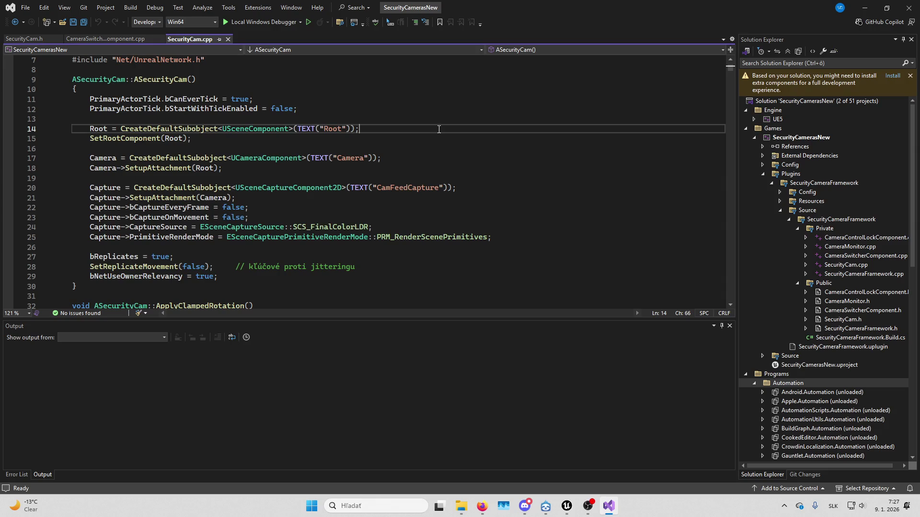
Search SecurityCam.cpp for ApplyRepStateToComponents and go to its definition
key(ctrl+f)
text(ApplyRepStateToComponents)
key(Return)
key(Return)
key(Return)
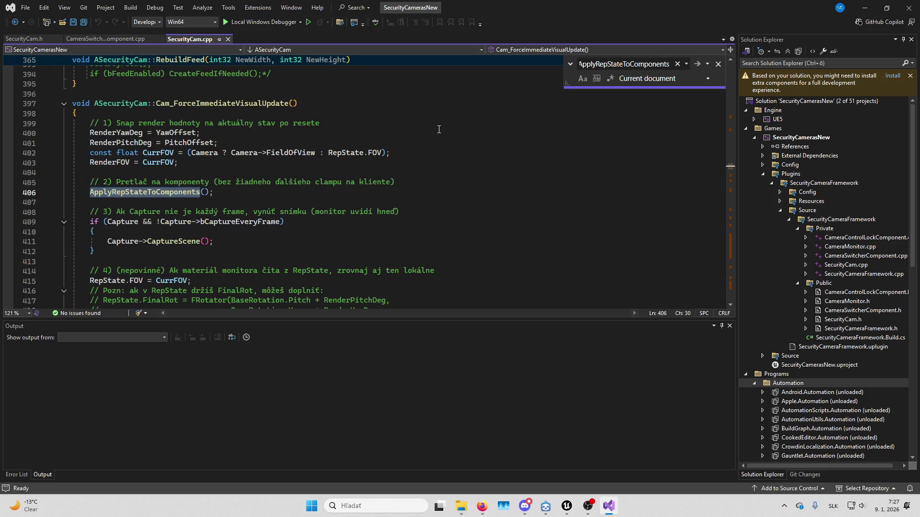
key(Return)
key(Return)
key(Return)
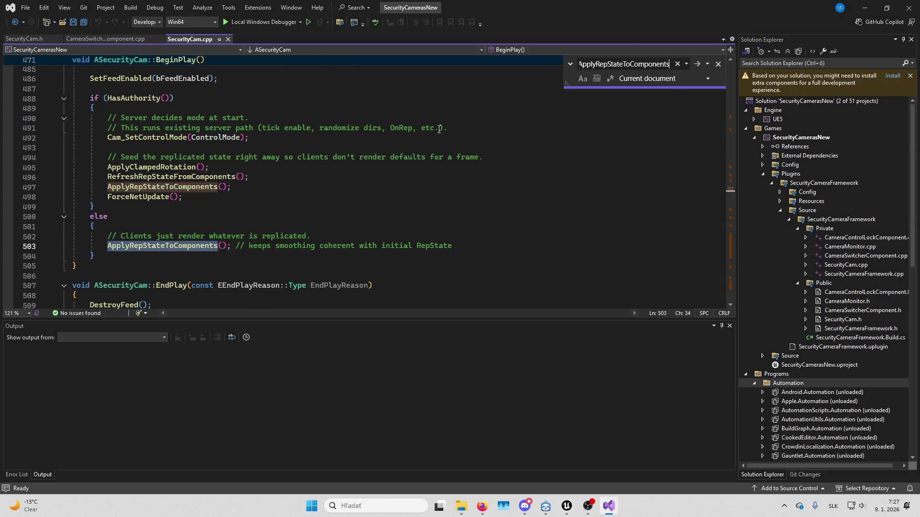
key(Escape)
ctrl+click(209, 188)
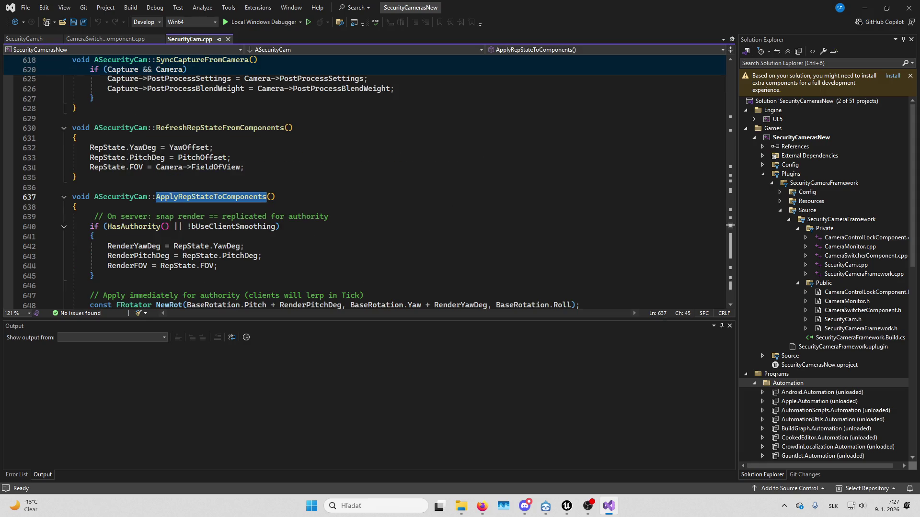
key(alt+Tab)
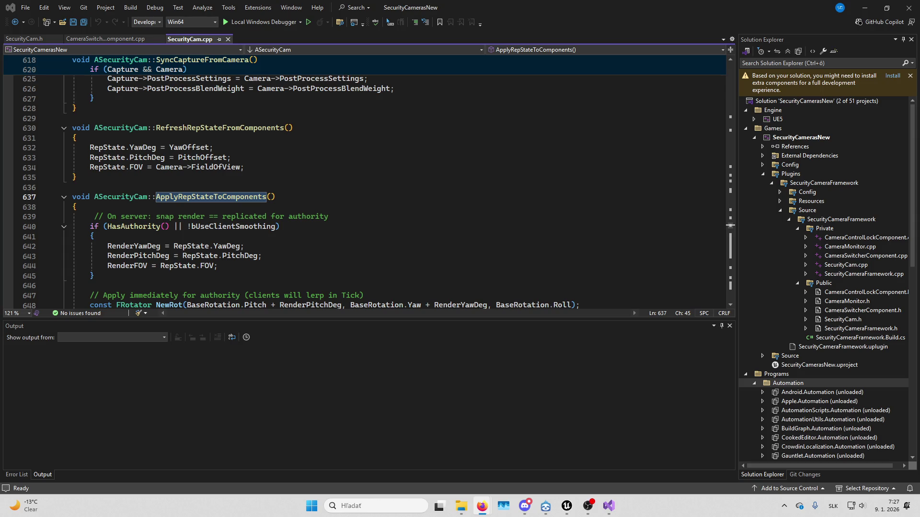
scroll(321, 205, down, 2)
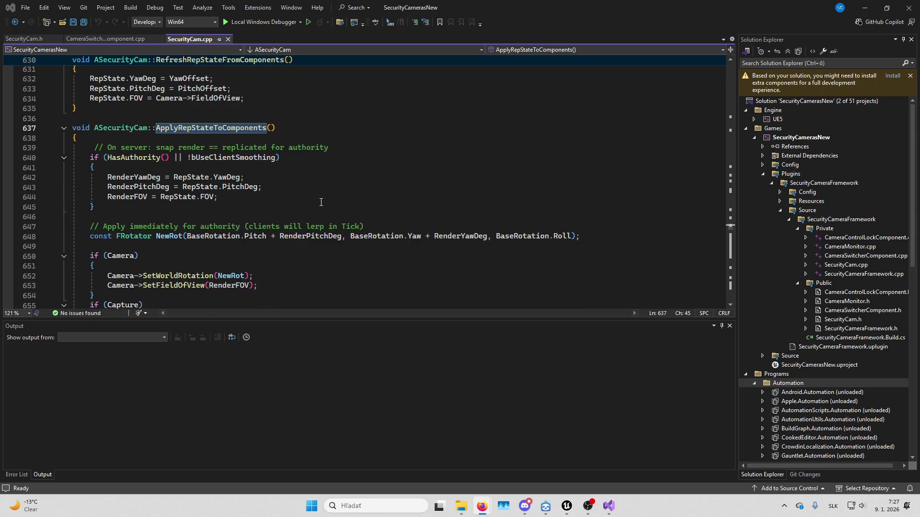
scroll(321, 202, down, 2)
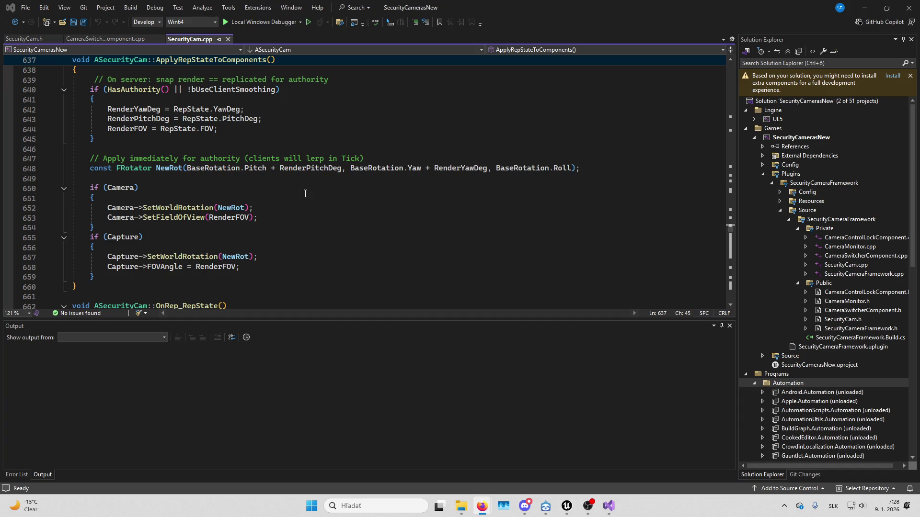
In CameraSwitcherComponent.cpp, search from line 140 for ApplyRepStateToComponents
key(ctrl+Tab)
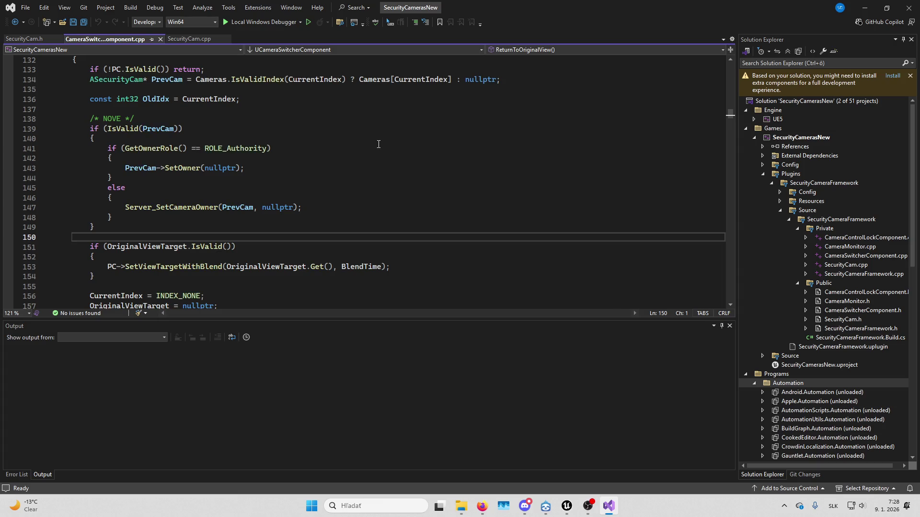
click(378, 143)
key(ctrl+f)
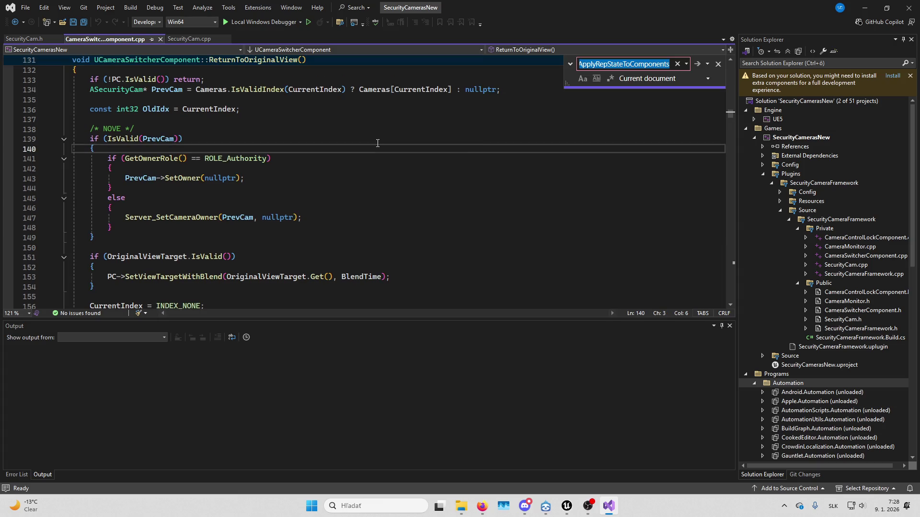
Open B_CameraSwitcherComponent from the player controller and jump to Current_ZoomAxis's C++ code
mouse_move(567, 506)
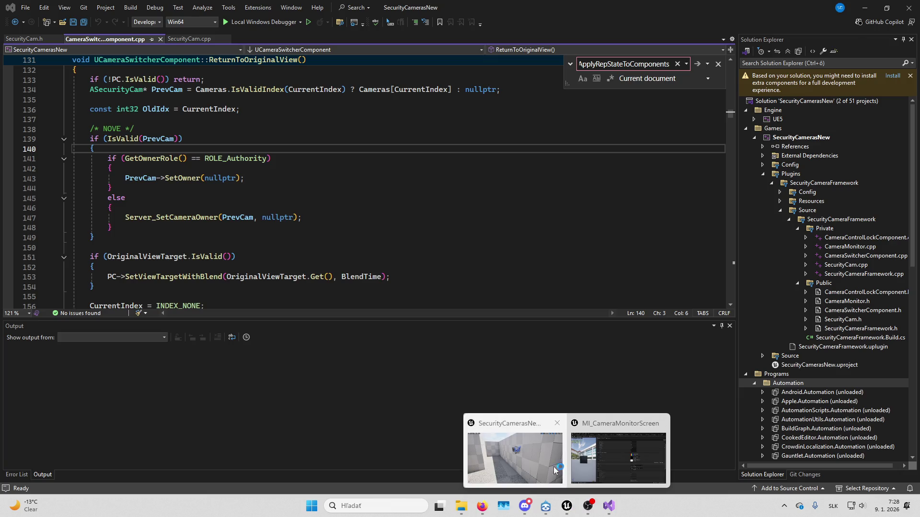
click(515, 455)
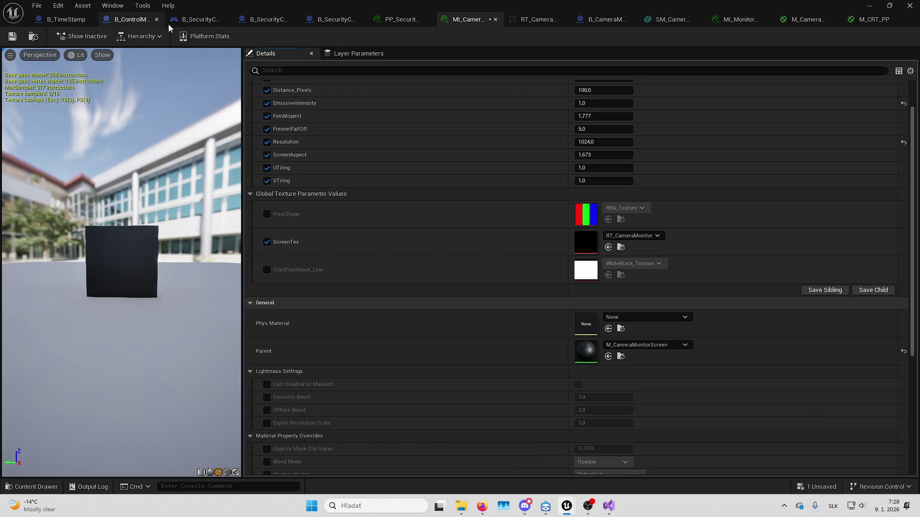
click(196, 19)
right_click(82, 125)
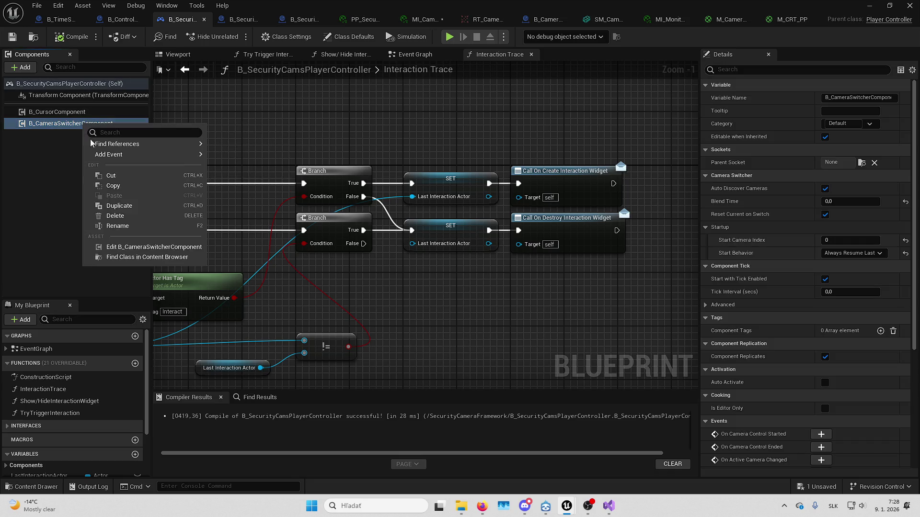
click(120, 247)
drag(390, 244, 617, 237)
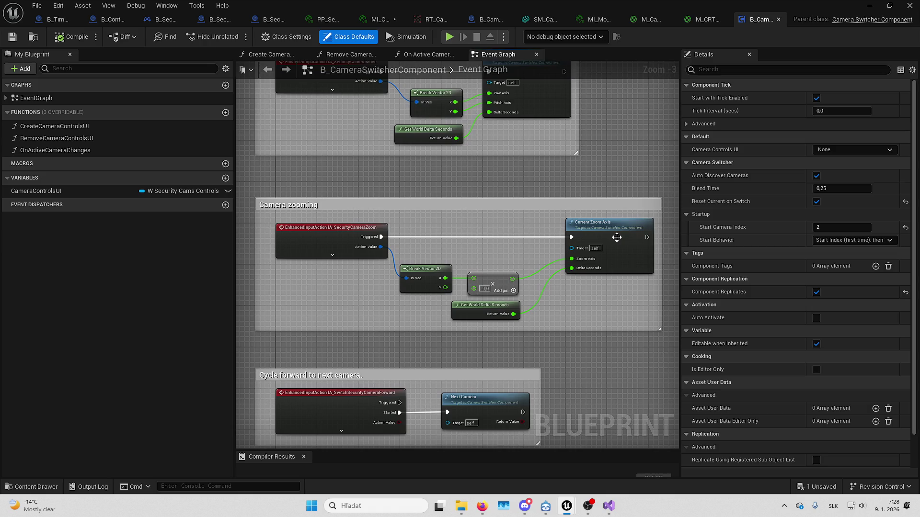
double_click(617, 237)
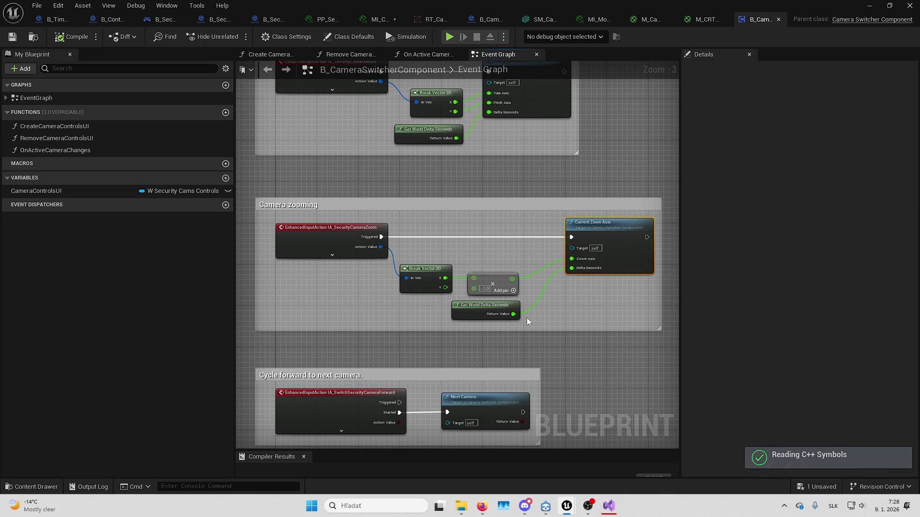
click(610, 507)
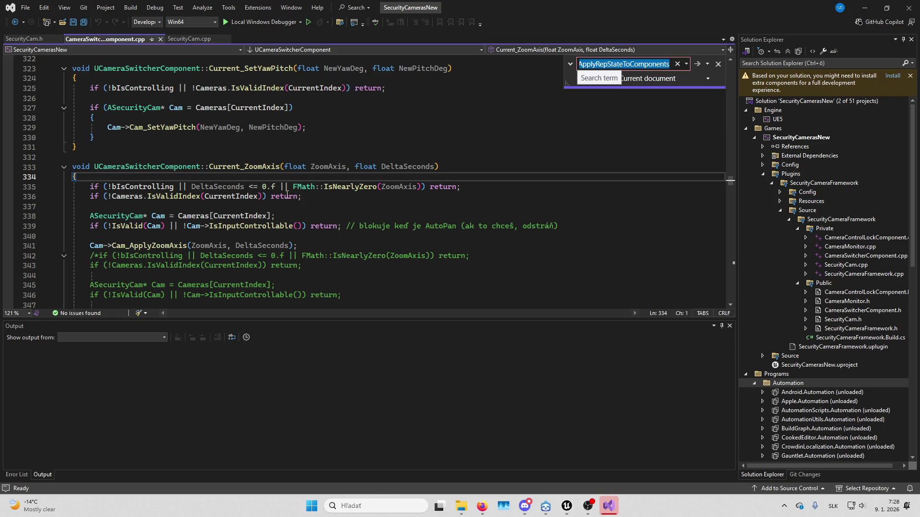
Delete the trailing AutoPan comment on line 339 and go to the Cam_ApplyZoomAxis definition
scroll(418, 189, down, 3)
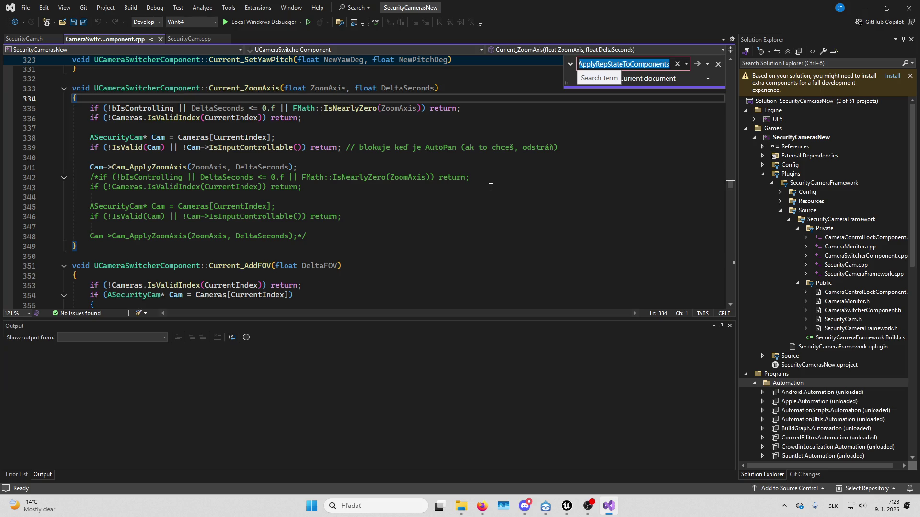
scroll(491, 187, up, 1)
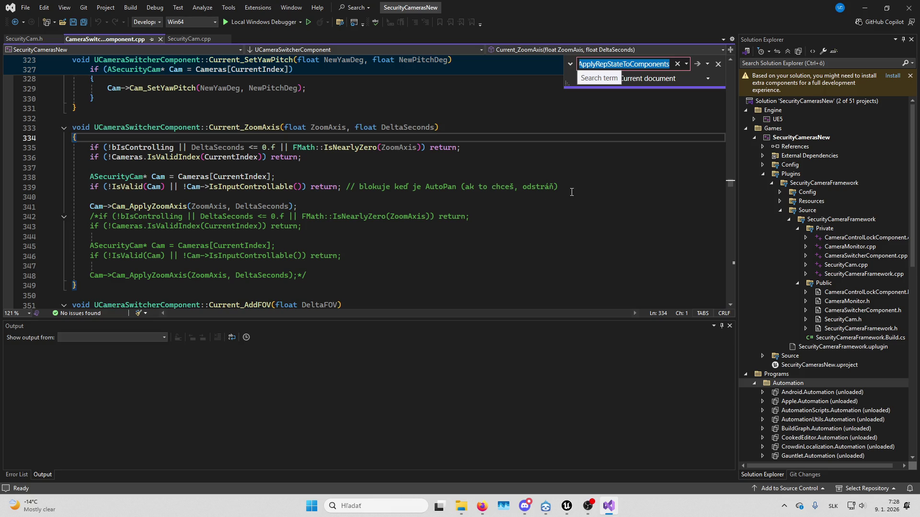
drag(559, 187, 345, 194)
key(Delete)
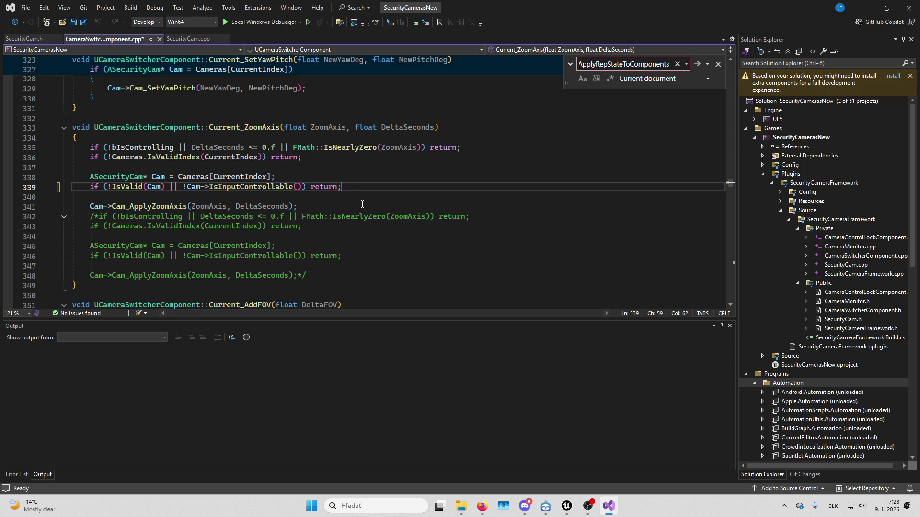
double_click(169, 206)
key(F12)
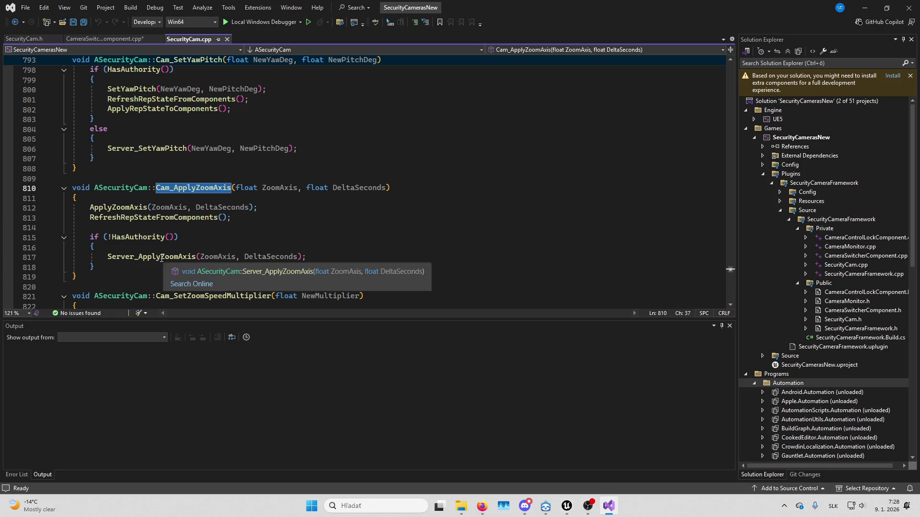
Follow the zoom path through the ApplyZoomAxis, AddFOV and Server_ApplyZoomAxis definitions
ctrl+click(137, 207)
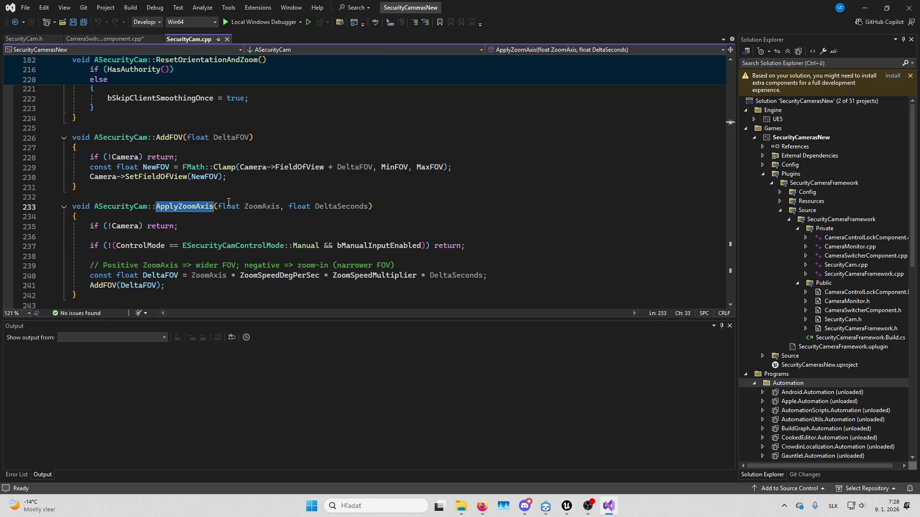
scroll(228, 202, down, 3)
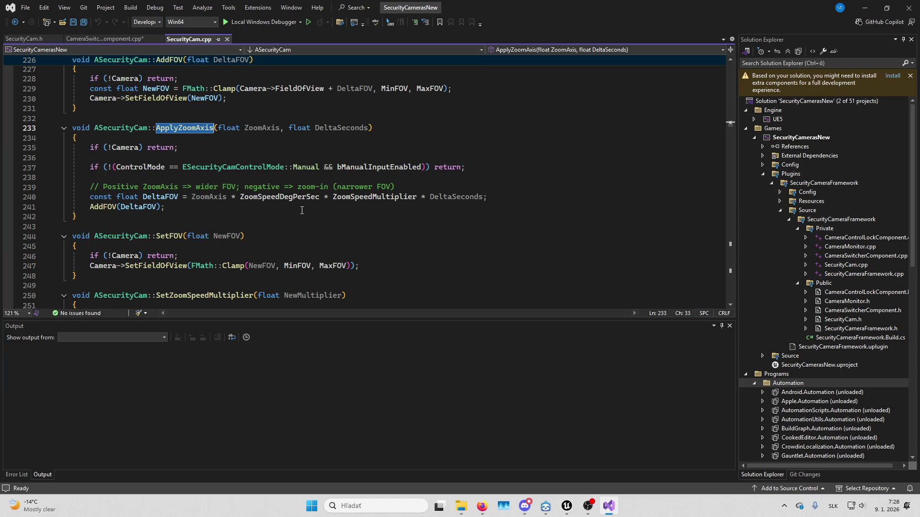
click(104, 211)
key(F12)
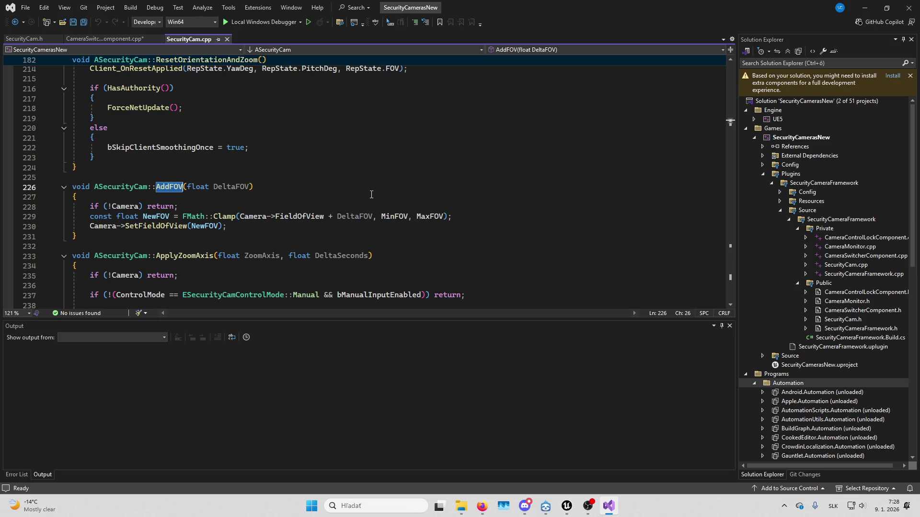
key(ctrl+minus)
key(ctrl+minus)
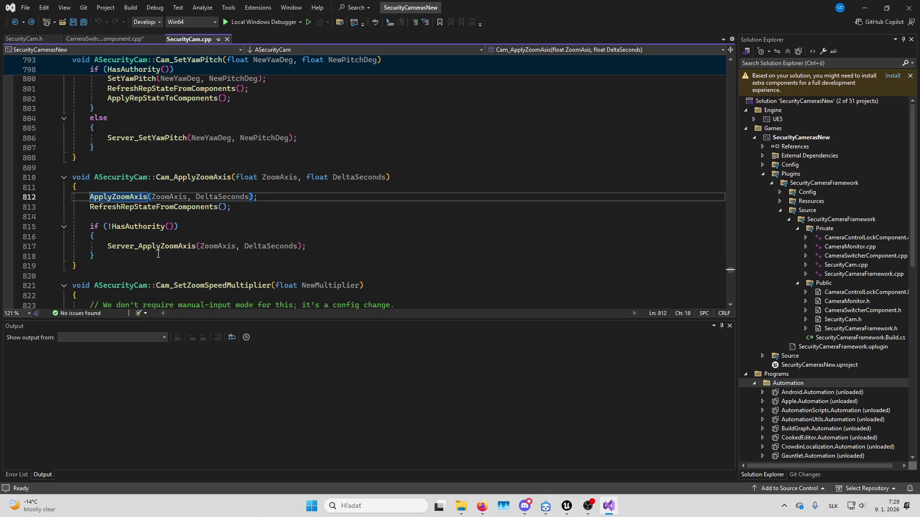
click(162, 246)
key(F12)
key(ctrl+minus)
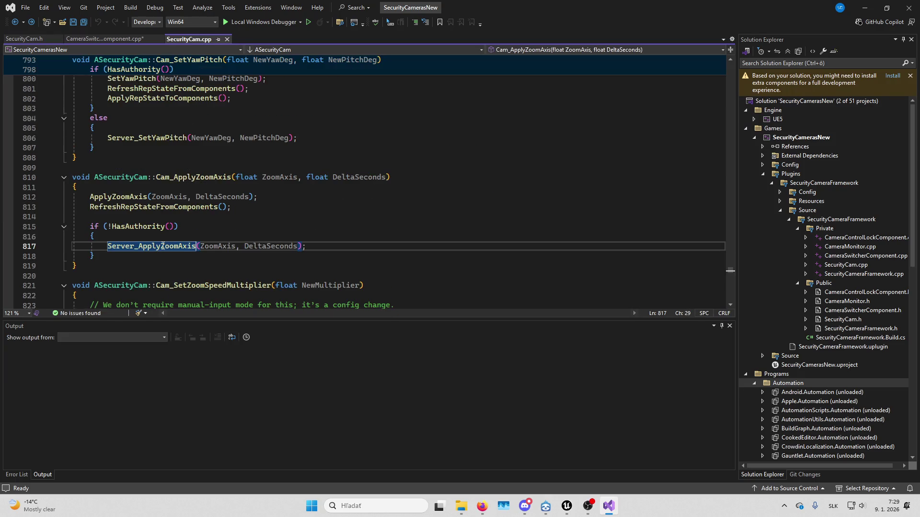
scroll(247, 218, up, 20)
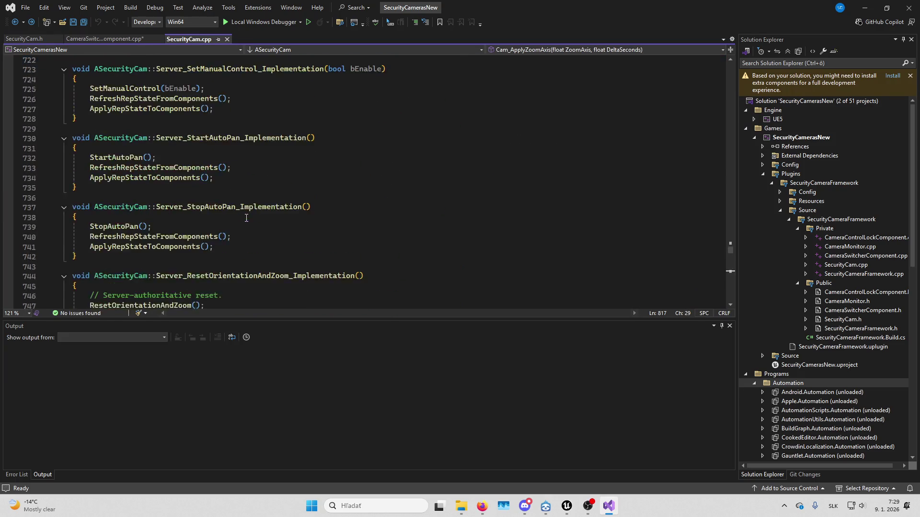
scroll(246, 218, up, 9)
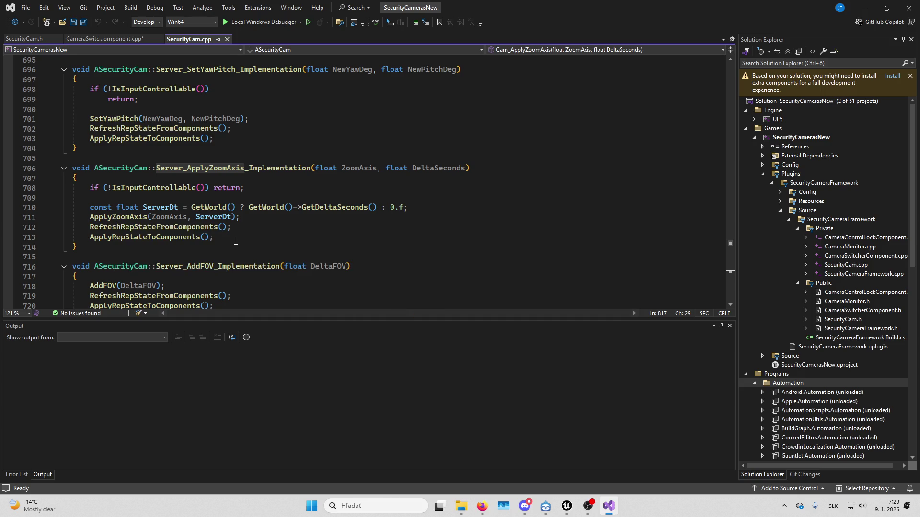
ctrl+click(121, 222)
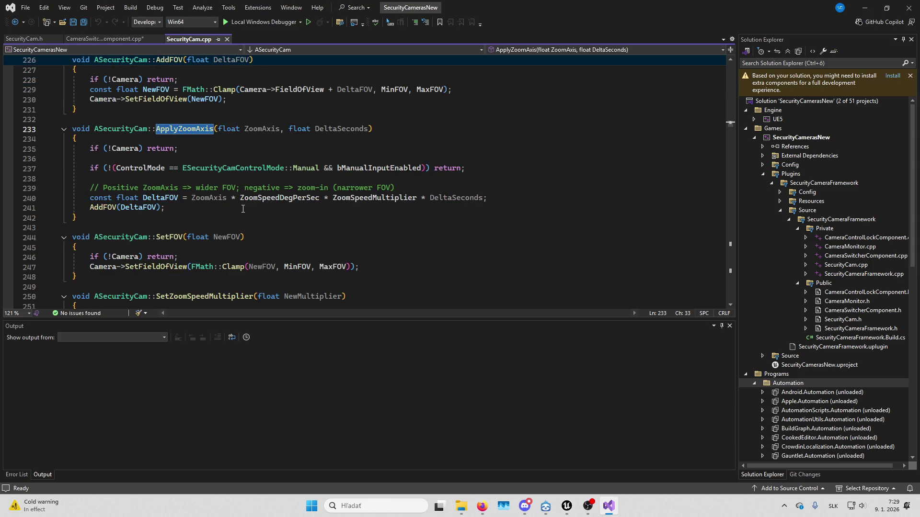
key(ctrl+minus)
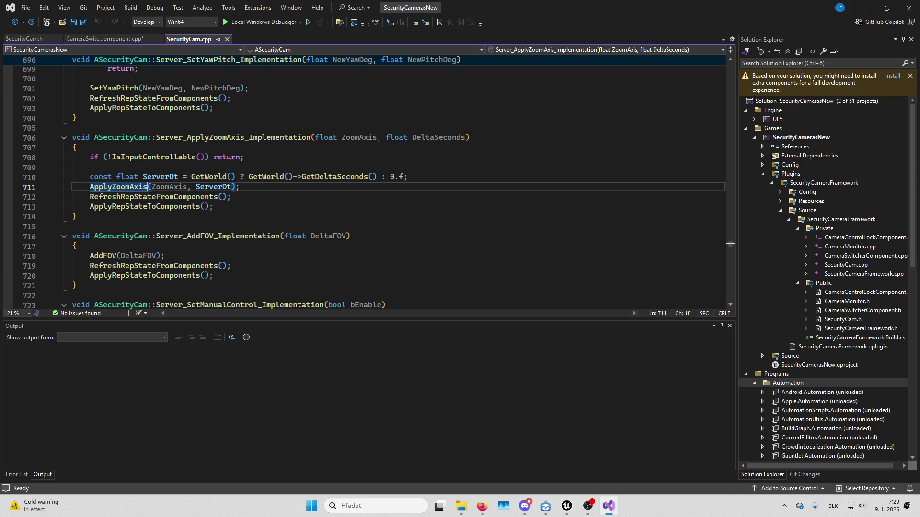
Search SecurityCam.cpp for ASecurityCam::Tick
key(alt+Tab)
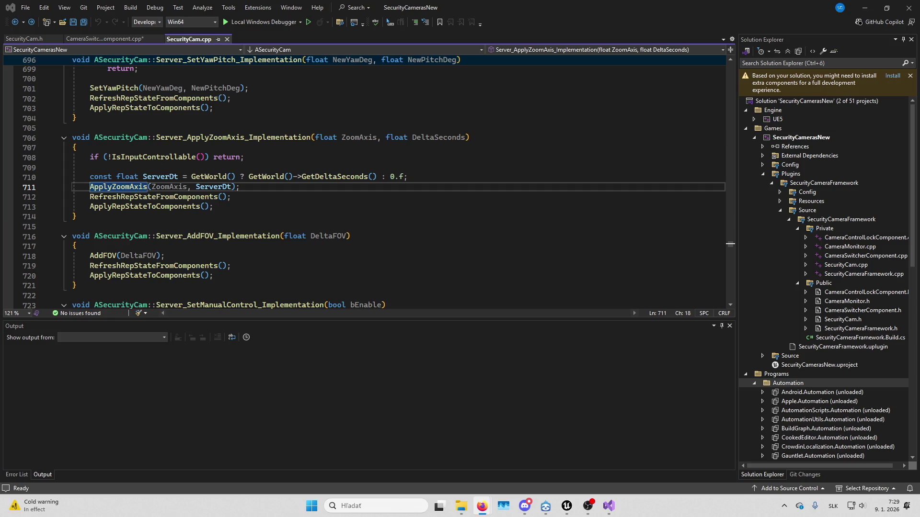
click(295, 119)
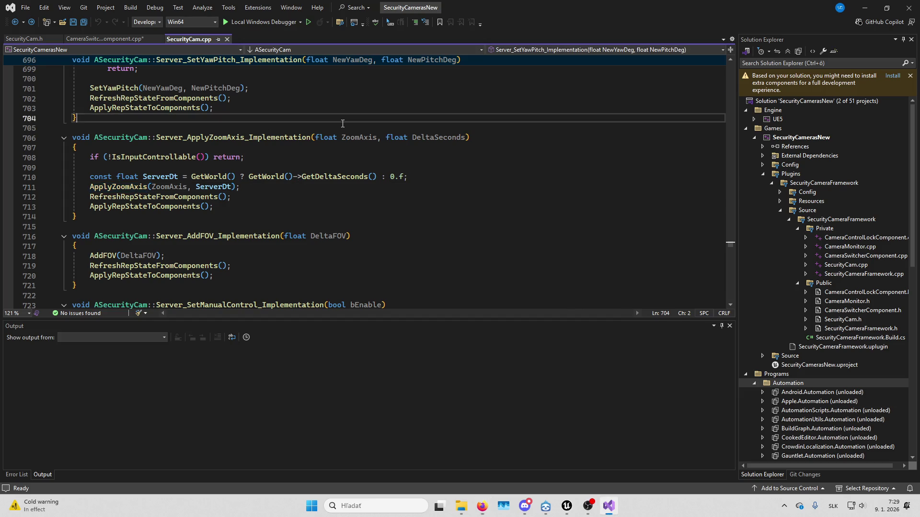
key(ctrl+f)
Jump to the next ASecurityCam::Tick match and review its bUseClientSmoothing yaw, pitch and FOV block
key(alt+Tab)
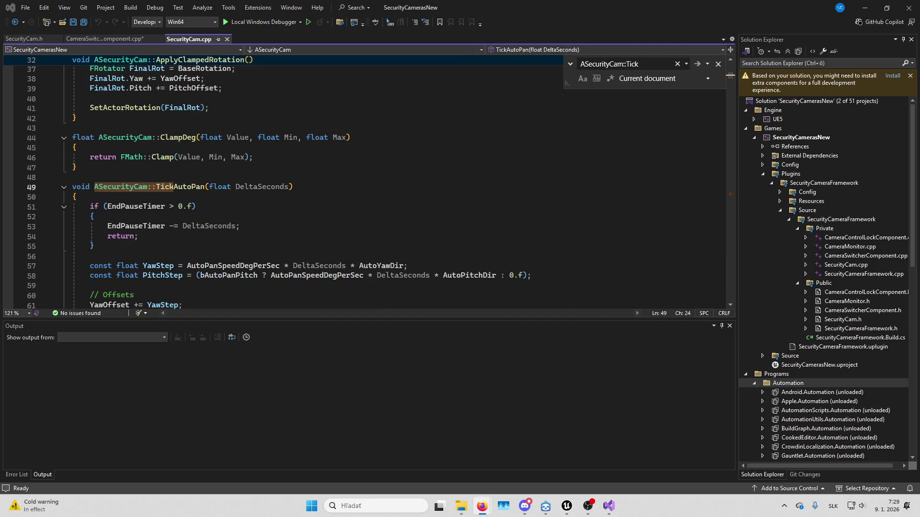
scroll(347, 188, down, 2)
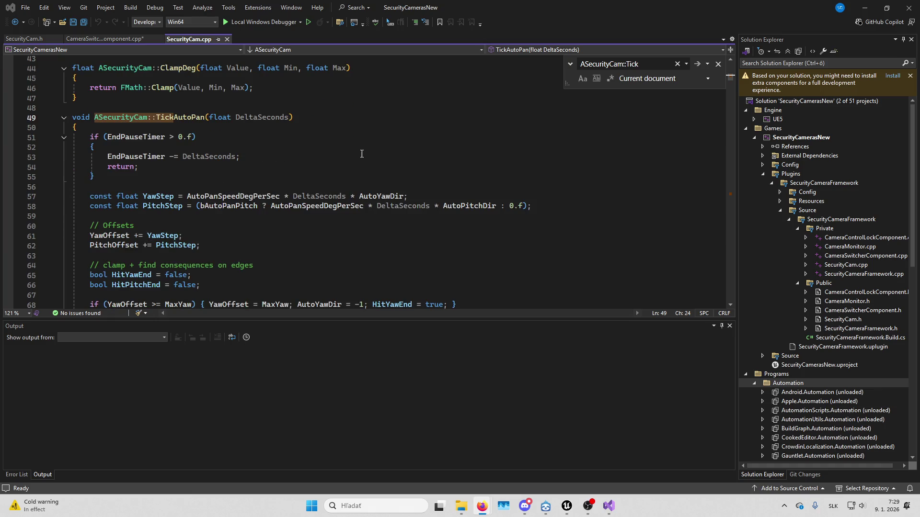
click(360, 147)
key(F3)
scroll(346, 182, down, 6)
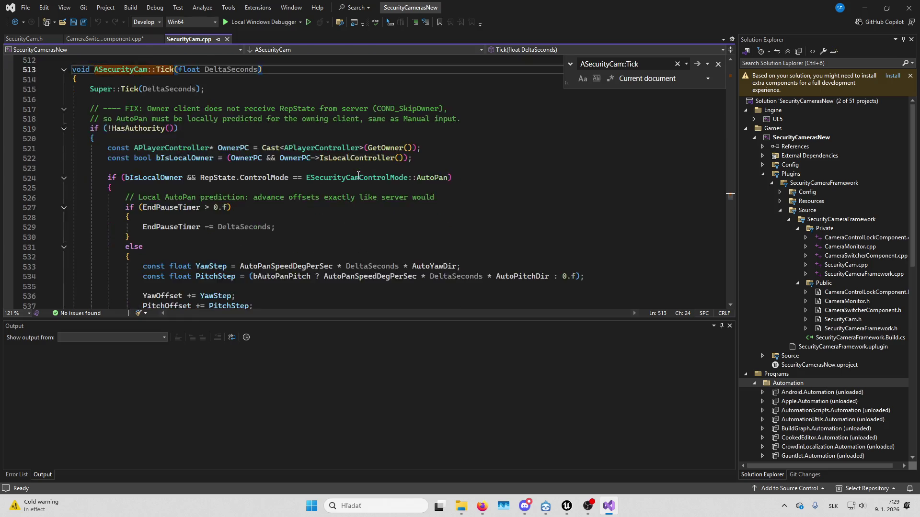
scroll(347, 183, up, 2)
scroll(340, 187, down, 8)
scroll(340, 187, down, 14)
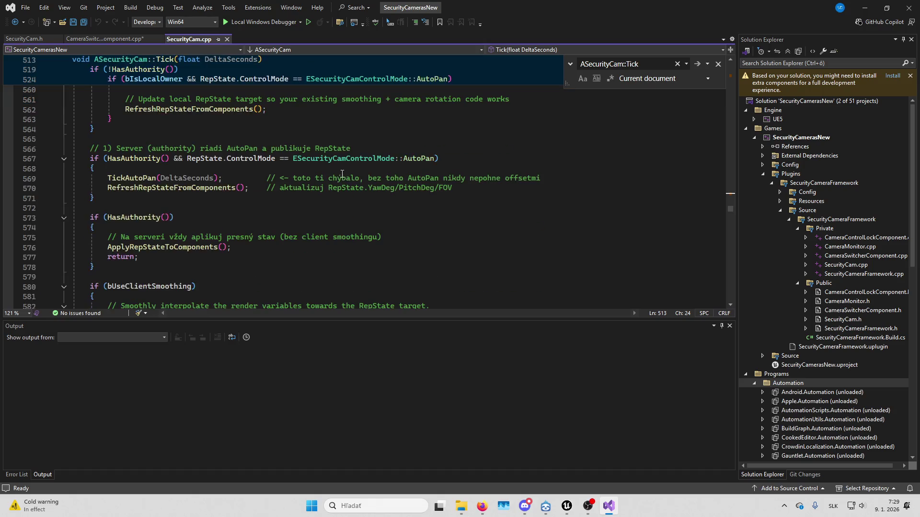
scroll(344, 171, up, 1)
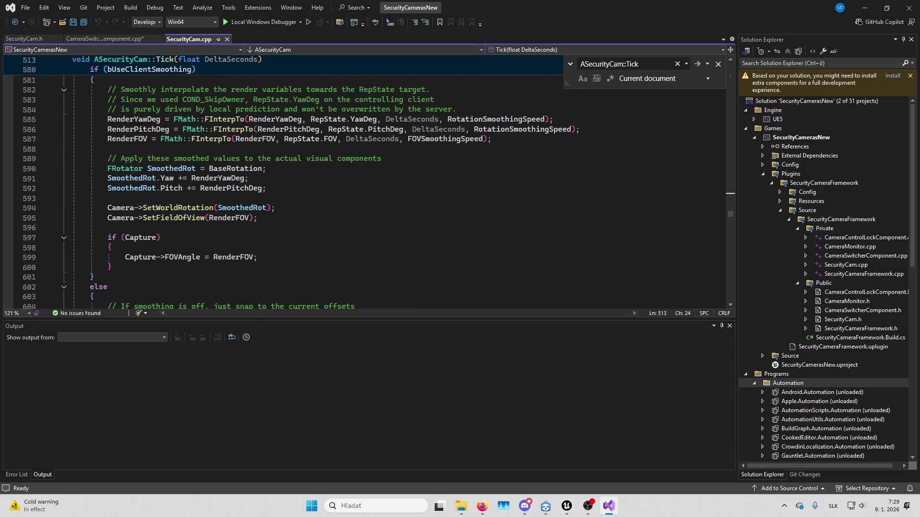
key(alt+Tab)
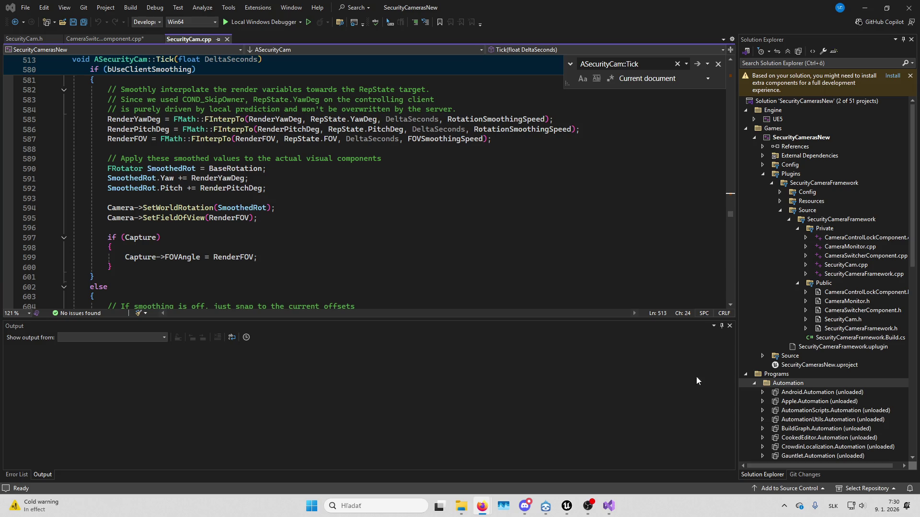
Browse to the plugin's Public folder and select CameraSwitcherComponent.h and SecurityCam.h
mouse_move(464, 502)
click(468, 455)
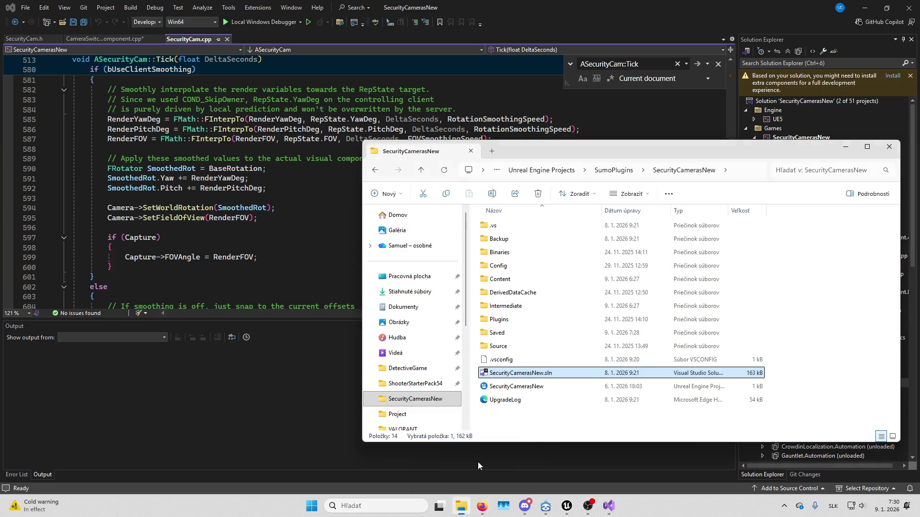
double_click(544, 323)
double_click(507, 227)
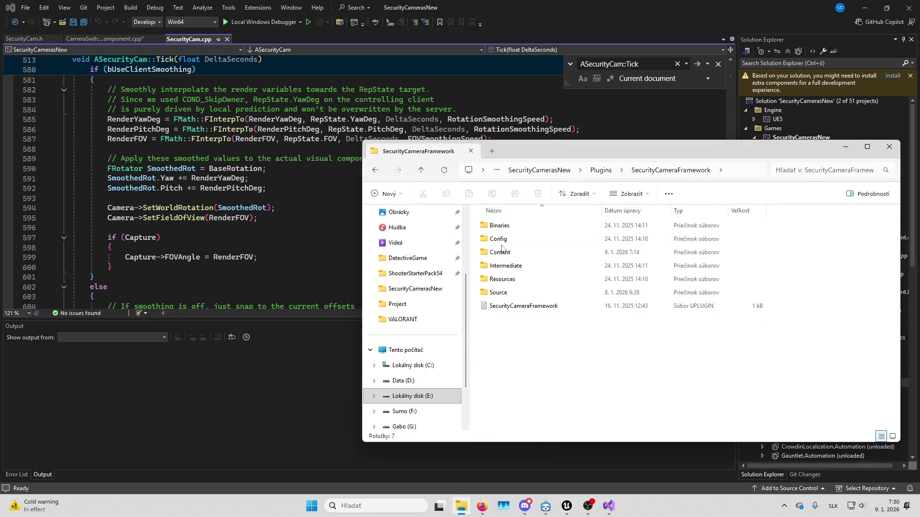
double_click(505, 292)
double_click(513, 229)
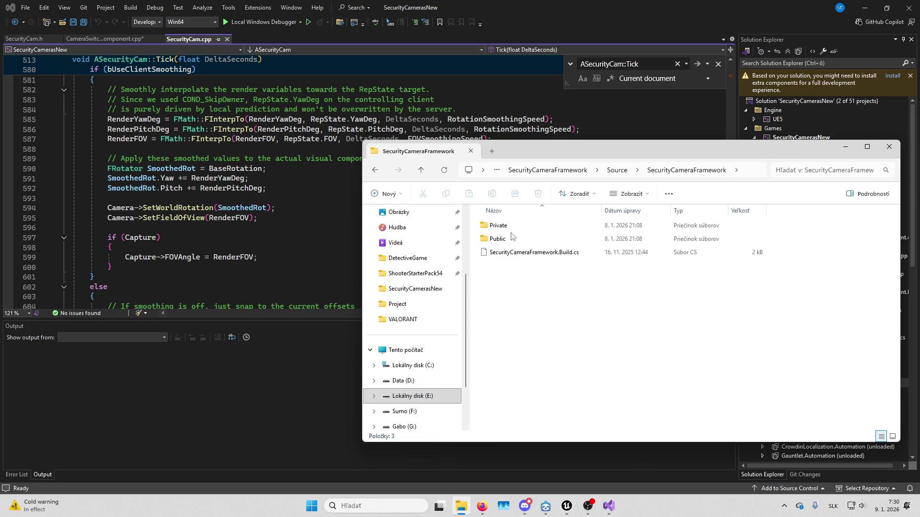
key(alt+Left)
double_click(515, 229)
double_click(518, 239)
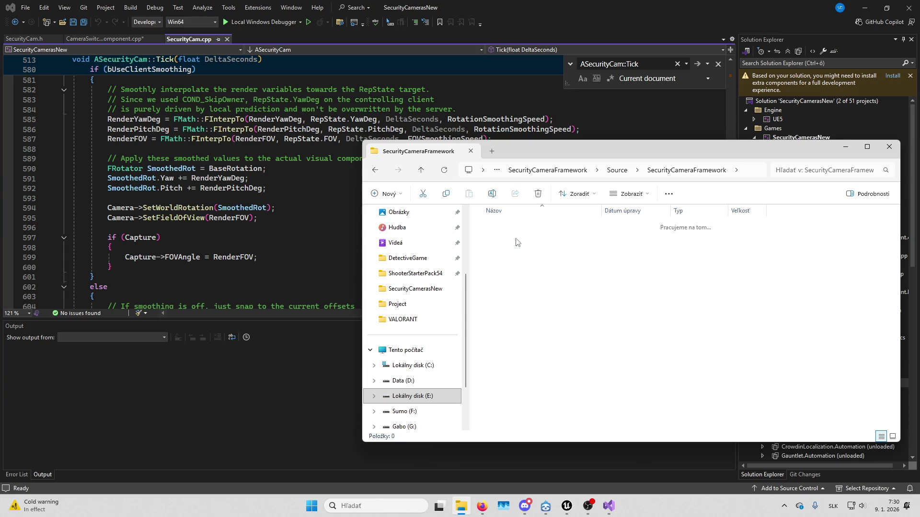
click(538, 254)
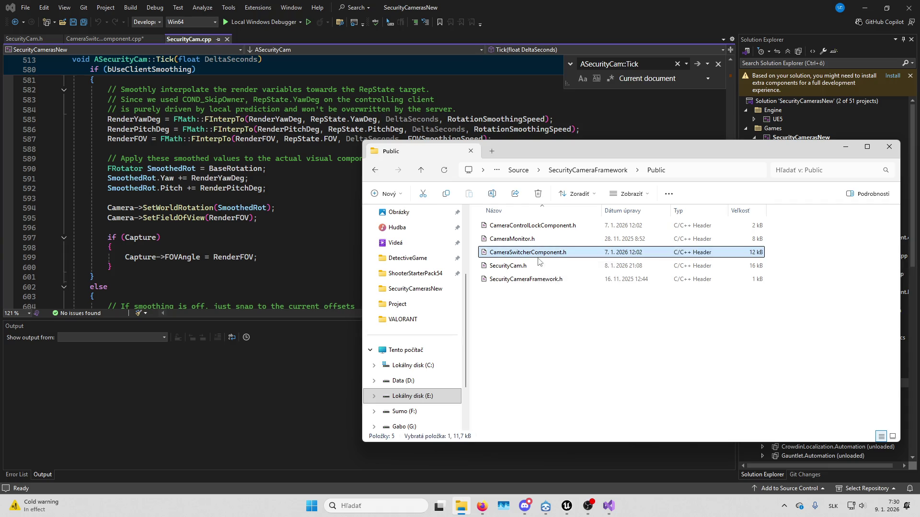
ctrl+click(547, 265)
Select CameraSwitcherComponent.cpp and SecurityCam.cpp in the Private folder, then minimize Explorer
key(alt+Left)
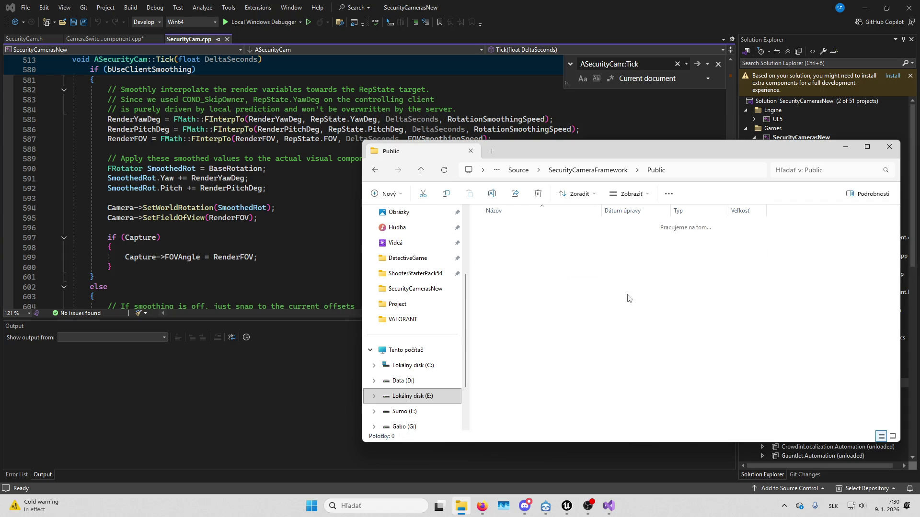
double_click(532, 226)
click(530, 255)
ctrl+click(530, 264)
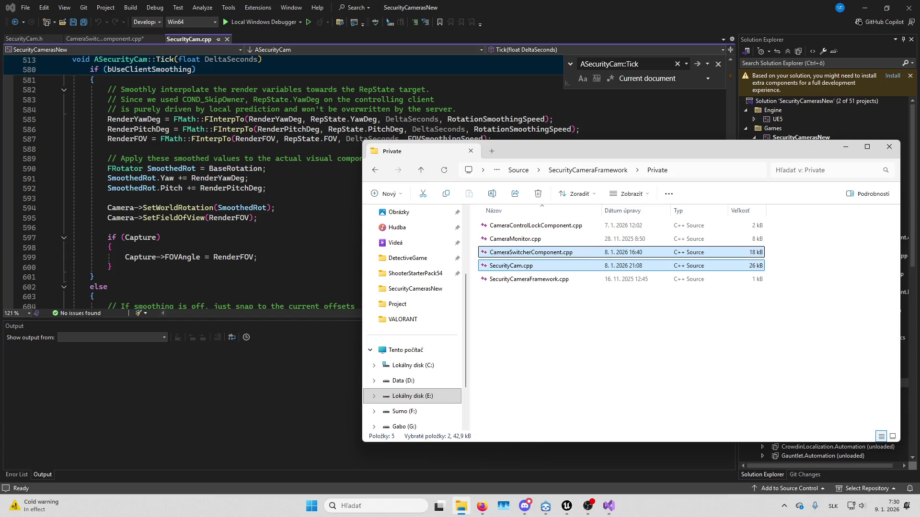
key(alt+Tab)
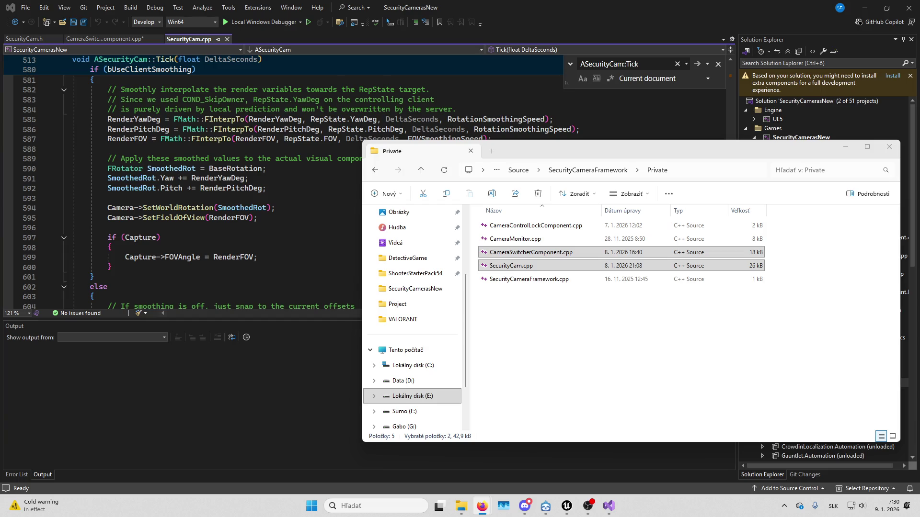
click(726, 252)
click(846, 146)
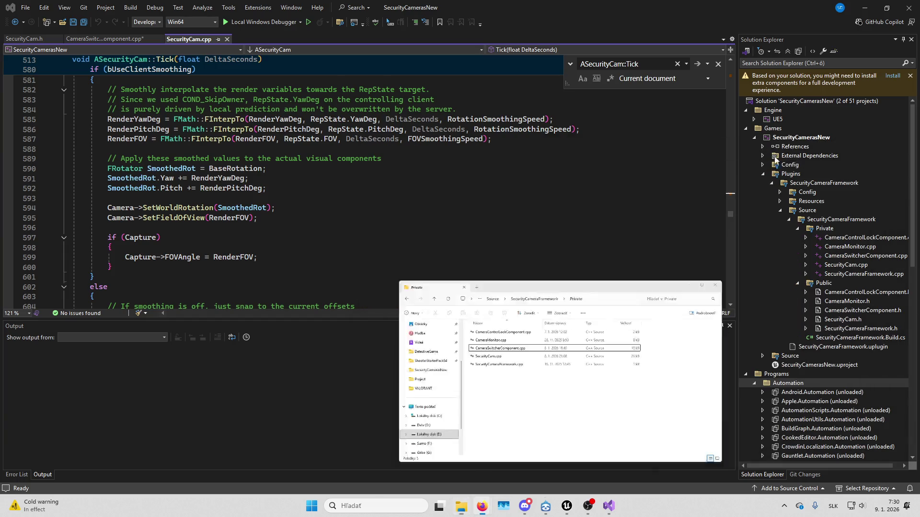
Save the pending MI_CameraMonitorScreen asset from the unsaved content list
mouse_move(567, 506)
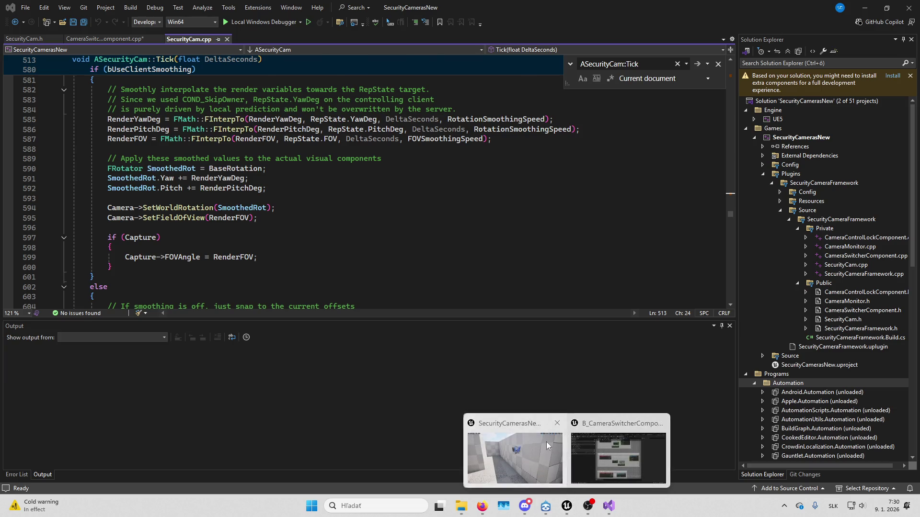
click(618, 455)
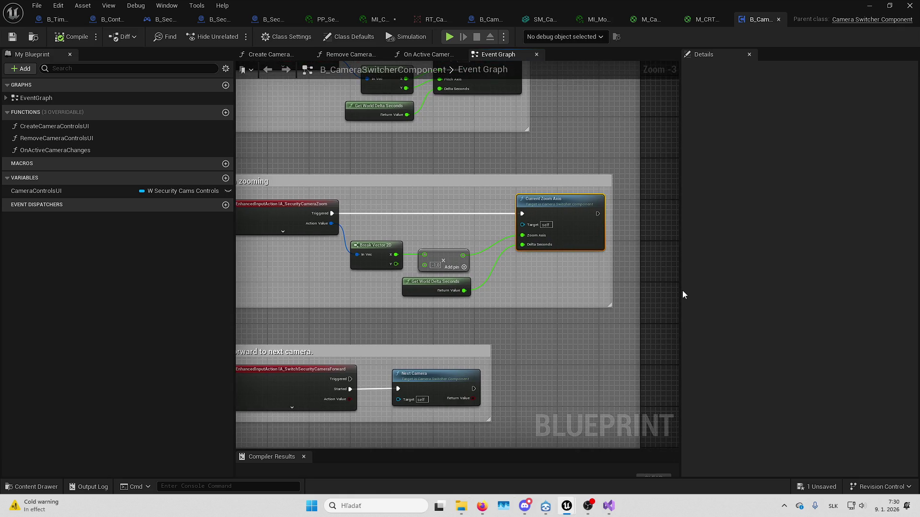
drag(680, 291, 750, 291)
click(821, 487)
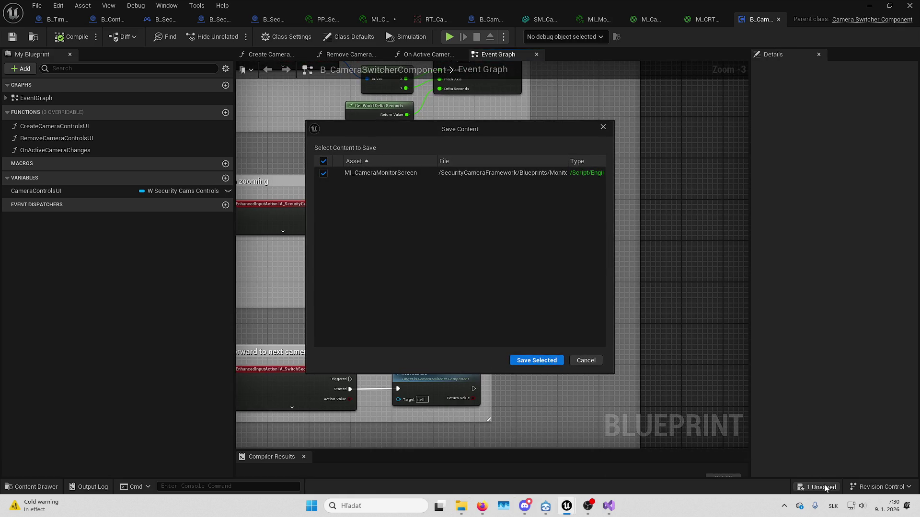
click(537, 360)
Rearrange the graph panels to show the camera move nodes, then bring up B_CameraMonitor
drag(295, 214, 439, 238)
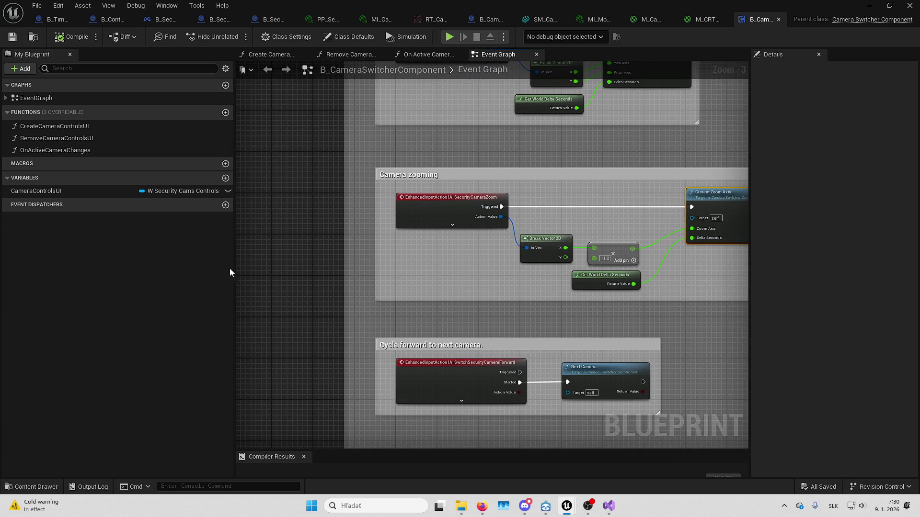
drag(236, 269, 180, 267)
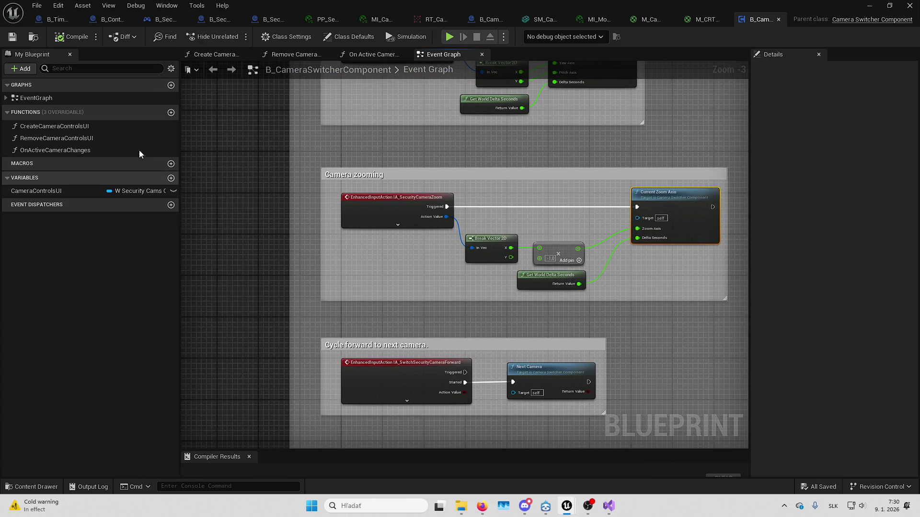
click(37, 5)
click(206, 114)
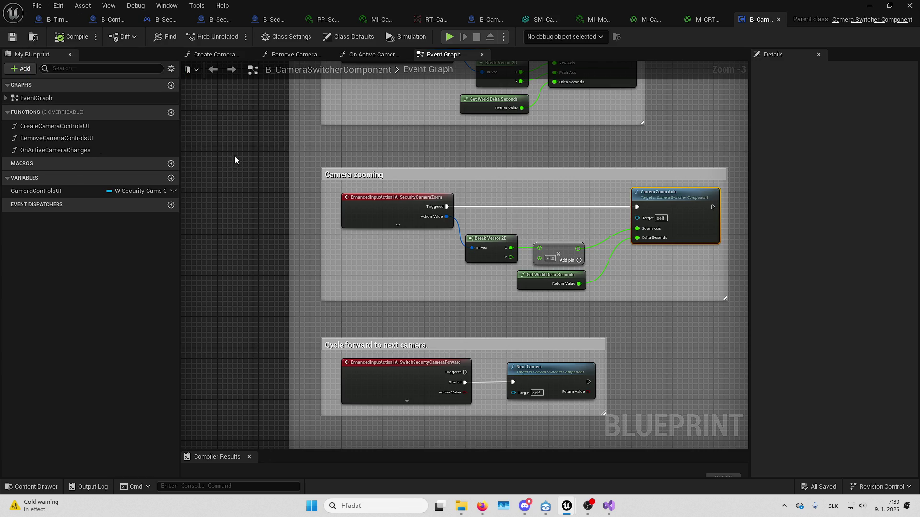
mouse_move(693, 63)
mouse_down()
mouse_move(709, 144)
mouse_move(676, 151)
mouse_up()
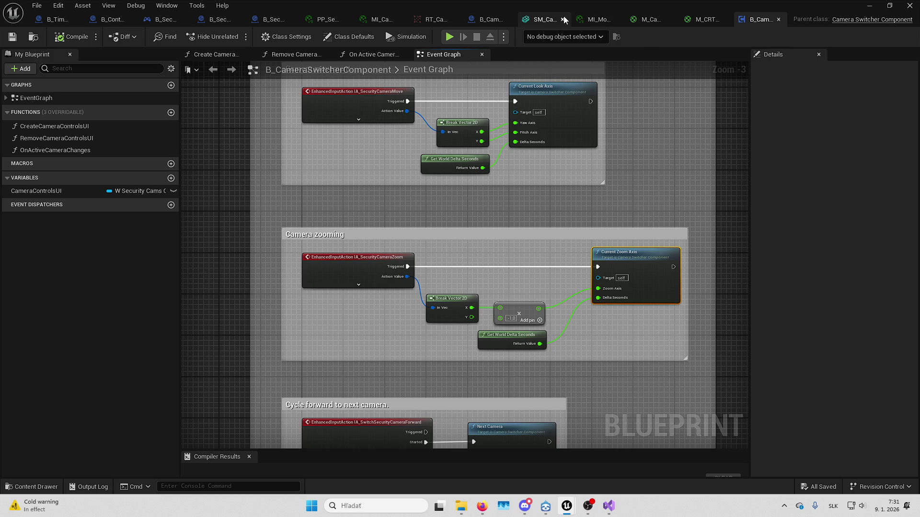
click(488, 20)
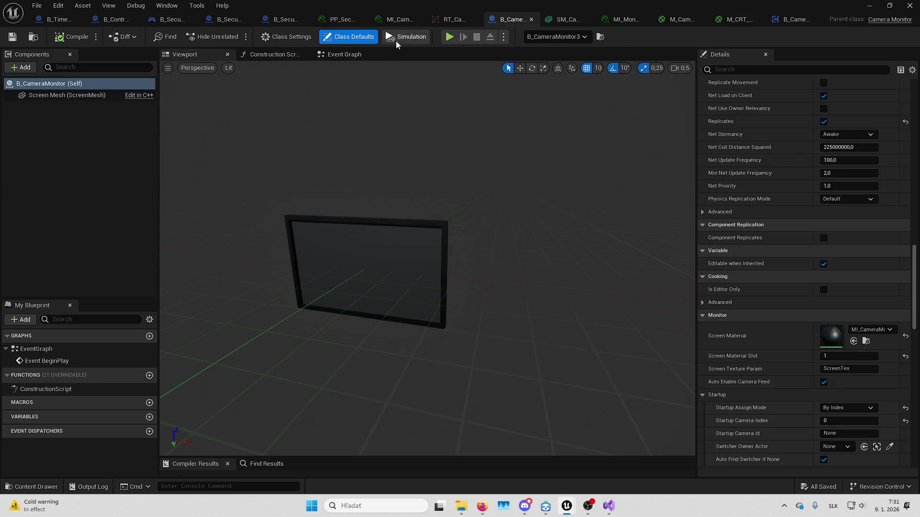
Show B_SecurityCam_PlayerInput's class default properties with the details filter cleared
click(284, 19)
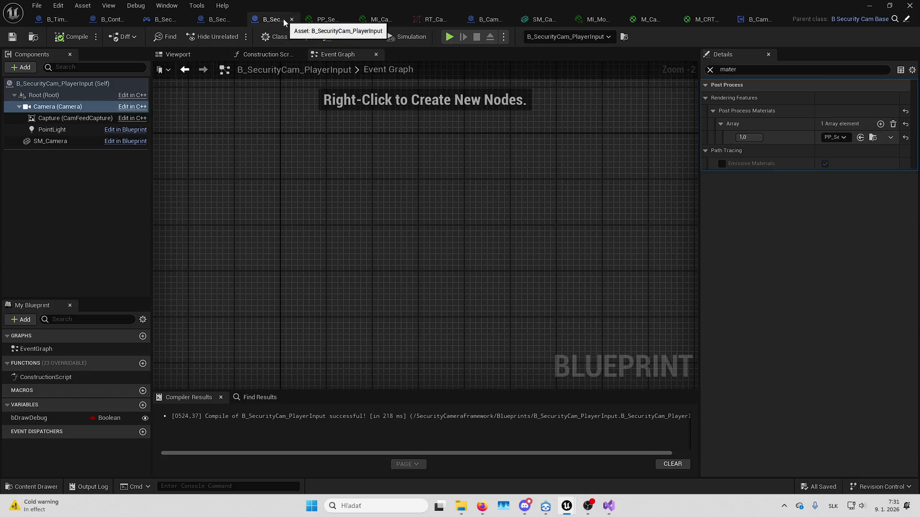
click(710, 70)
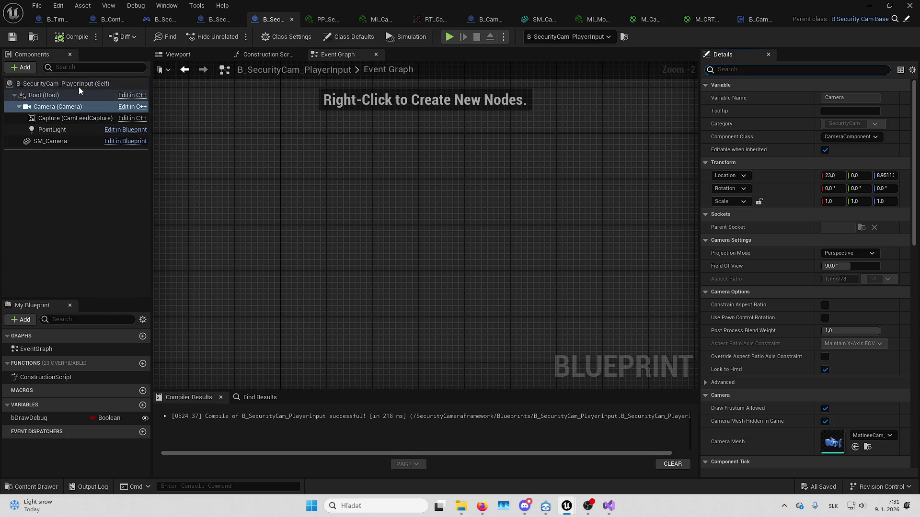
click(79, 86)
scroll(801, 300, down, 15)
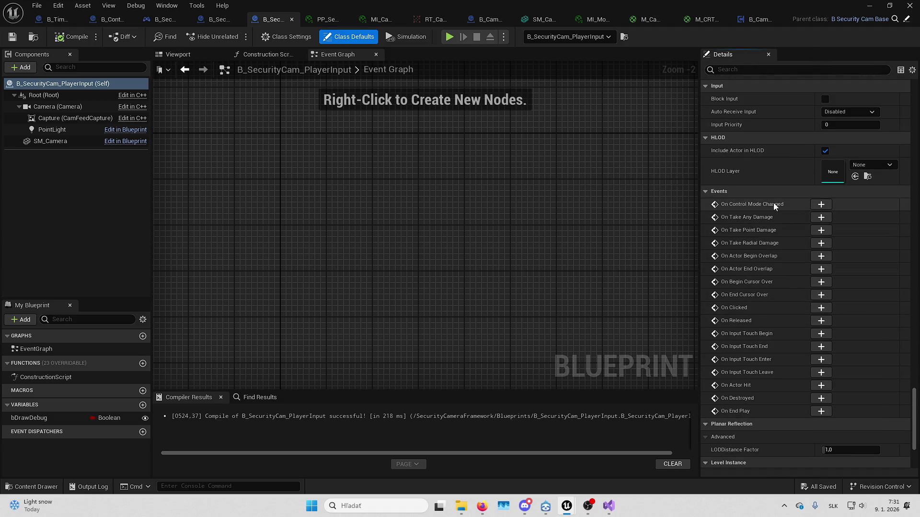
scroll(772, 235, down, 1)
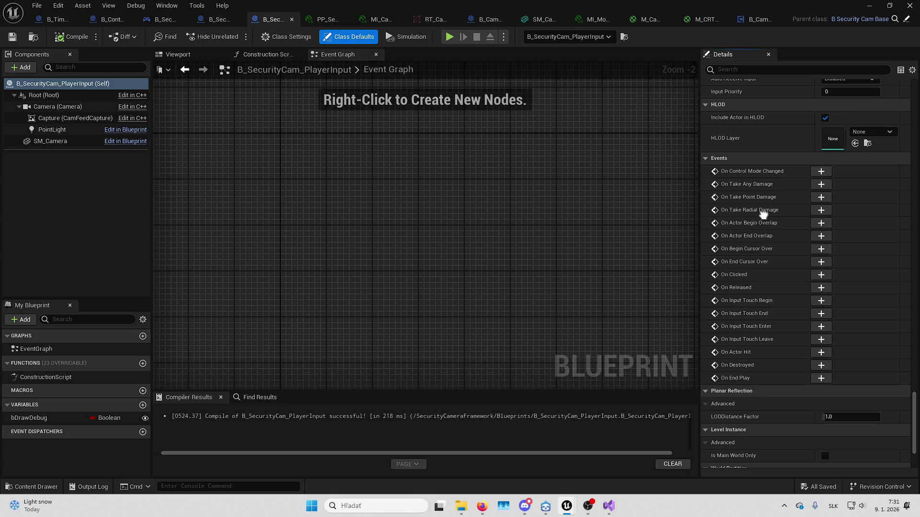
Add an On Control Mode Changed handler with a Switch on ESecurityCamControlMode, then delete all three nodes
click(821, 171)
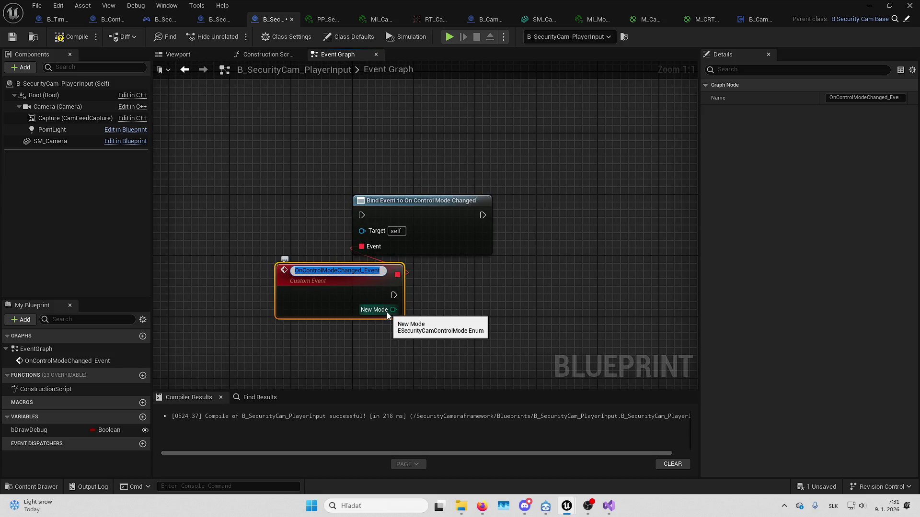
drag(386, 312, 511, 315)
text(switch)
key(Return)
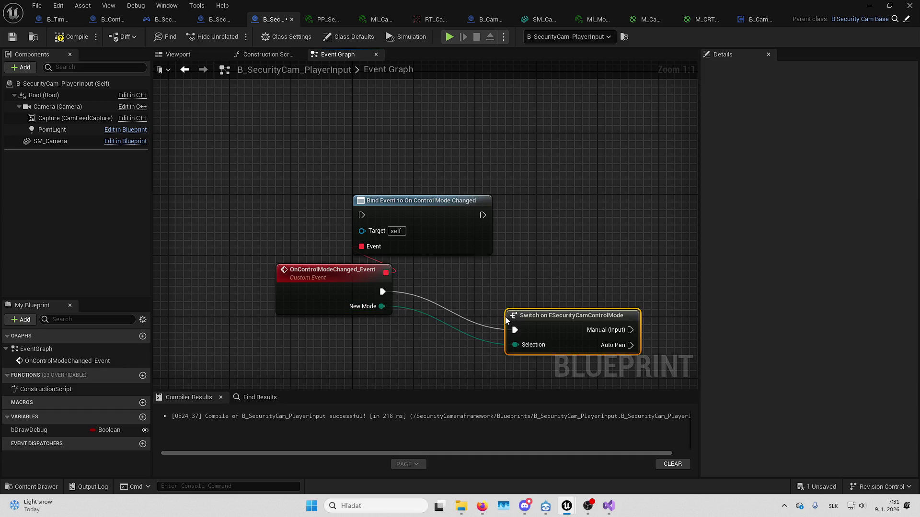
drag(324, 159, 534, 364)
scroll(356, 260, down, 3)
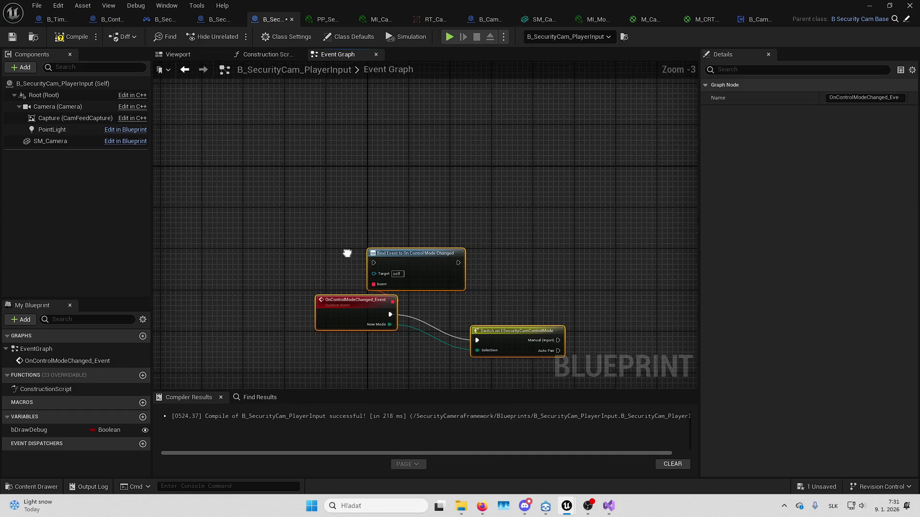
scroll(347, 254, down, 2)
key(Delete)
scroll(325, 287, down, 3)
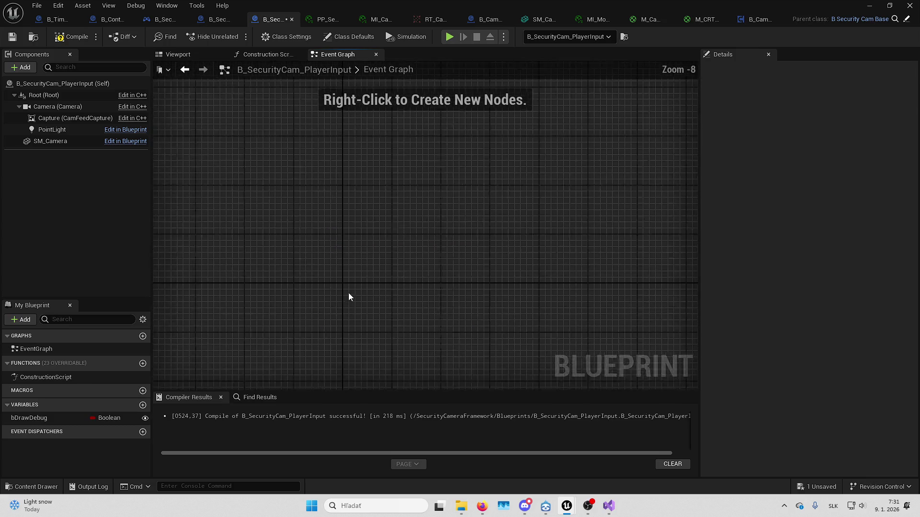
scroll(355, 290, up, 5)
Compile B_SecurityCam_PlayerInput and open its parent blueprint B_SecurityCamBase
click(70, 37)
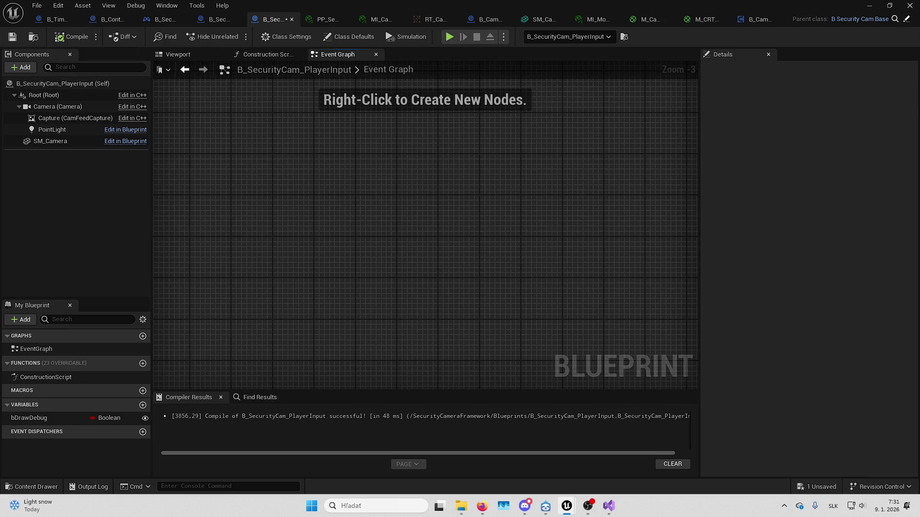
click(860, 19)
scroll(435, 186, down, 10)
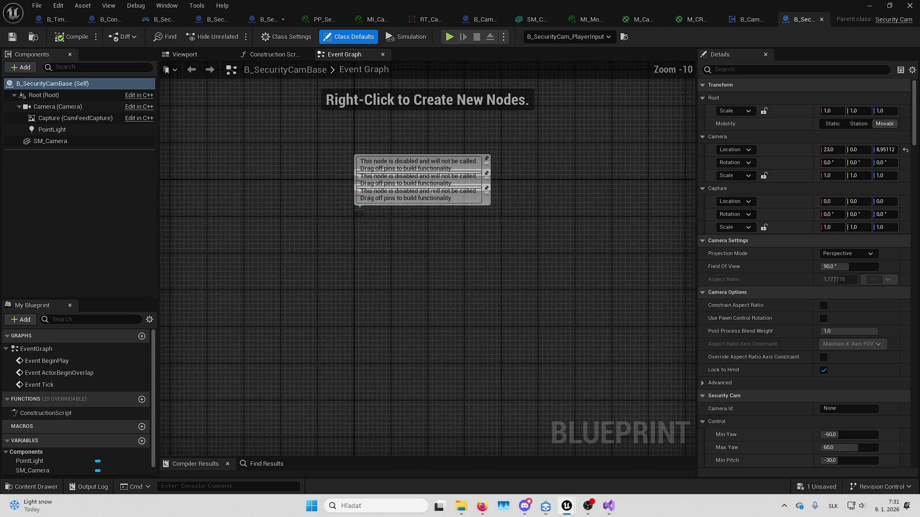
scroll(432, 191, up, 8)
scroll(782, 272, down, 2)
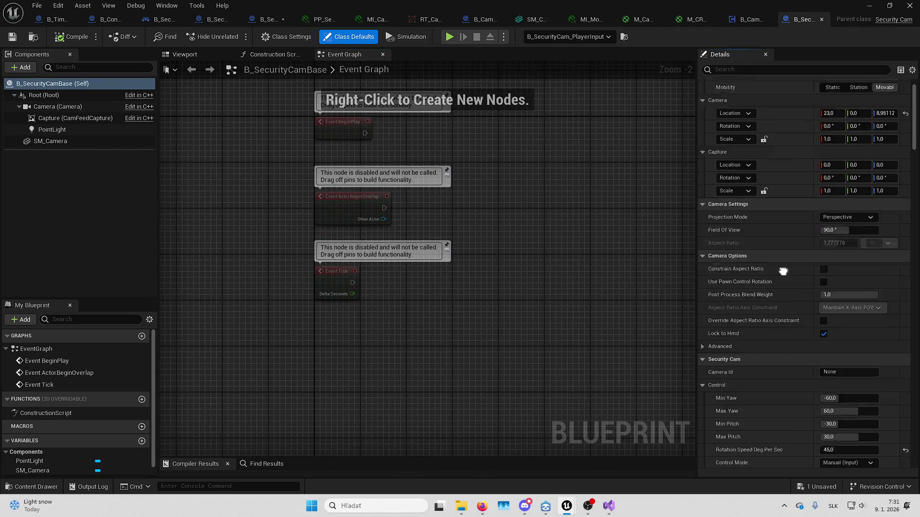
scroll(809, 231, down, 20)
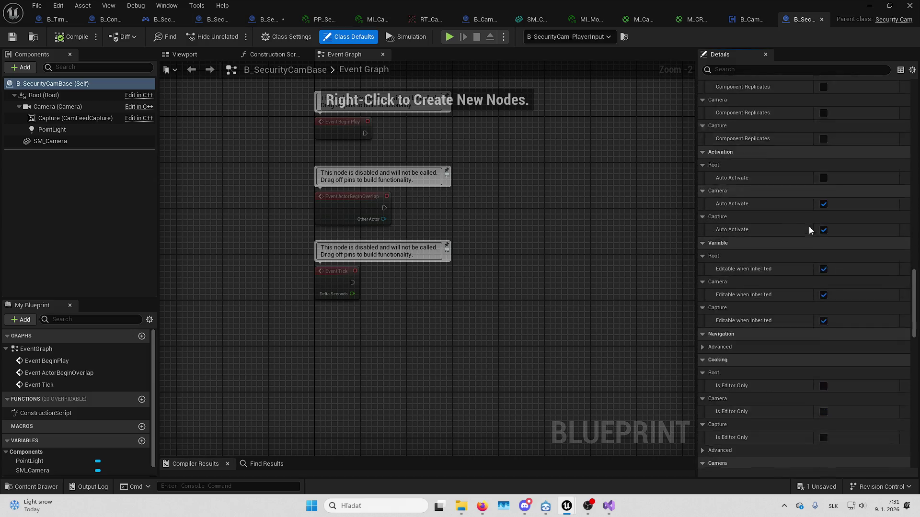
scroll(810, 230, down, 20)
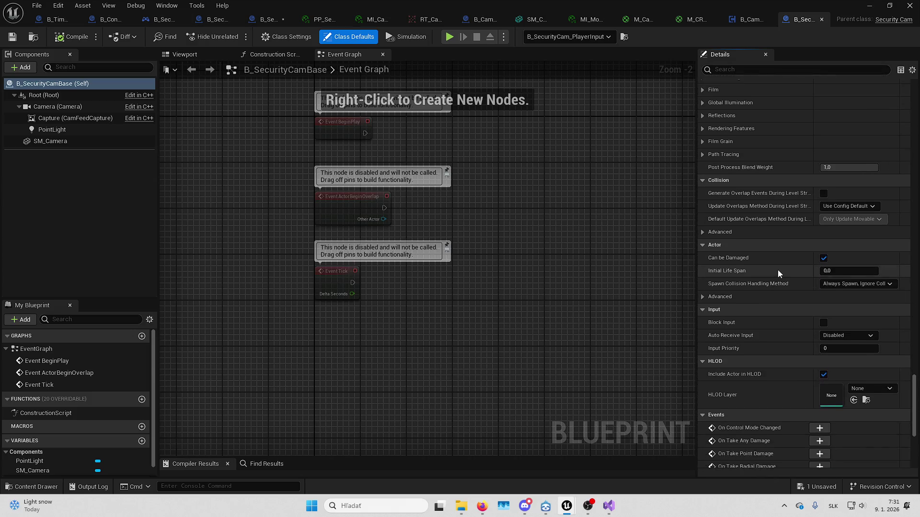
scroll(778, 271, down, 10)
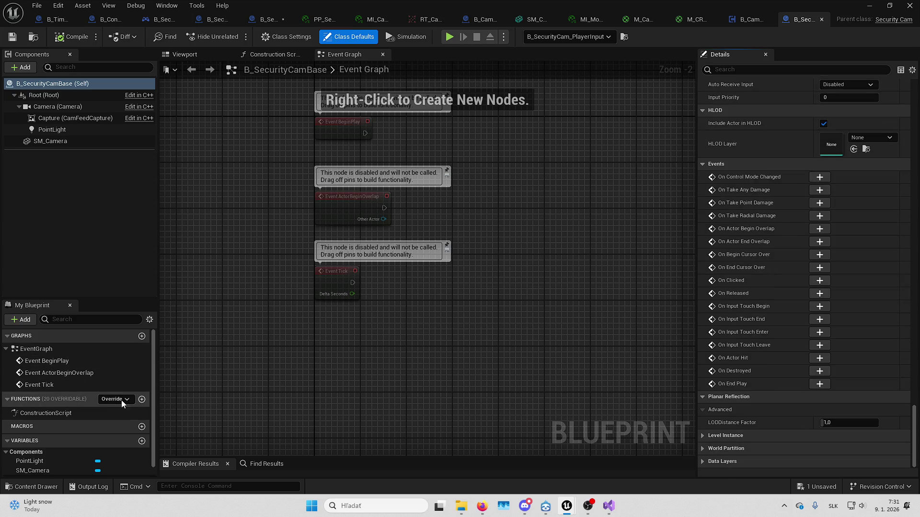
Add then remove a BP on Control Mode Entered override, and recompile and save B_SecurityCamBase
click(121, 400)
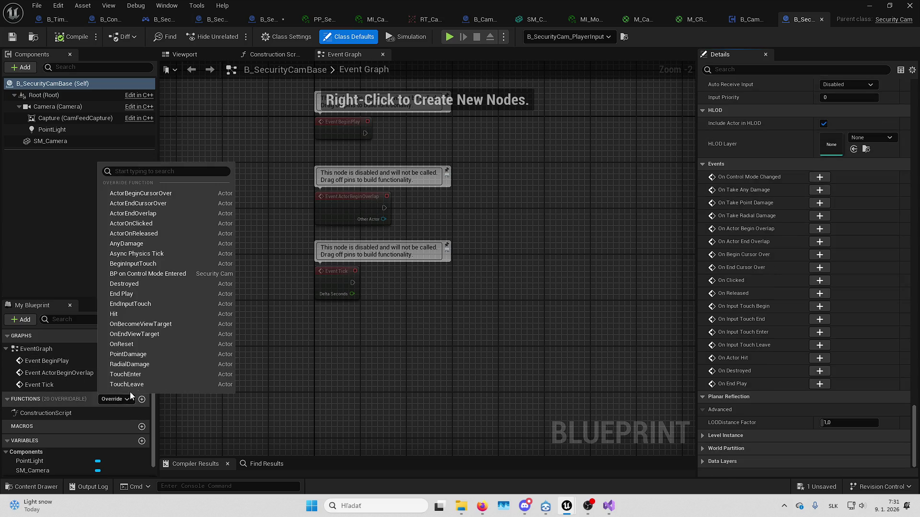
click(207, 274)
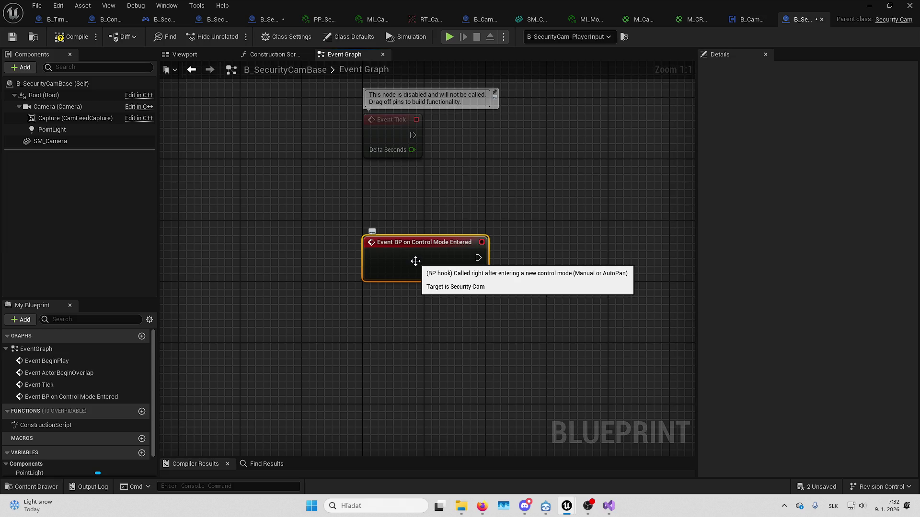
key(Delete)
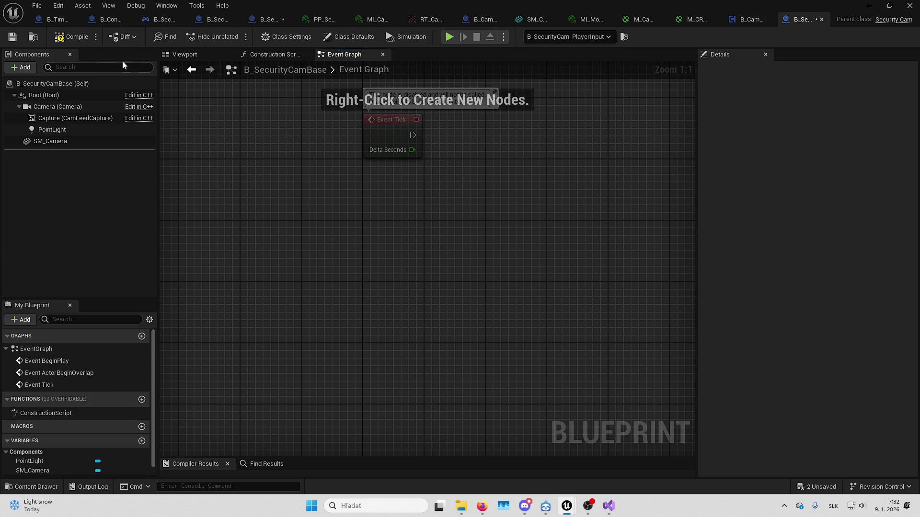
click(59, 38)
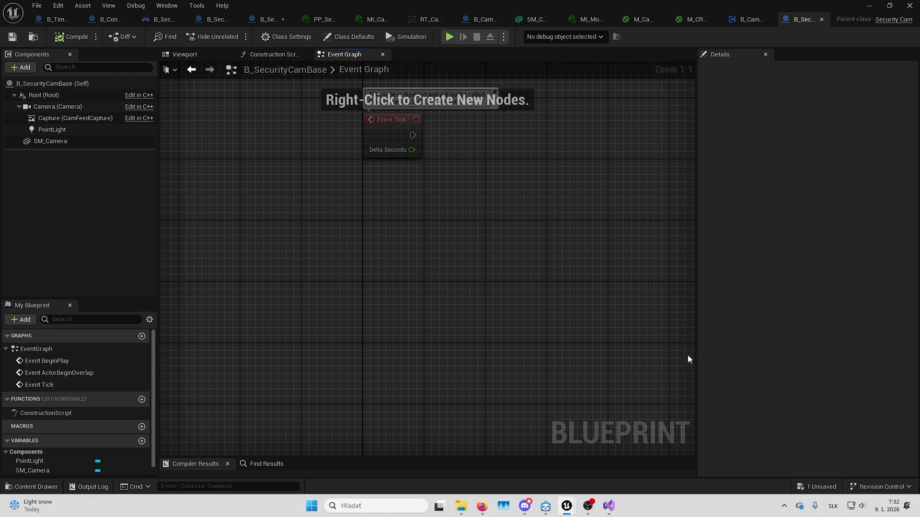
click(819, 488)
Confirm the save, then pan to the disabled BeginPlay, ActorBeginOverlap and Tick events
key(Return)
click(482, 506)
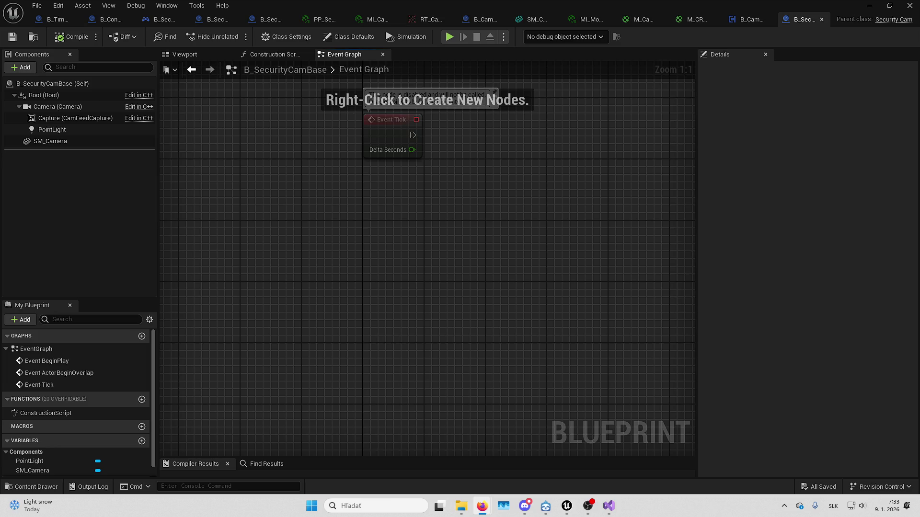
key(alt+Tab)
drag(476, 212, 451, 264)
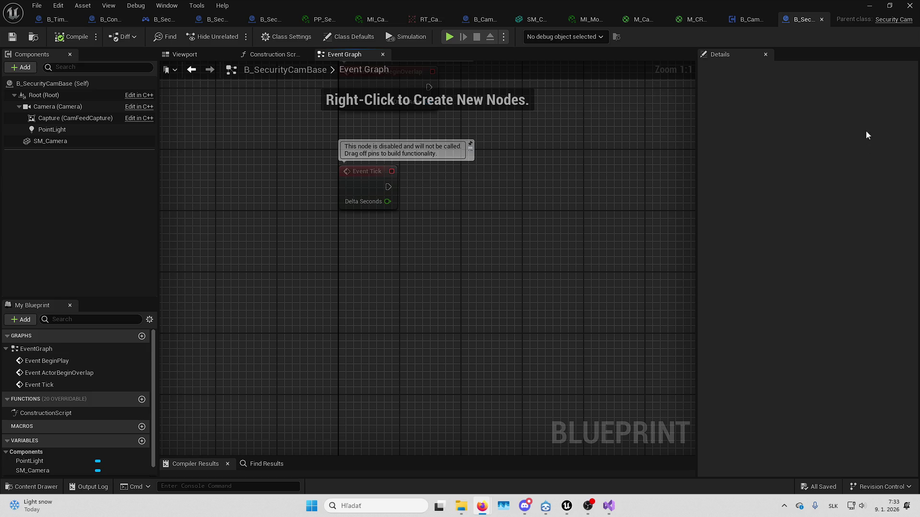
drag(567, 137, 501, 302)
drag(526, 271, 514, 292)
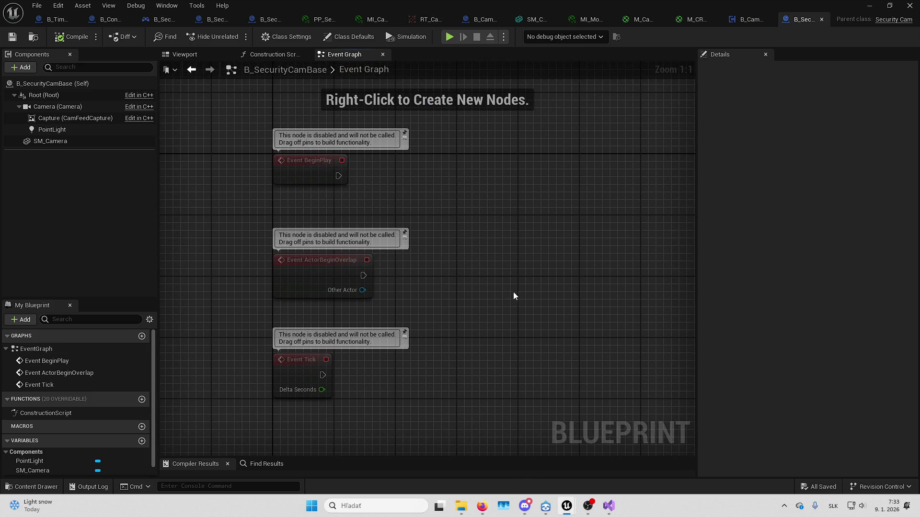
Delete the Enable/Disable Interaction event nodes from B_ControlMonitor's graph
click(119, 21)
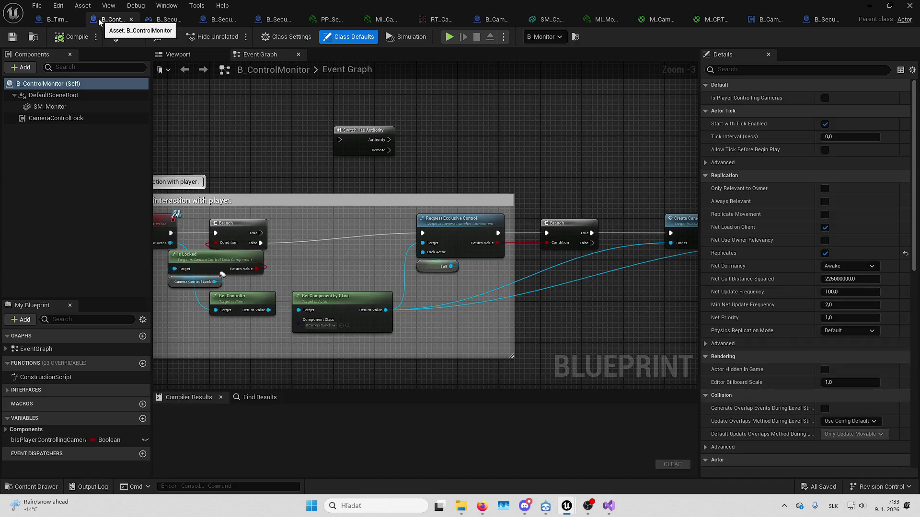
mouse_move(419, 243)
mouse_down()
mouse_move(547, 236)
mouse_move(421, 236)
mouse_move(314, 205)
mouse_up()
mouse_move(335, 175)
mouse_down()
mouse_move(690, 249)
mouse_move(308, 201)
mouse_move(620, 219)
mouse_up()
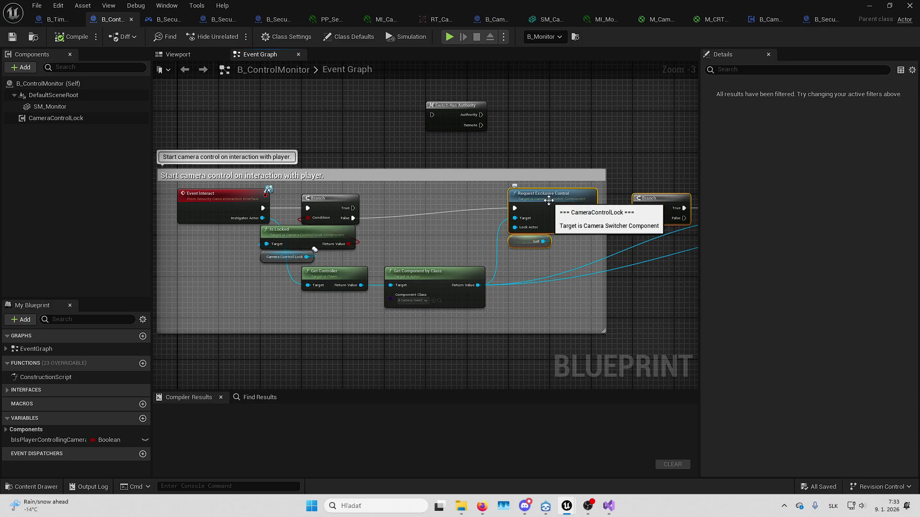
drag(548, 200, 464, 235)
click(314, 106)
mouse_move(417, 118)
mouse_down()
mouse_move(447, 160)
mouse_move(508, 374)
mouse_up()
scroll(353, 235, down, 2)
drag(353, 235, 311, 124)
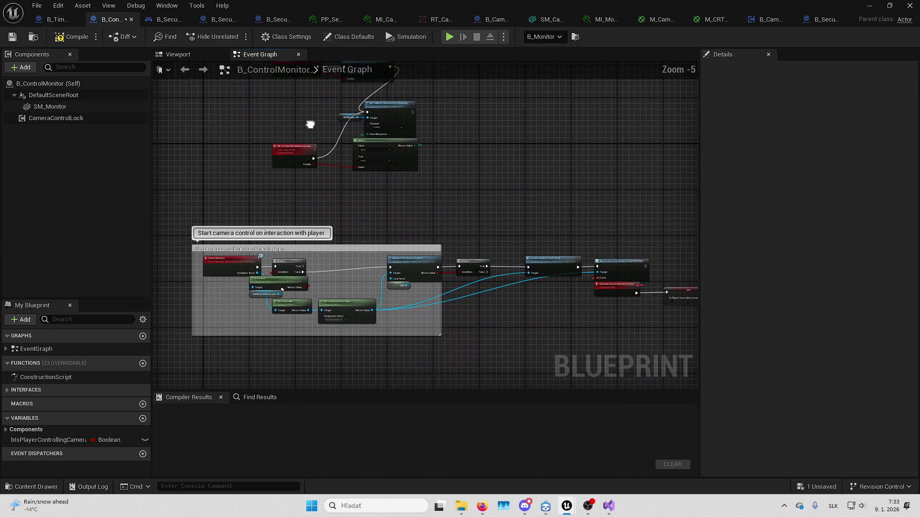
drag(519, 239, 357, 231)
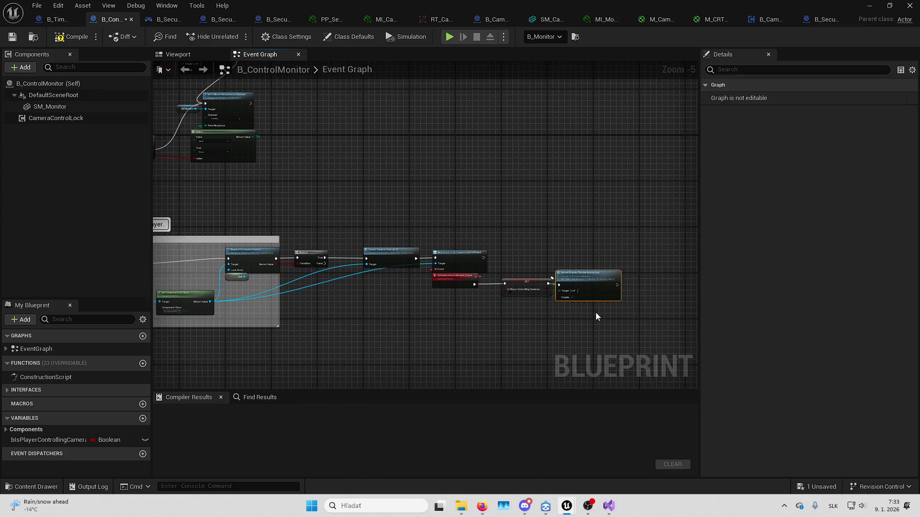
drag(432, 211, 695, 271)
mouse_move(353, 103)
mouse_down()
mouse_move(548, 220)
mouse_move(442, 148)
mouse_up()
key(Delete)
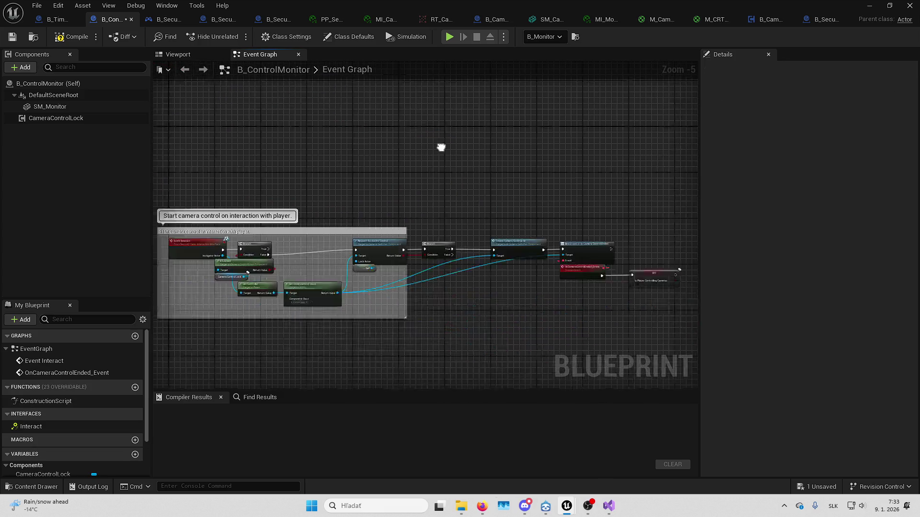
Delete the Bind Event and OnCameraControlEnded_Event nodes, then compile and save B_ControlMonitor
scroll(525, 197, up, 2)
click(529, 247)
scroll(435, 246, up, 1)
drag(435, 247, 495, 273)
click(528, 208)
click(534, 247)
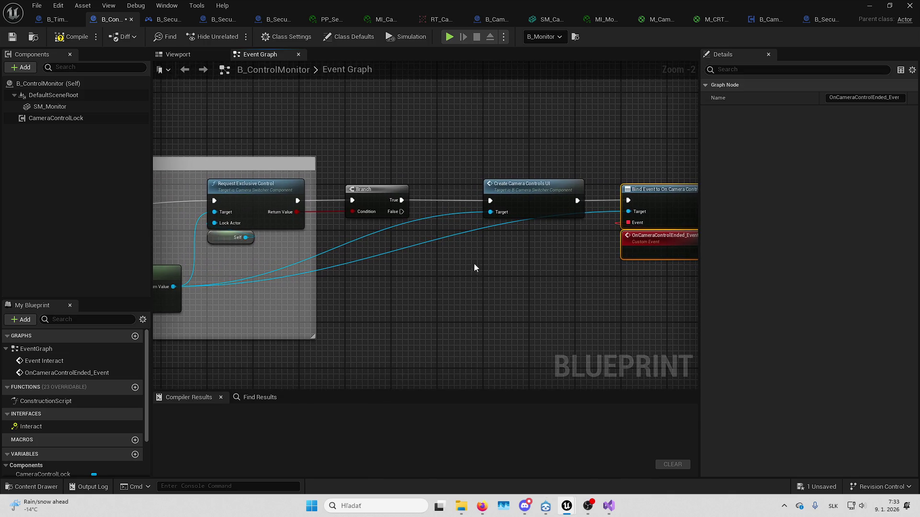
key(Delete)
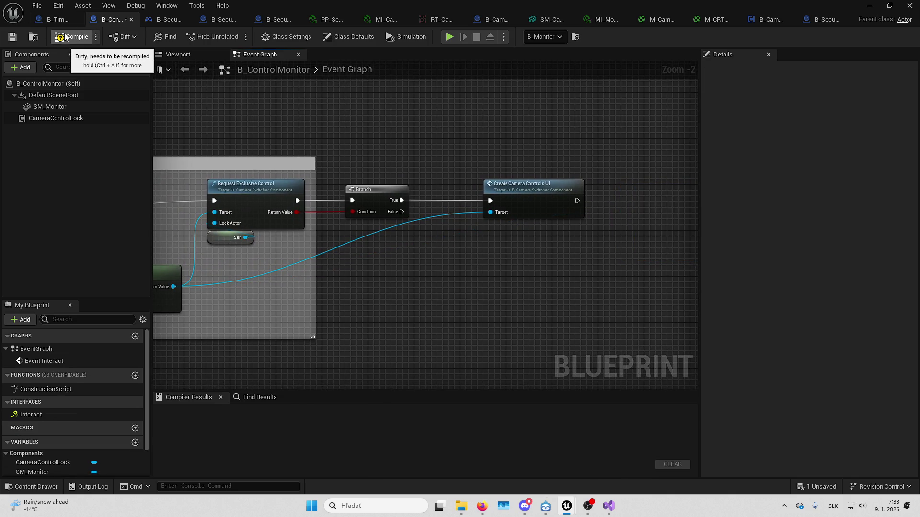
click(64, 37)
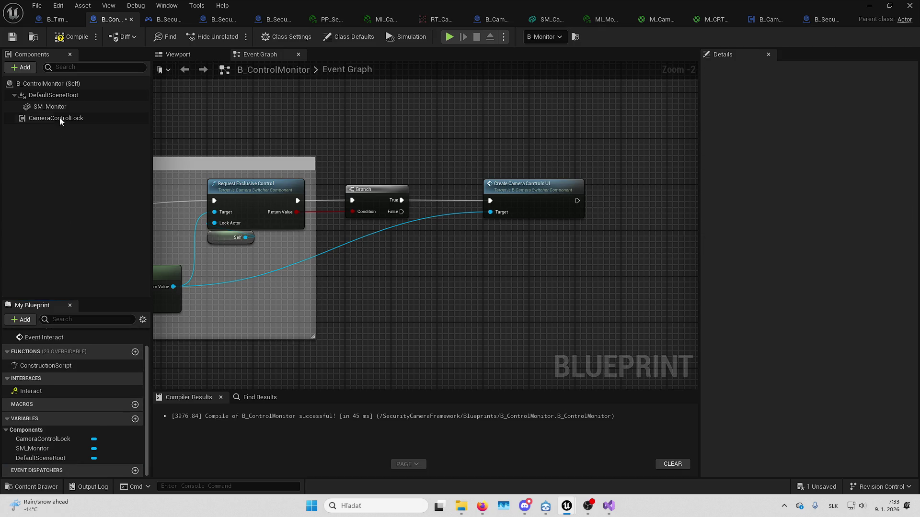
click(37, 5)
click(57, 66)
Reposition the Create Camera Controls UI, Branch and Is Locked nodes, saving the blueprint
mouse_move(558, 184)
mouse_down()
mouse_move(523, 186)
mouse_move(648, 185)
mouse_up()
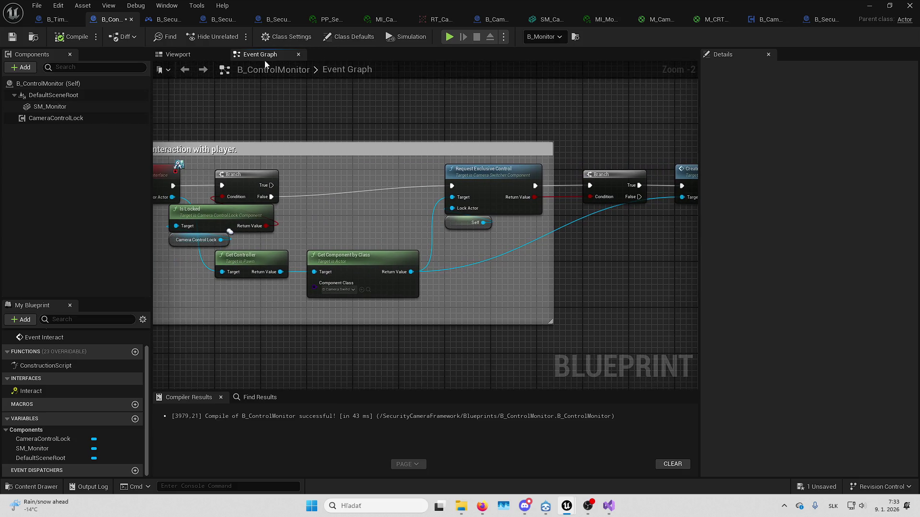
click(72, 106)
click(93, 119)
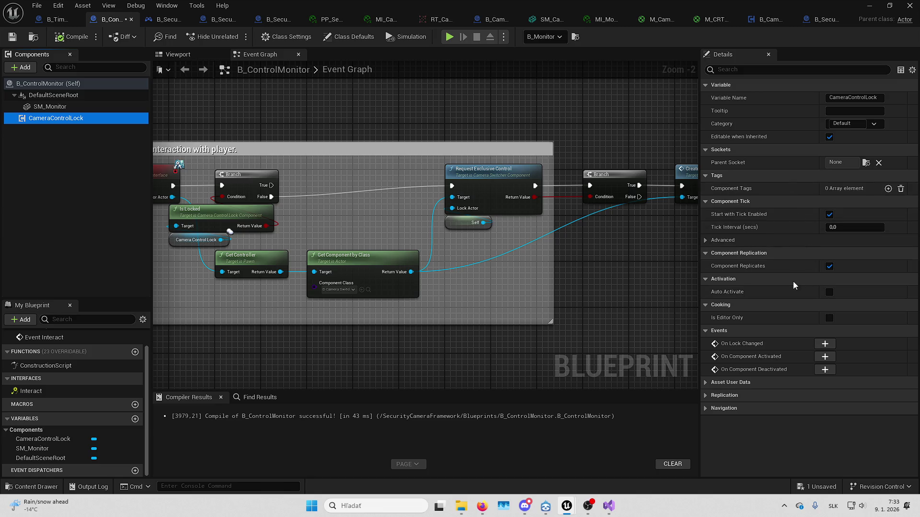
click(822, 482)
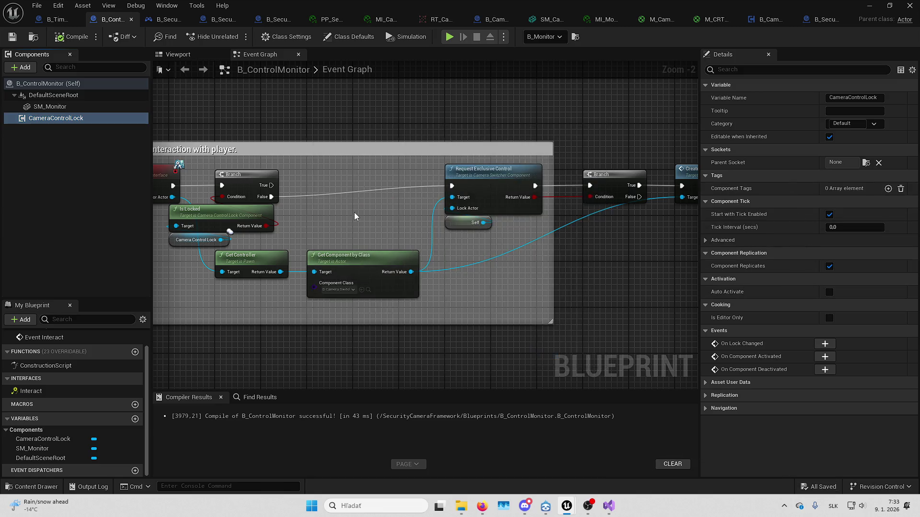
drag(354, 212, 478, 207)
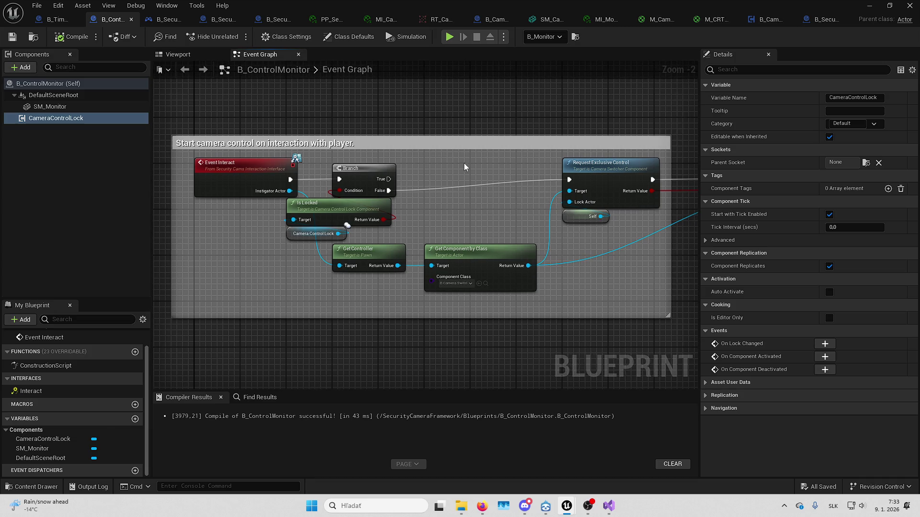
drag(464, 163, 415, 165)
drag(194, 248, 282, 247)
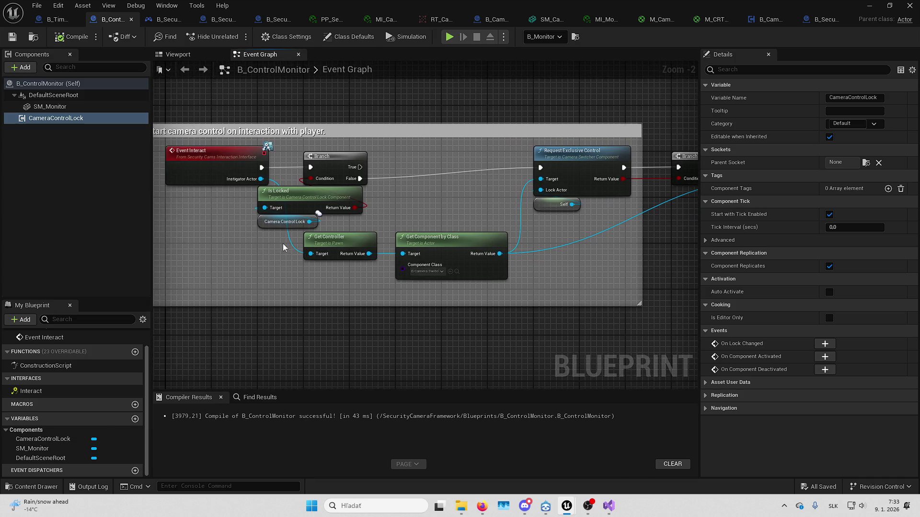
mouse_move(292, 157)
mouse_down()
mouse_move(374, 223)
mouse_move(357, 214)
mouse_move(418, 214)
mouse_up()
click(492, 221)
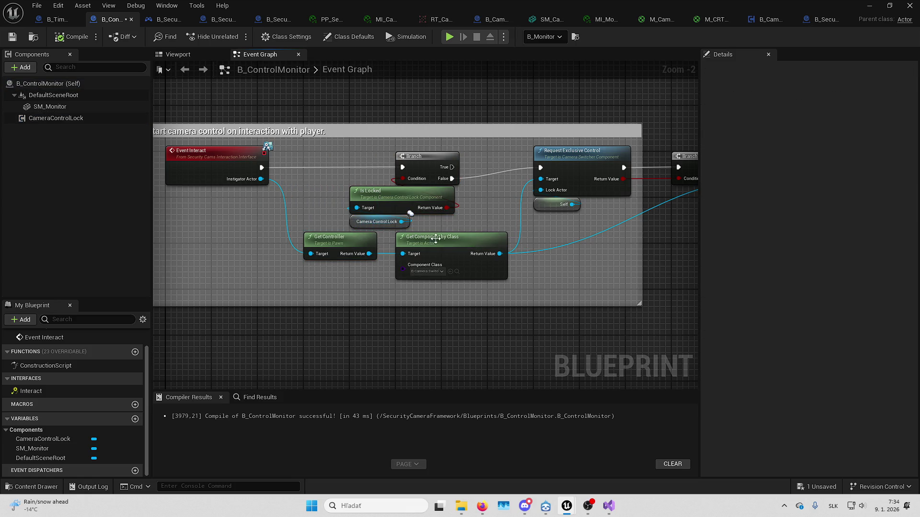
click(57, 19)
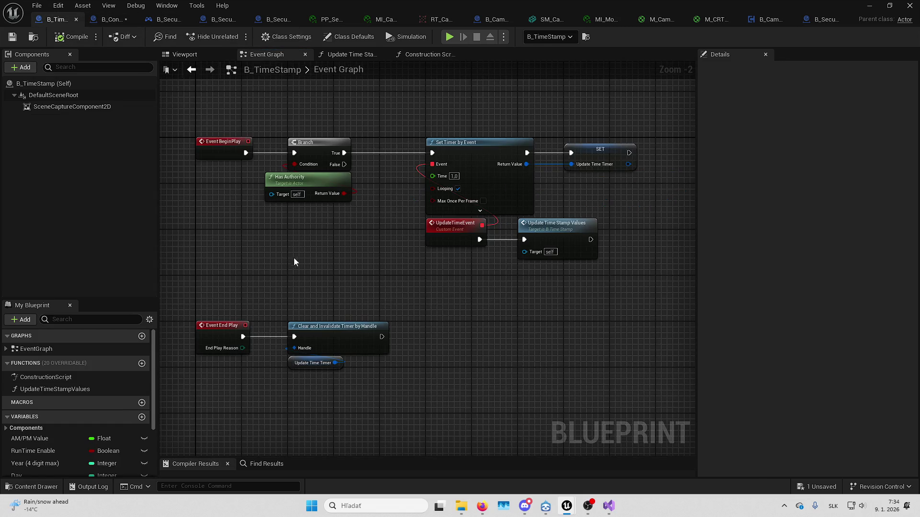
Review the Break Hit Result and trace nodes in the B_SecurityCamsPlayerController blueprint
click(165, 19)
scroll(310, 192, down, 2)
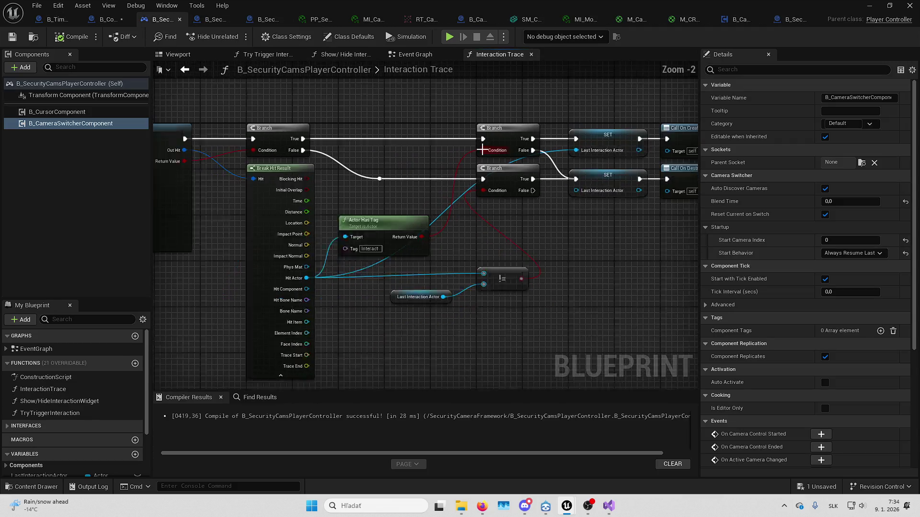
mouse_move(310, 193)
mouse_down()
mouse_move(459, 226)
mouse_move(485, 221)
mouse_move(484, 208)
mouse_move(538, 159)
mouse_move(421, 163)
mouse_up()
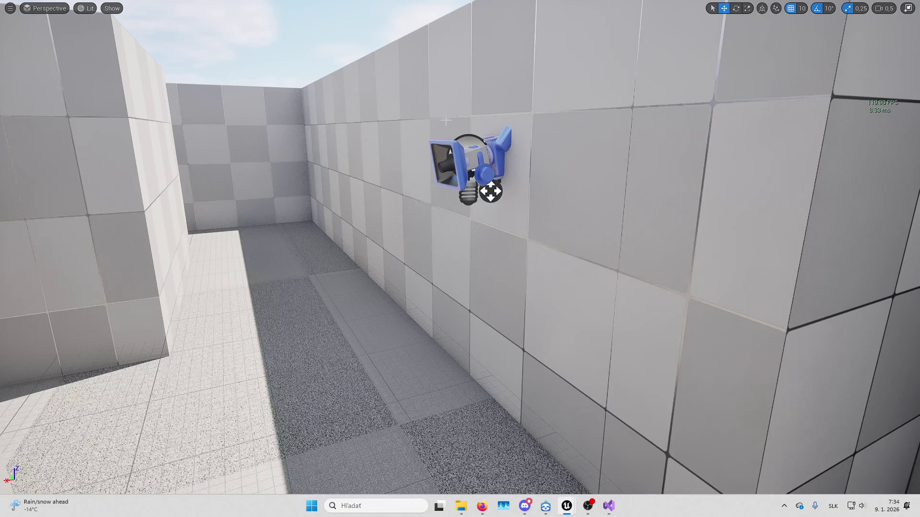
Select the wall security camera and run a two-player play test, then stop it
key(F11)
click(372, 128)
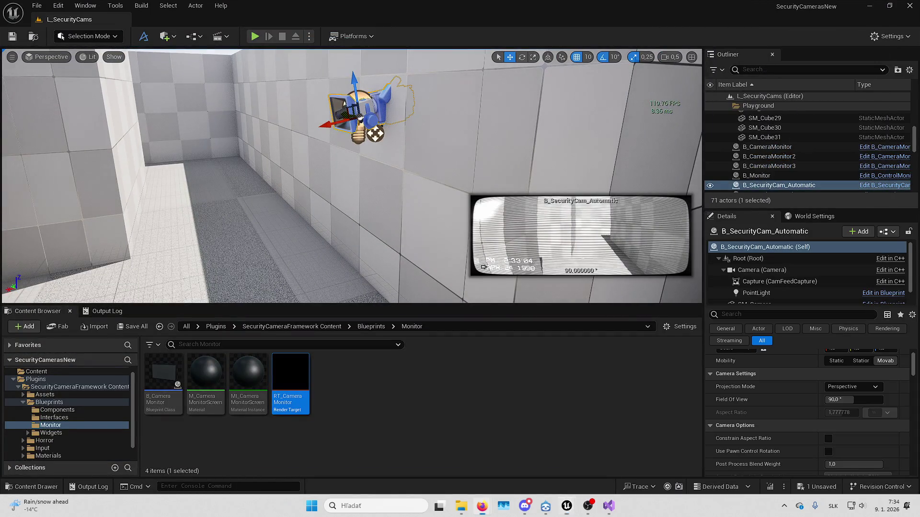
click(309, 36)
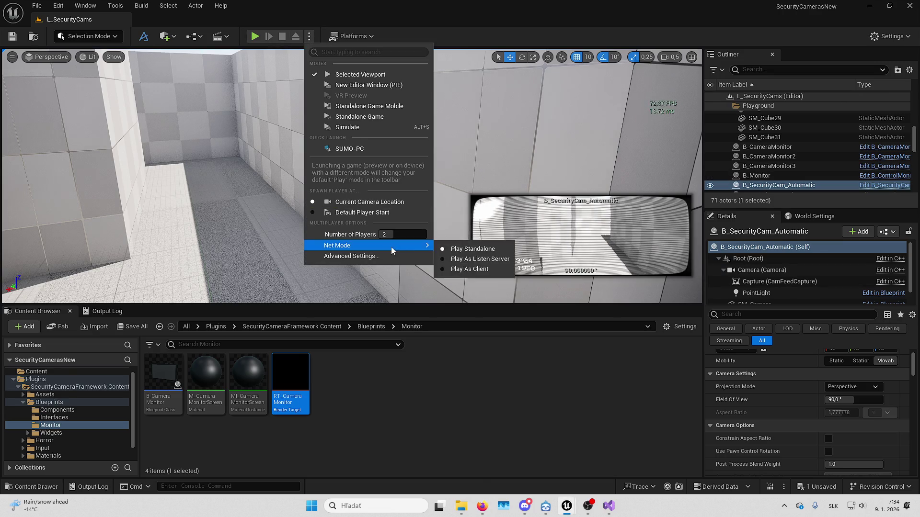
click(454, 252)
key(alt+p)
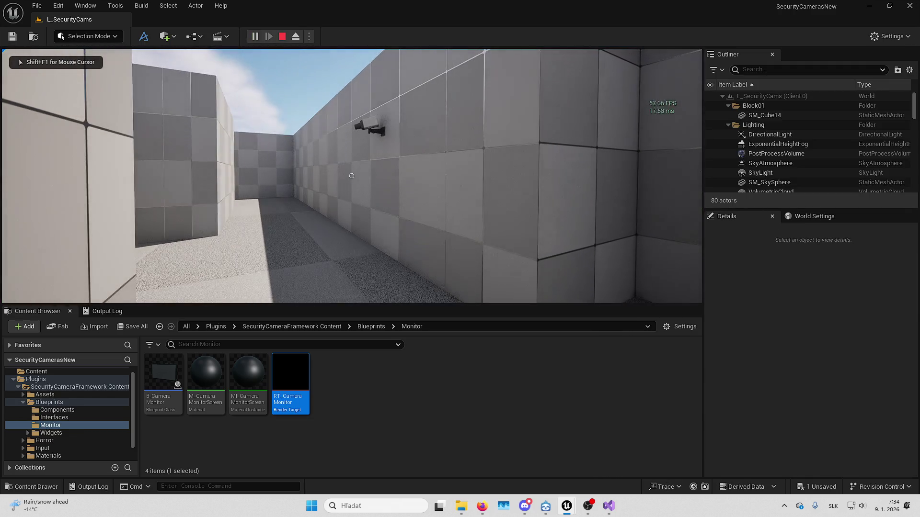
key(shift+F1)
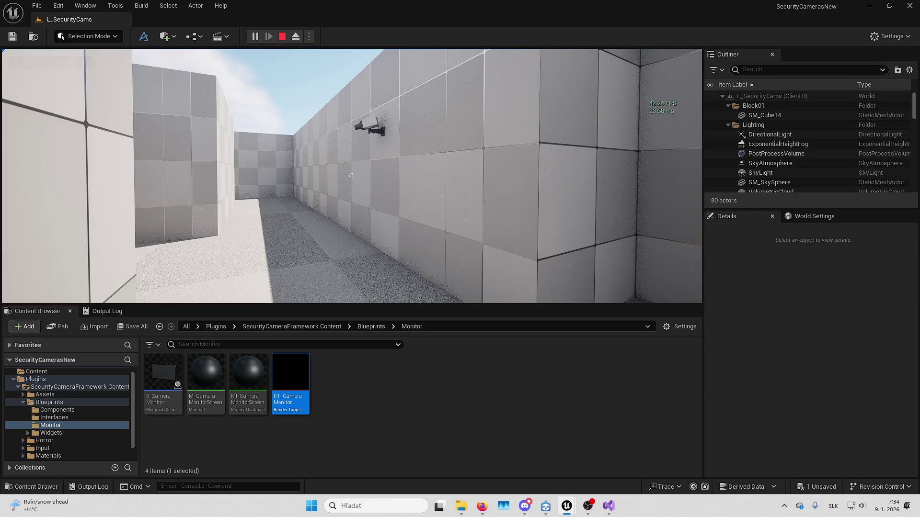
key(Escape)
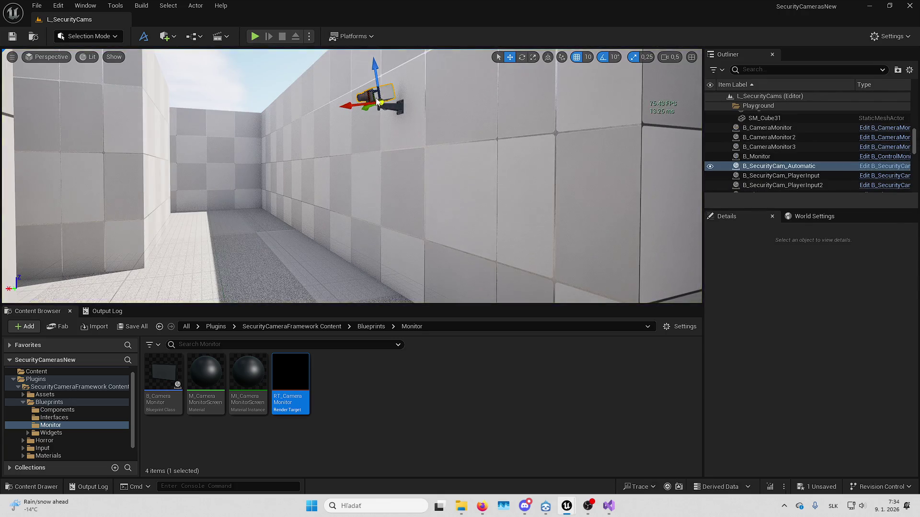
Open B_SecurityCam_Automatic's class defaults, filter by 'repl', and enable Replicate Movement
key(f)
key(ctrl+e)
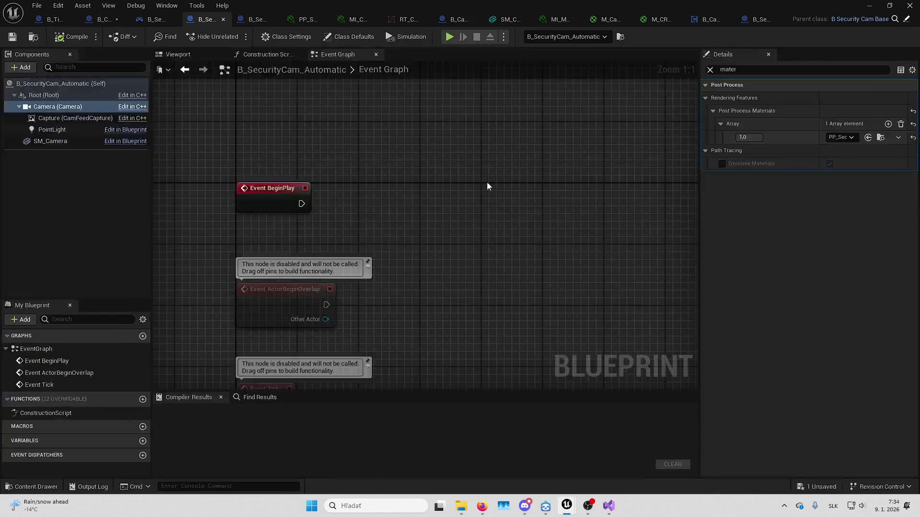
click(710, 70)
click(349, 36)
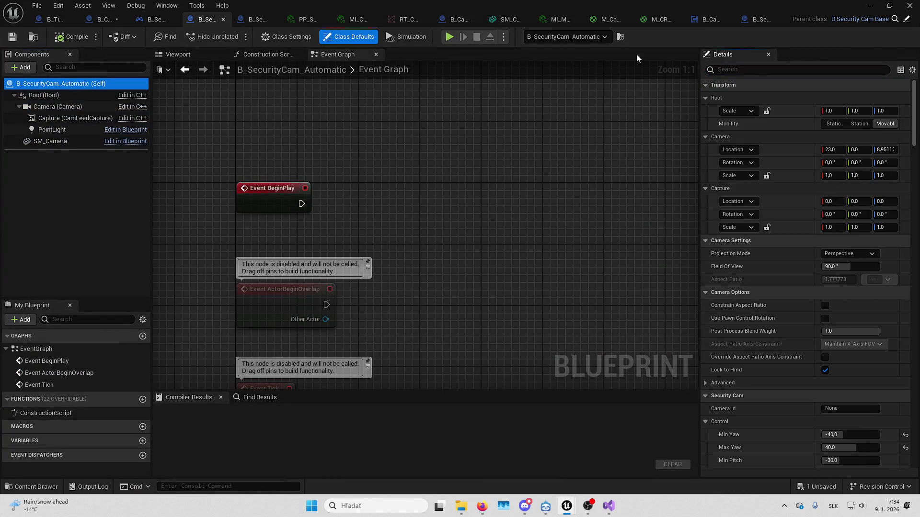
click(758, 70)
text(repl)
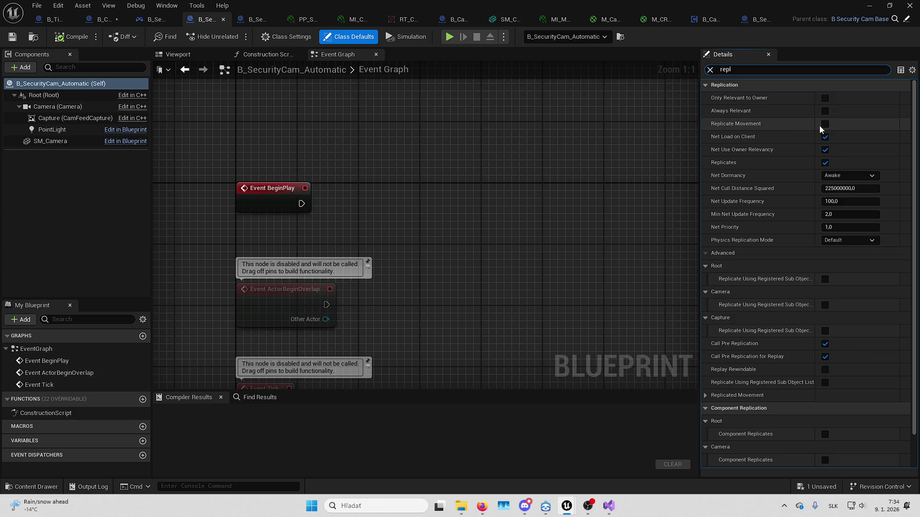
click(825, 124)
Play-test the level with the camera's movement replicated, then stop the session
click(870, 6)
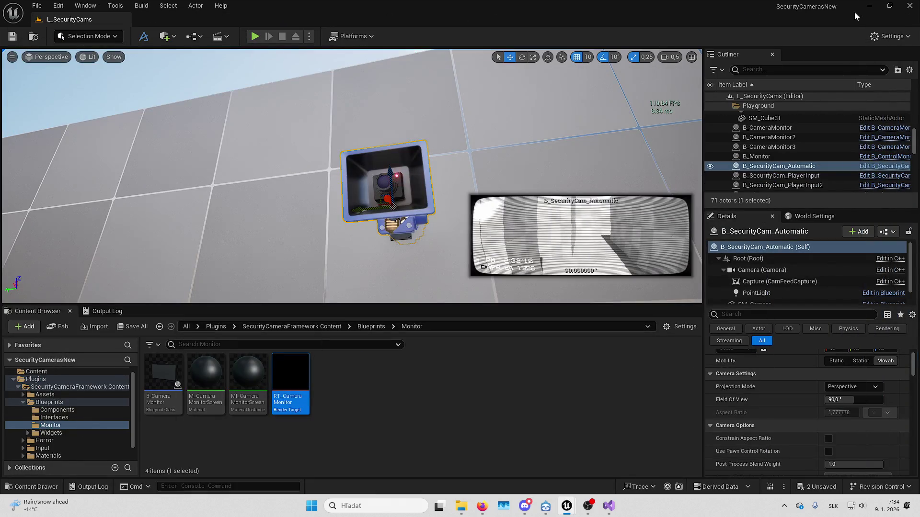
key(alt+p)
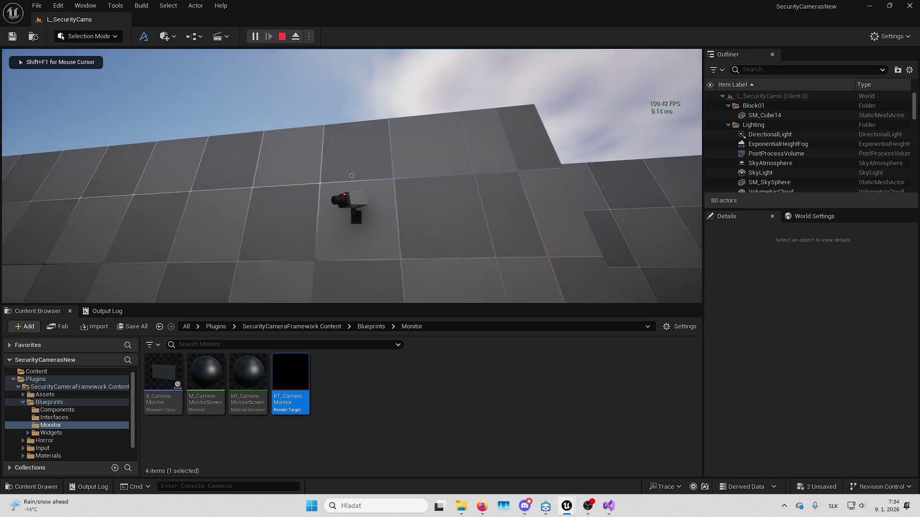
key(shift+F1)
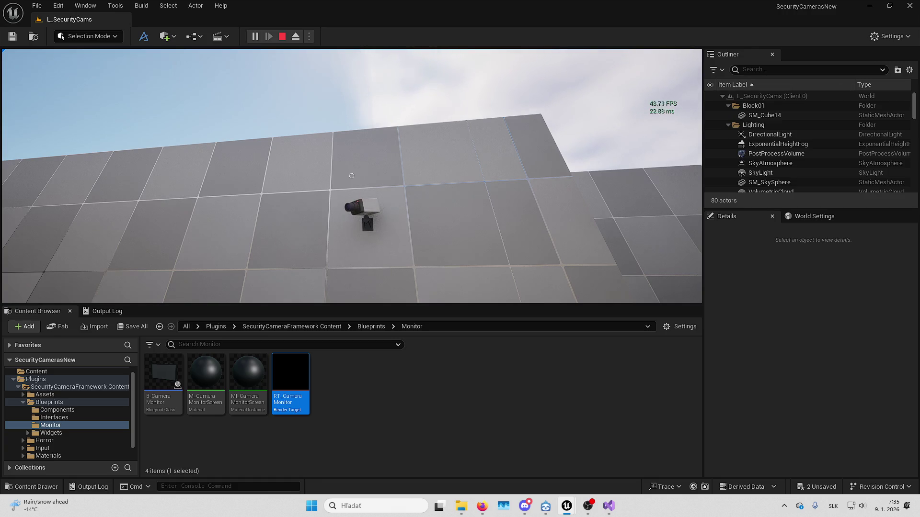
key(F11)
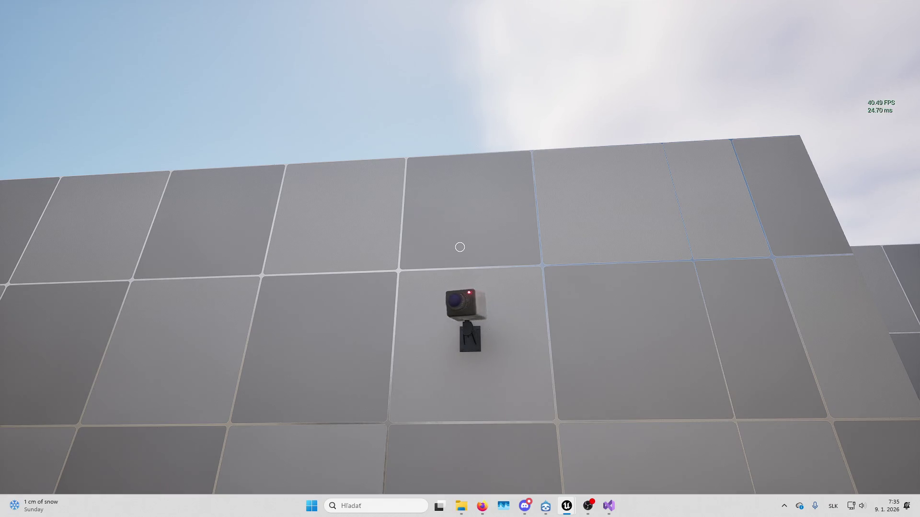
key(Escape)
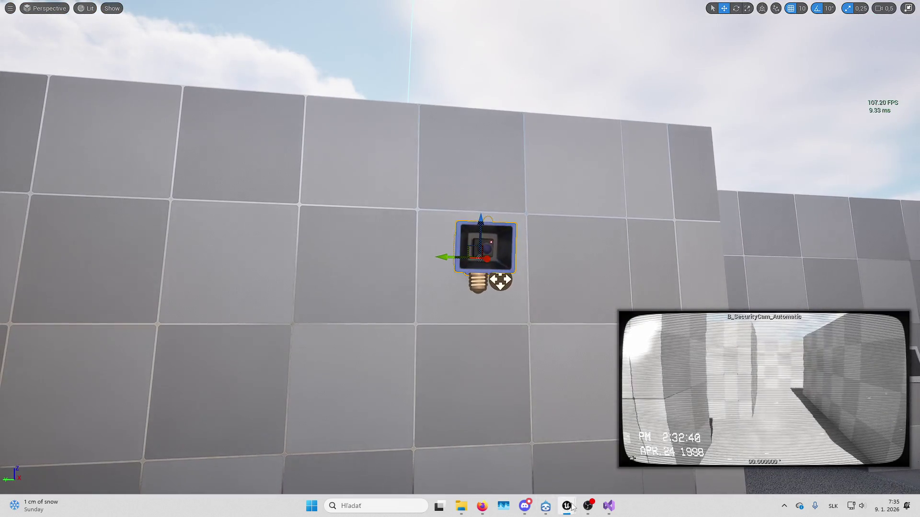
Turn Replicate Movement off on B_SecurityCam_Automatic and compile the blueprint
mouse_move(567, 506)
click(599, 452)
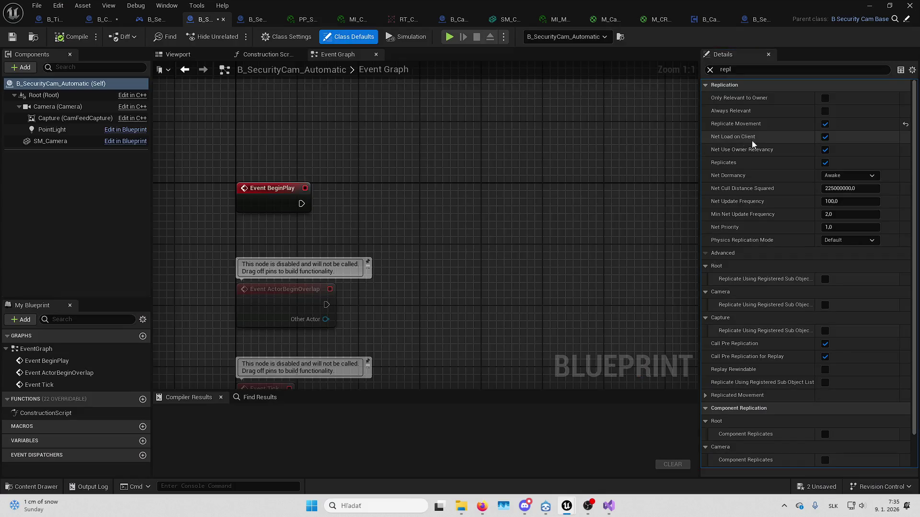
click(825, 123)
key(F7)
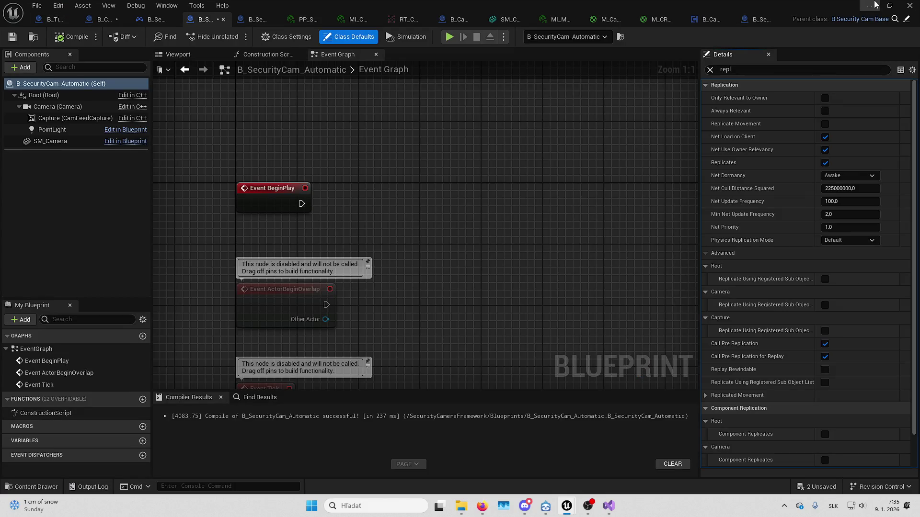
key(alt+Tab)
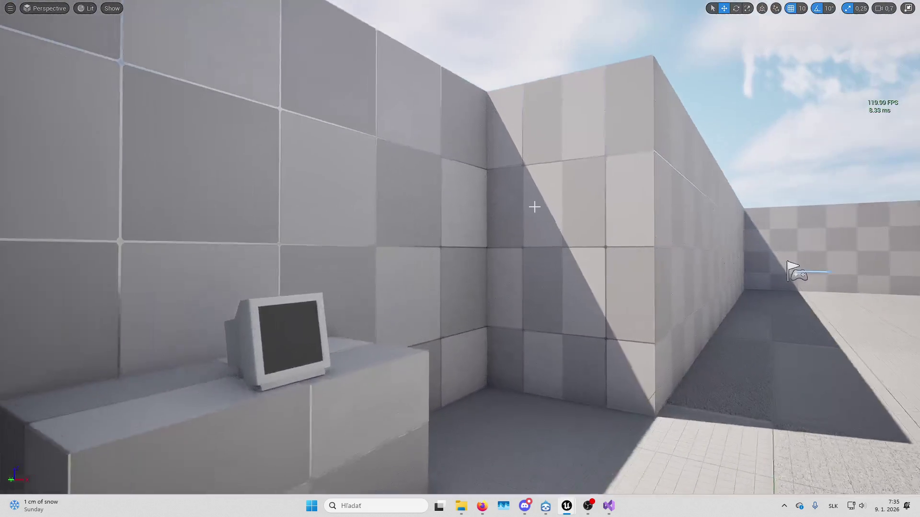
Play the level, walk to the monitor, and view the camera 1 and camera 2 feeds before stopping
key(alt+p)
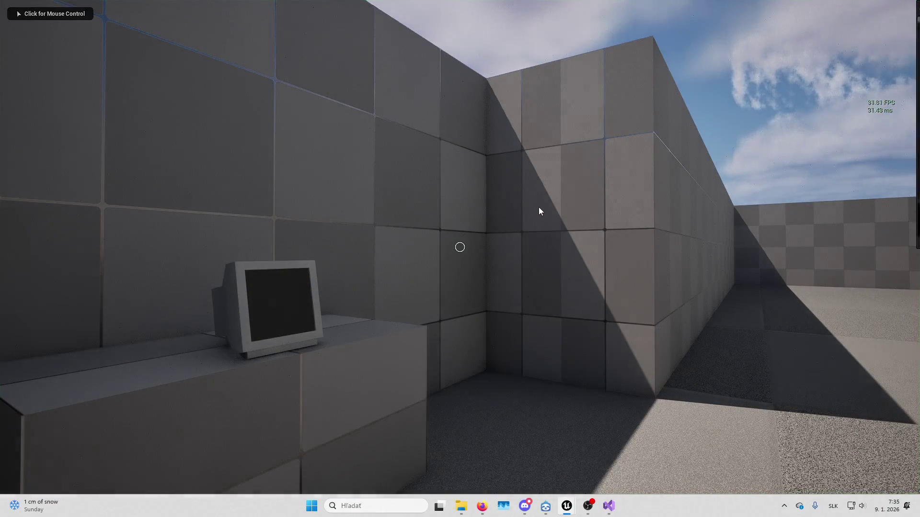
click(538, 207)
key(w)
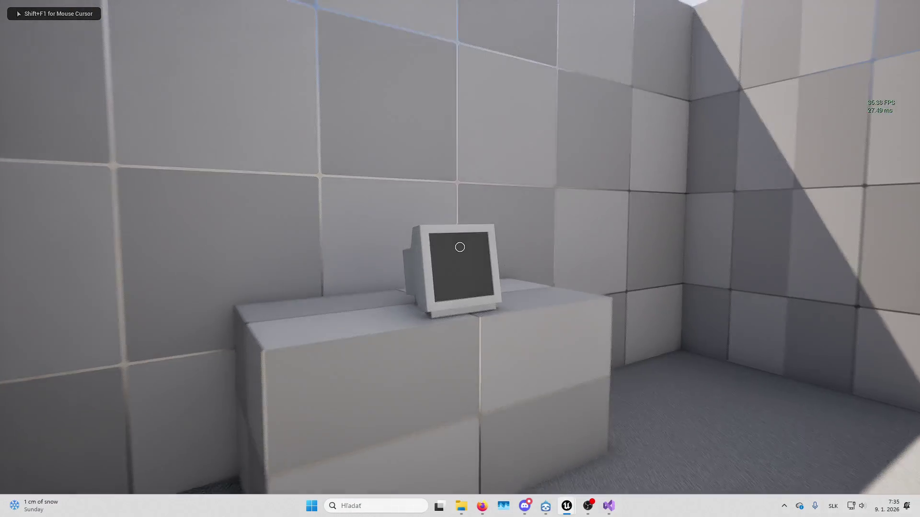
key(e)
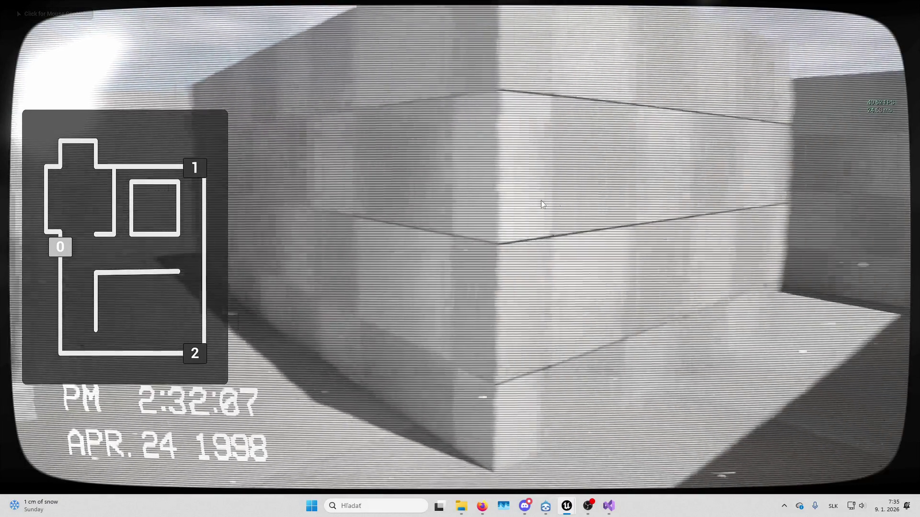
key(1)
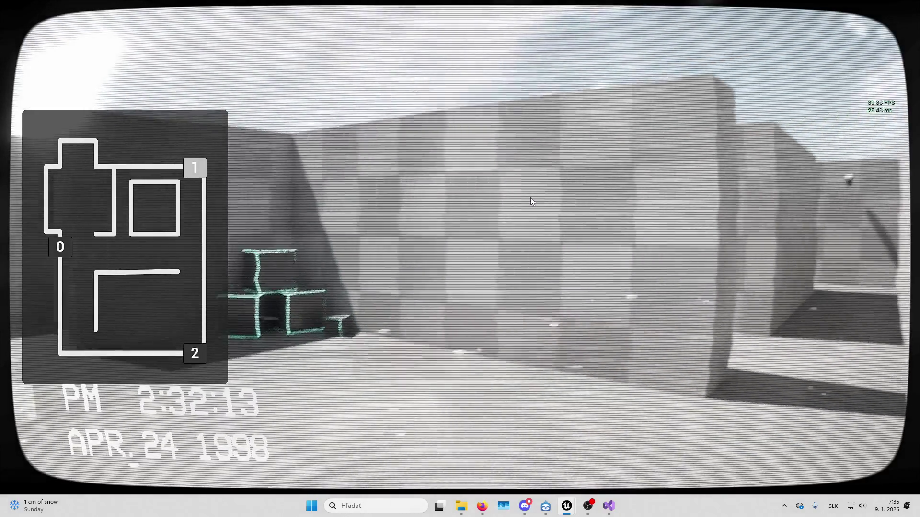
key(2)
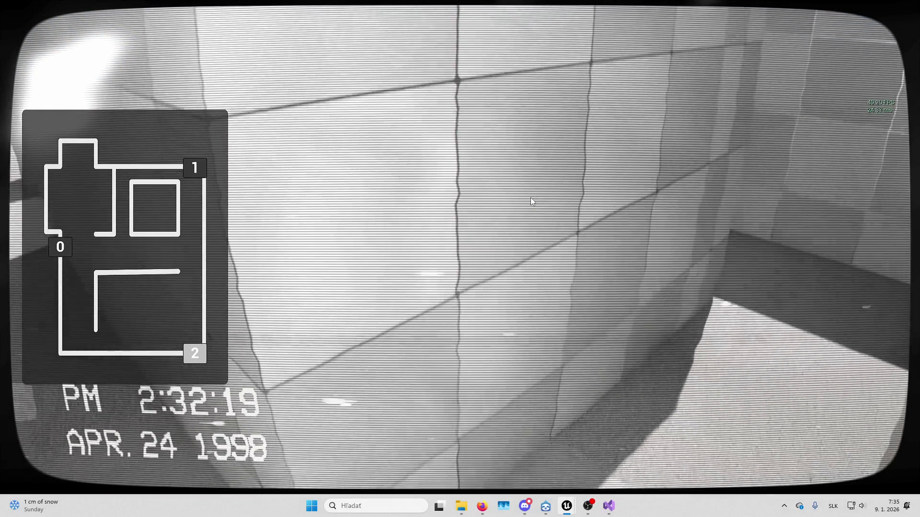
key(Escape)
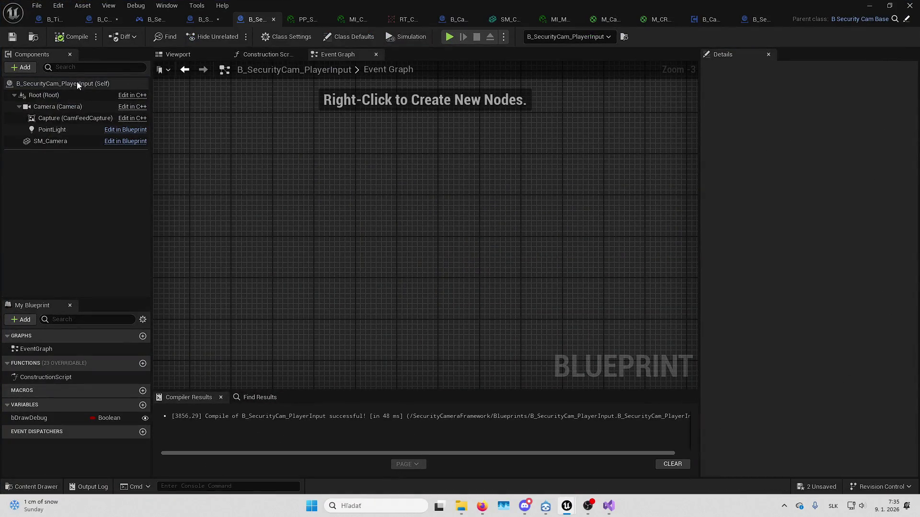
Show B_SecurityCam_PlayerInput's class defaults, save all unsaved assets, and compile the blueprint
click(76, 83)
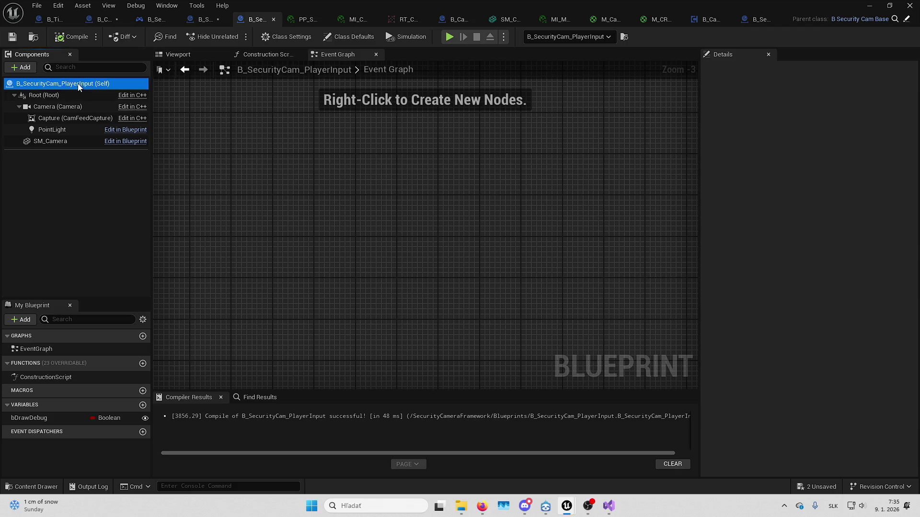
scroll(774, 200, down, 1)
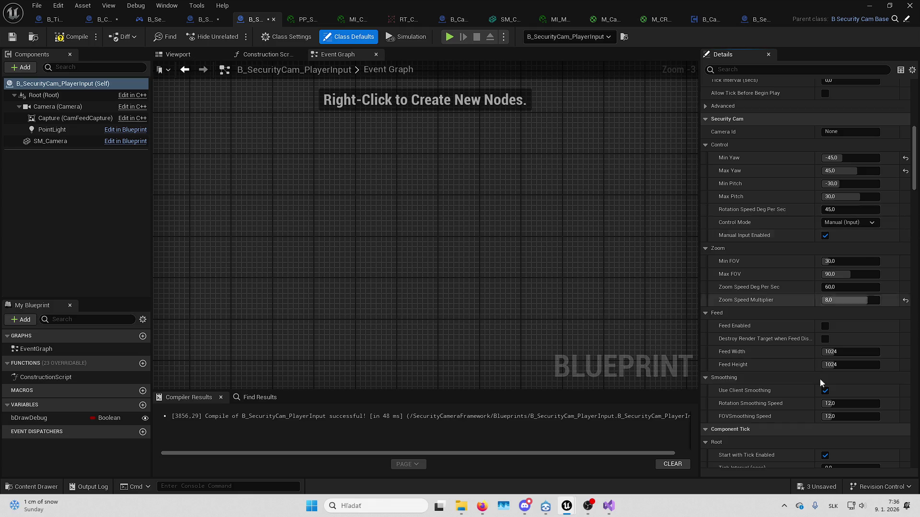
click(817, 487)
click(540, 360)
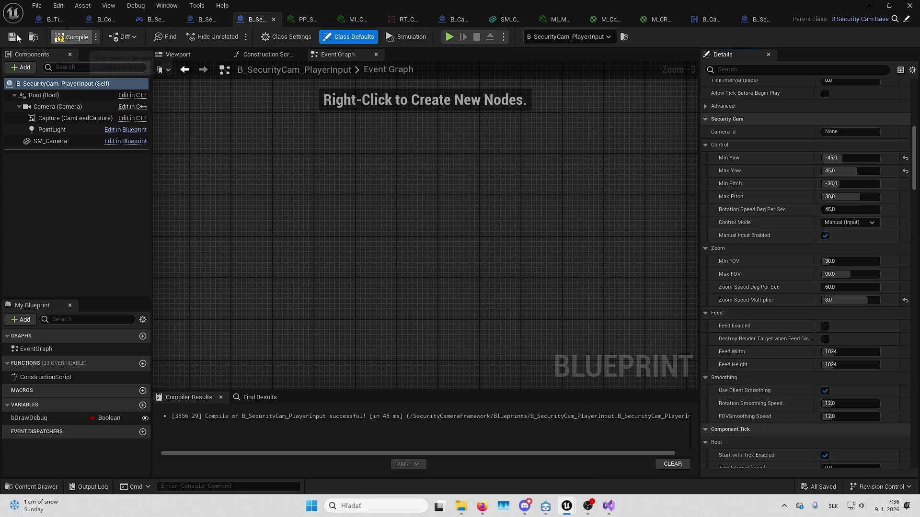
click(16, 36)
key(Escape)
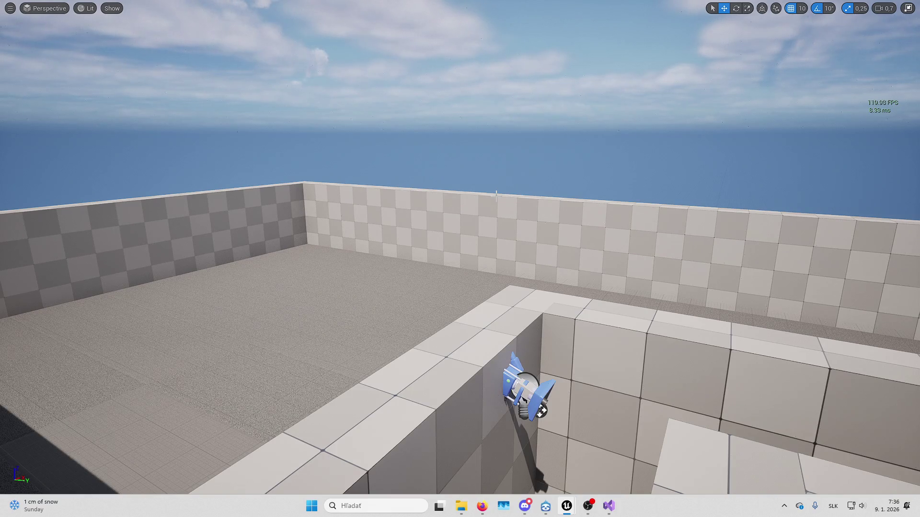
Start a play session, interact with the monitor, and maximize the Client 1 preview window
drag(496, 196, 476, 200)
key(alt+p)
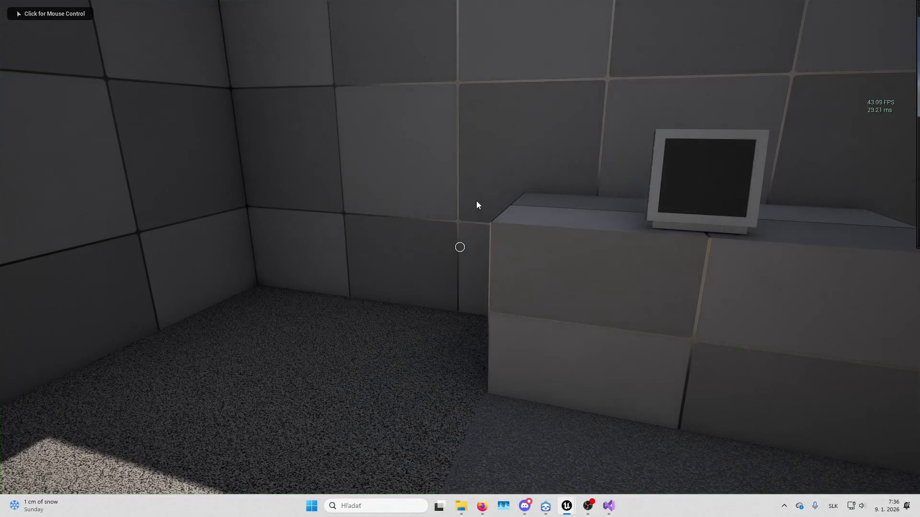
click(477, 201)
key(f)
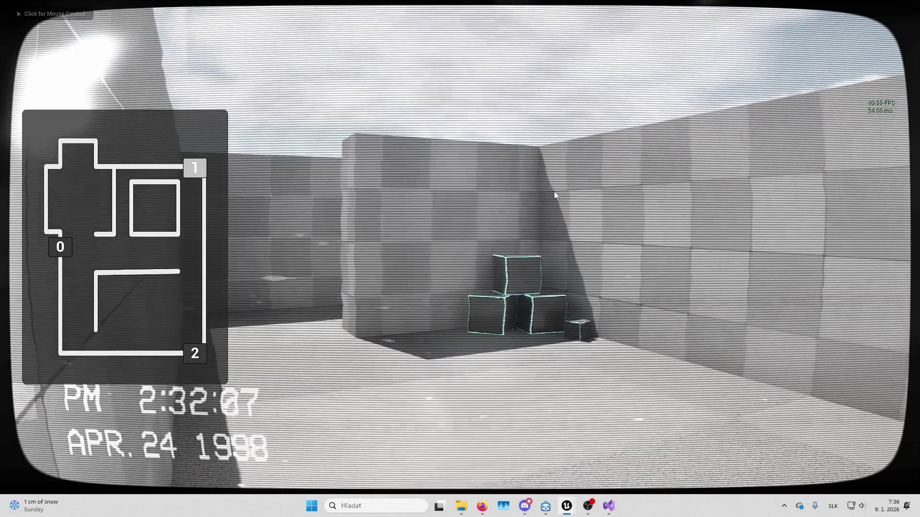
key(shift+F1)
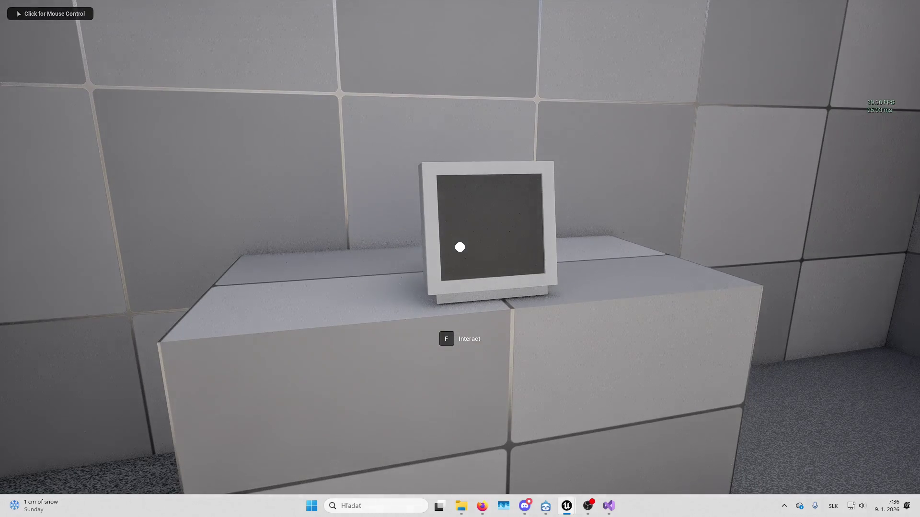
key(alt+Tab)
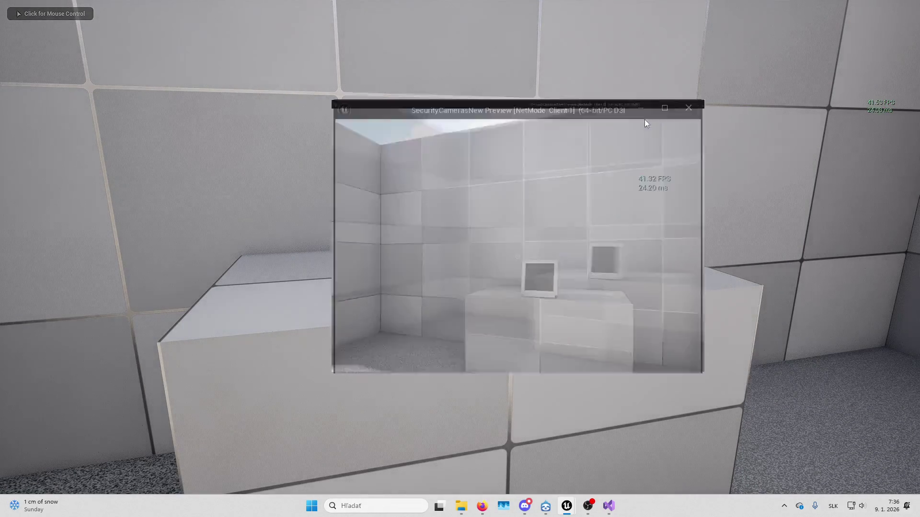
click(646, 118)
Cycle the monitor feeds to cameras 2 and 0, close them, then reopen on camera 2
key(e)
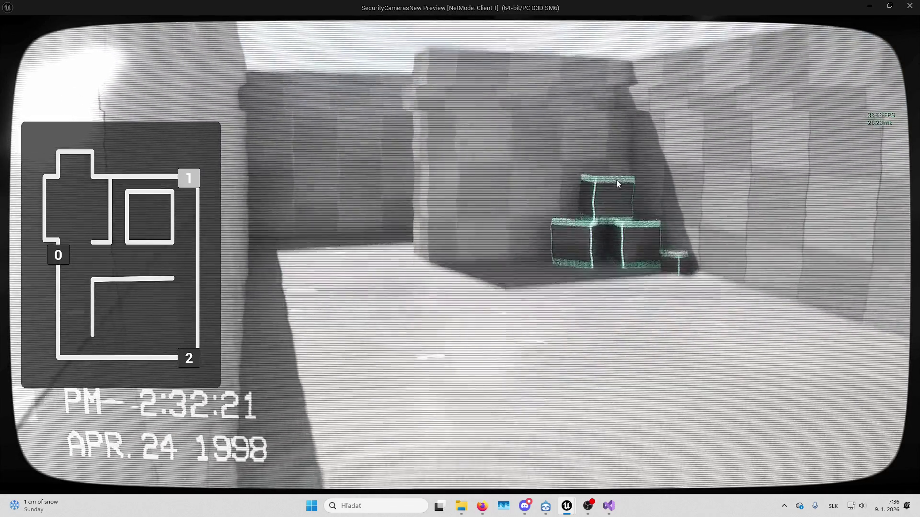
key(2)
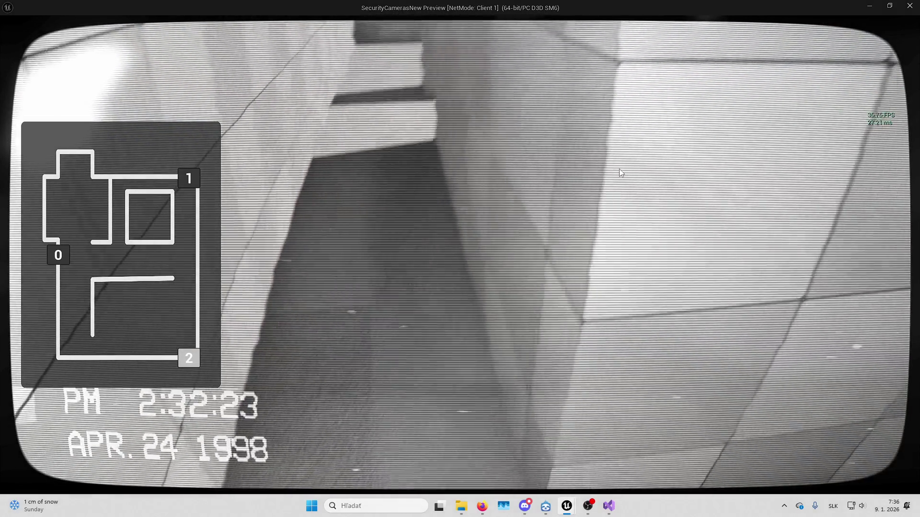
key(0)
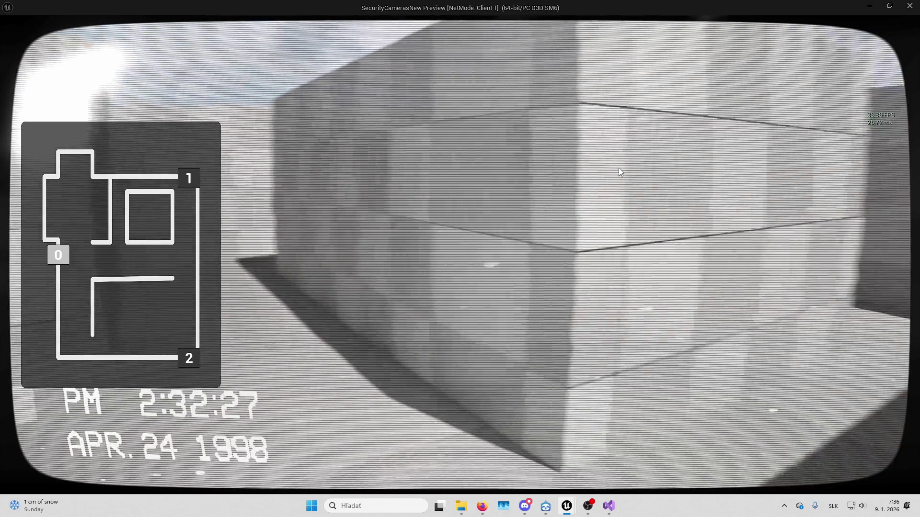
key(f)
key(s)
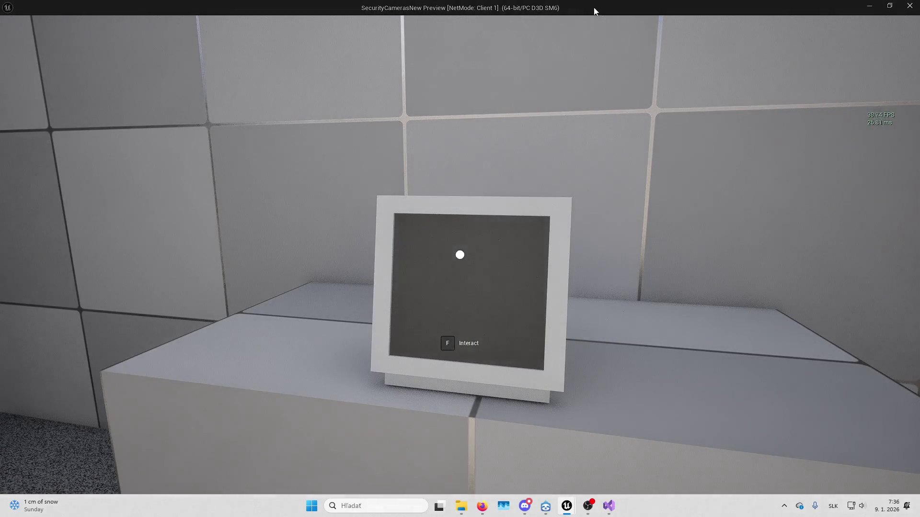
key(f)
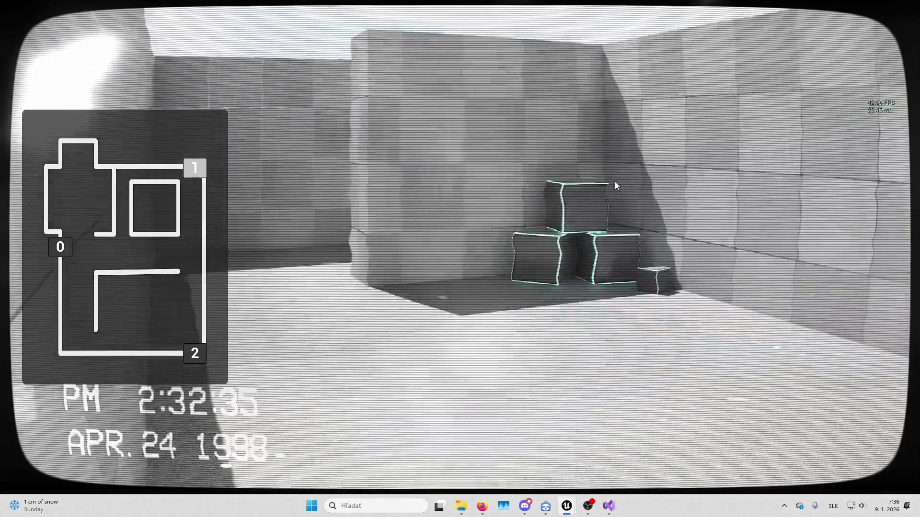
key(2)
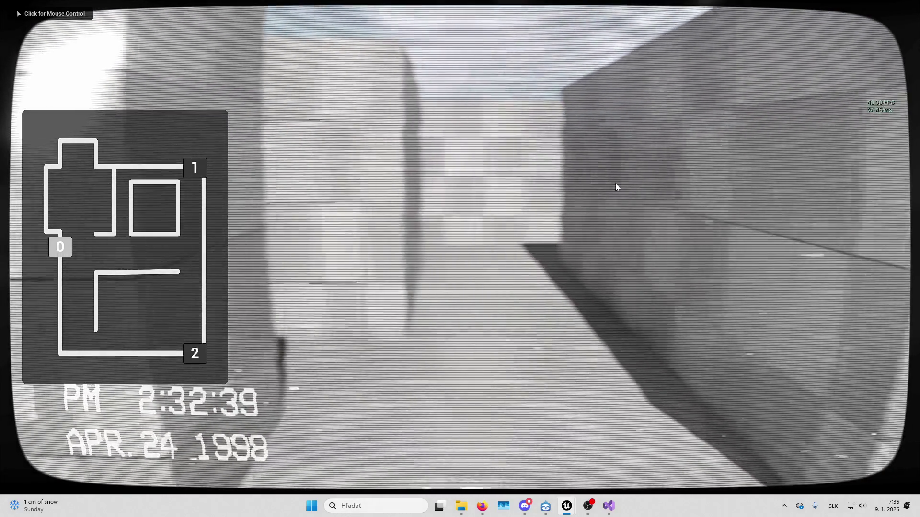
Maximize Client 1 again, reopen the feeds, switch to camera 1, and end the session
click(616, 184)
key(shift+F1)
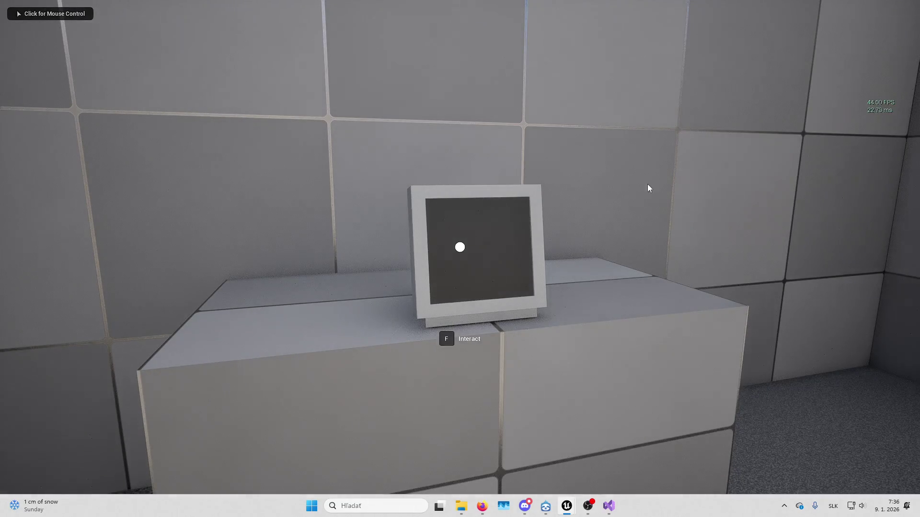
double_click(431, 3)
key(f)
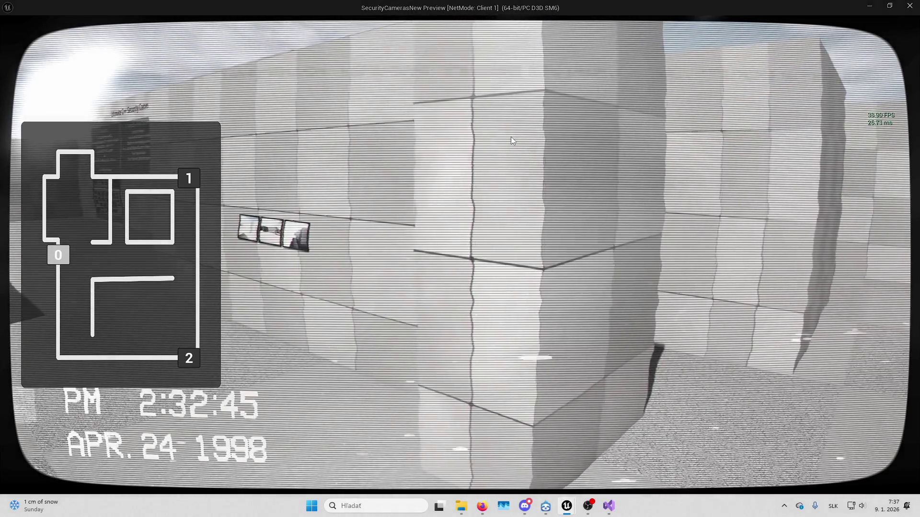
key(Right)
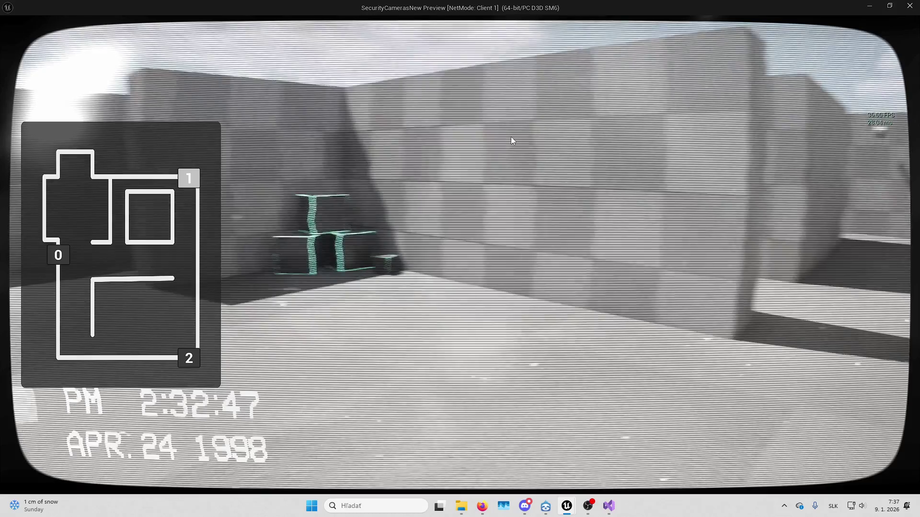
key(Escape)
Apply MI_Pool_01 to the SM_Cube5 wall's Element 0 material
key(e)
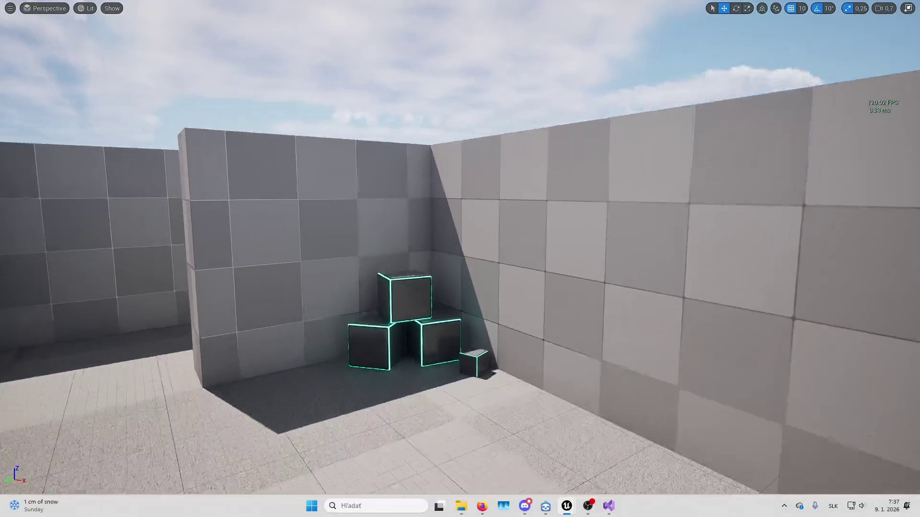
key(Escape)
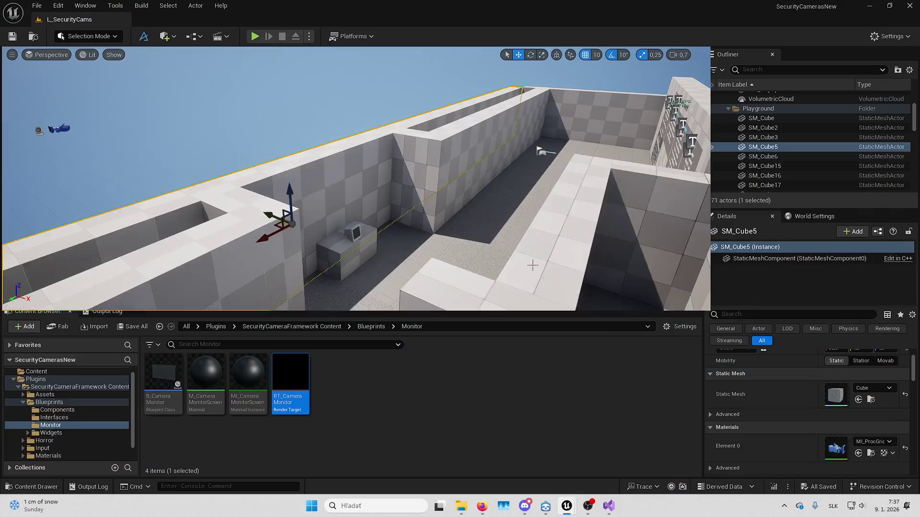
click(873, 442)
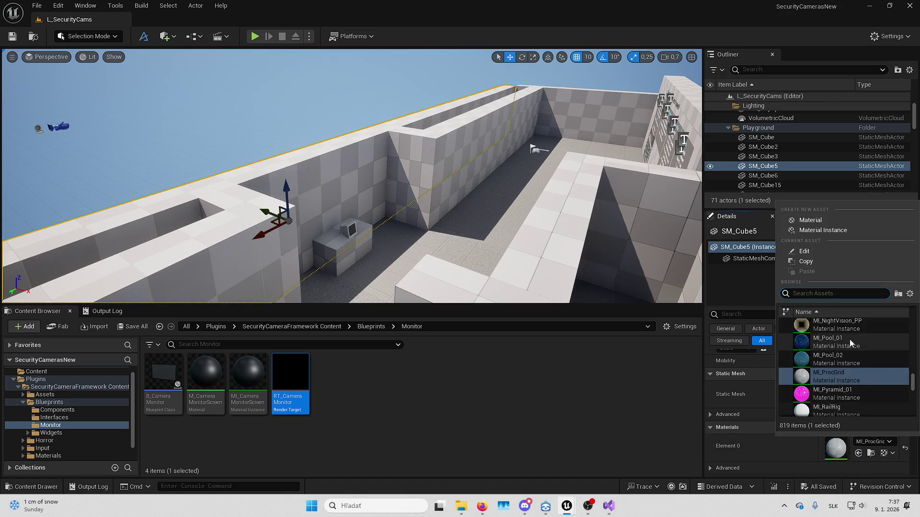
click(851, 343)
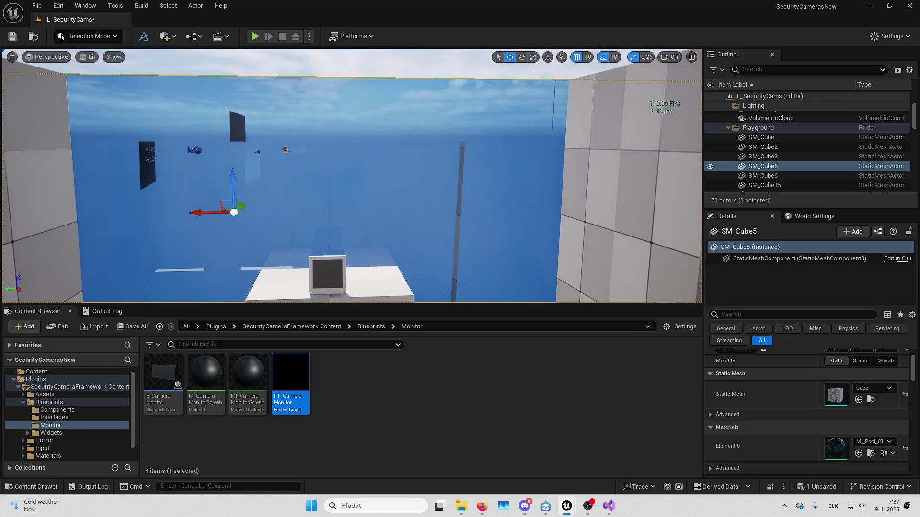
Replace the wall's Element 0 material with M_ProcGrid
click(865, 444)
text(gr)
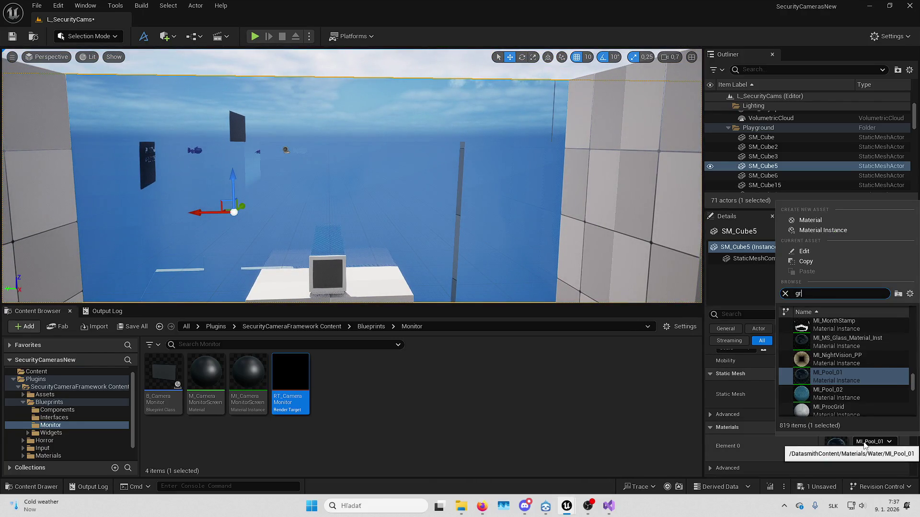
text(id)
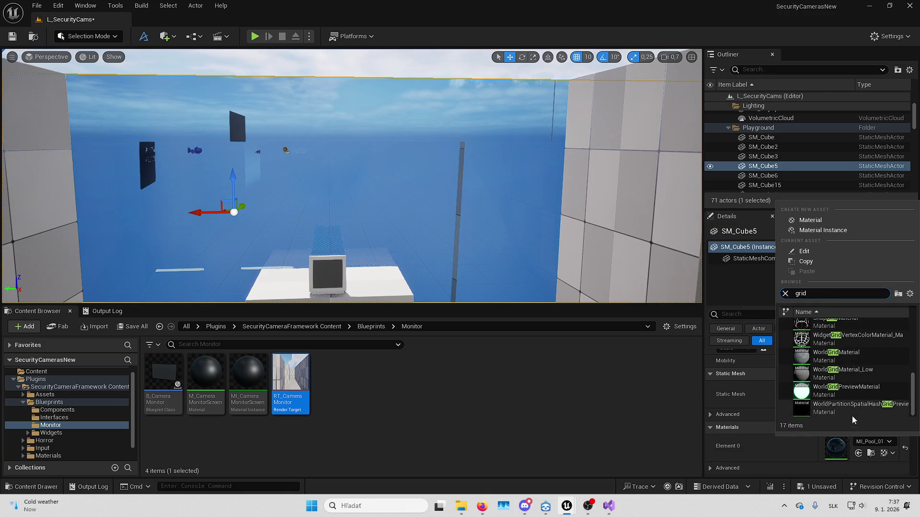
scroll(853, 382, down, 1)
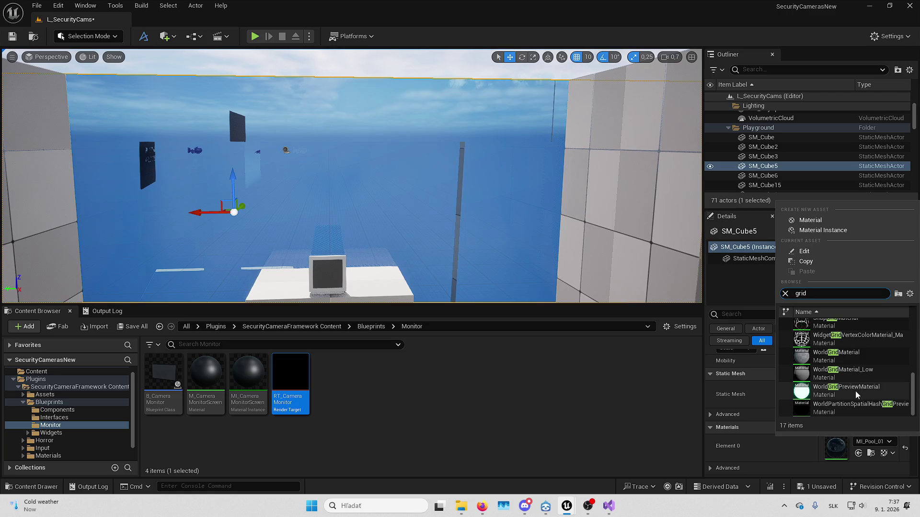
scroll(854, 372, up, 3)
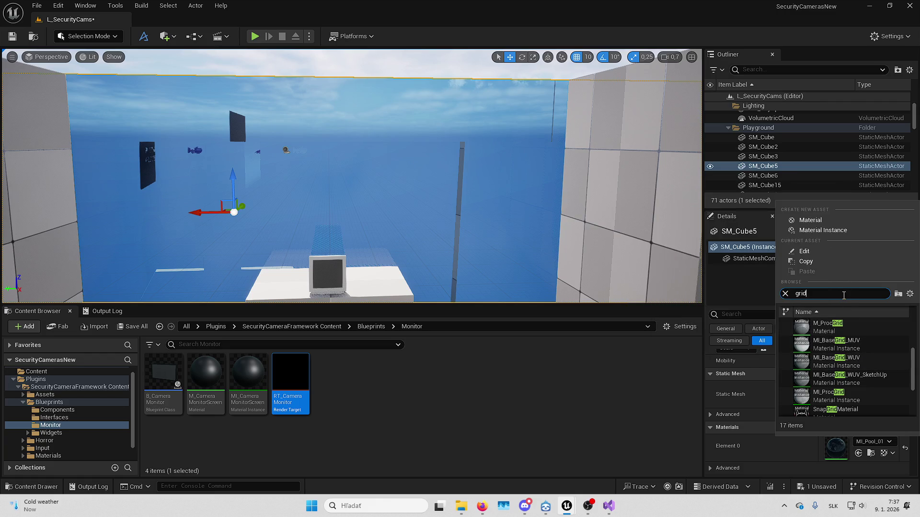
click(850, 325)
Search materials for 'grid' and apply MI_BaseGrid_MUV to the wall
mouse_move(336, 182)
mouse_down()
mouse_move(316, 182)
mouse_move(321, 154)
mouse_move(297, 173)
mouse_move(287, 168)
mouse_move(302, 154)
mouse_move(293, 163)
mouse_move(268, 134)
mouse_move(287, 144)
mouse_up()
mouse_move(467, 221)
mouse_down()
mouse_move(460, 225)
mouse_move(467, 221)
mouse_up()
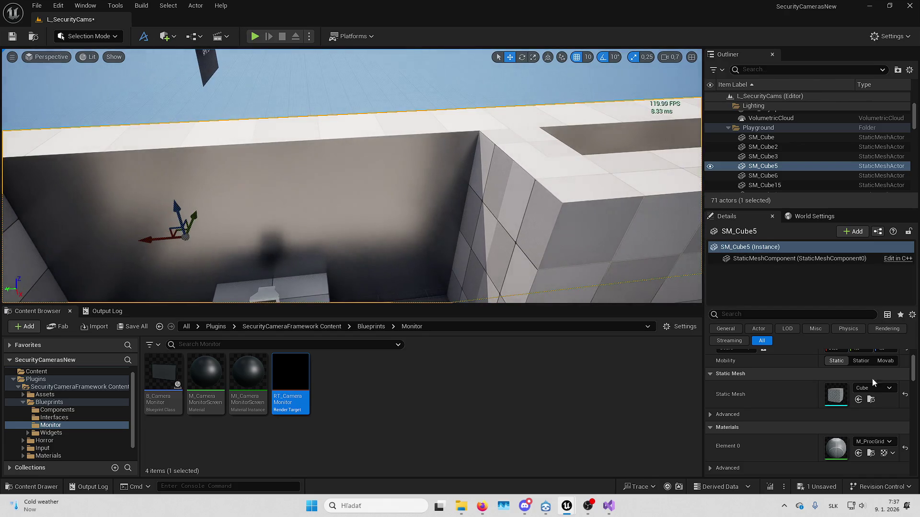
click(877, 440)
text(grid)
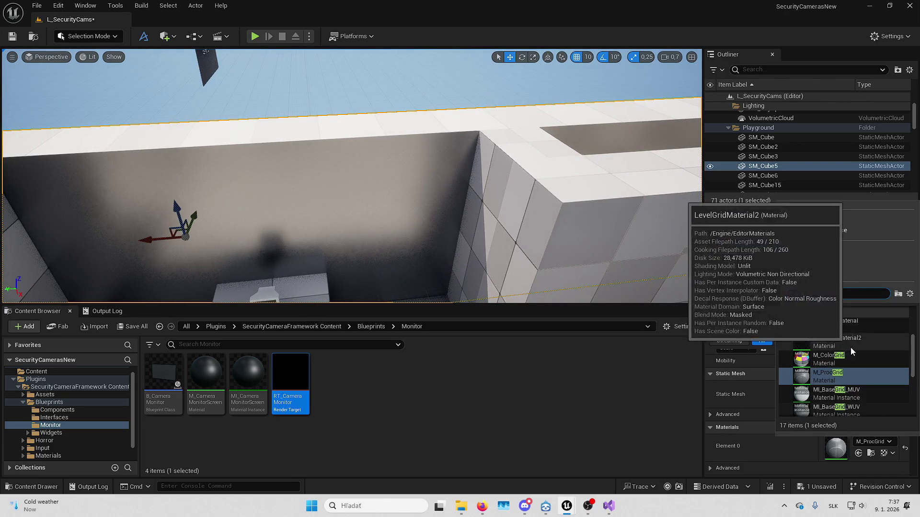
click(873, 390)
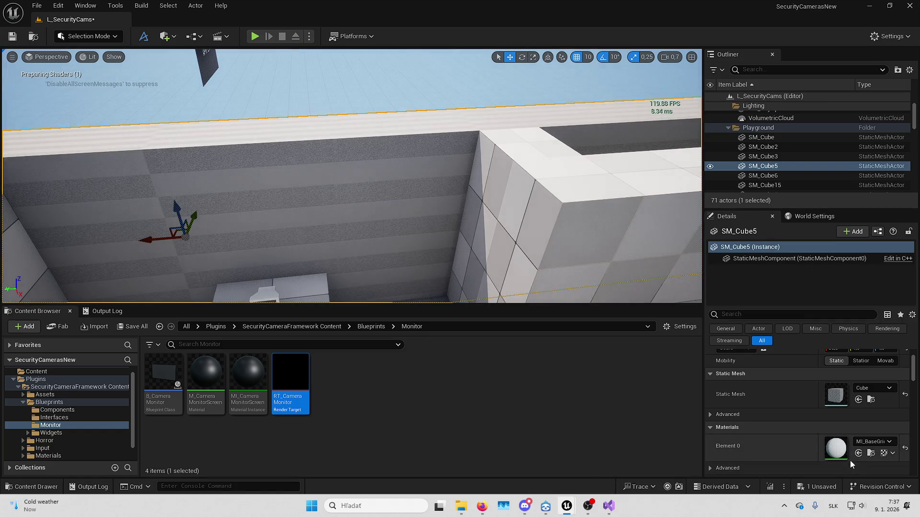
mouse_move(364, 192)
mouse_down()
mouse_move(276, 199)
mouse_move(531, 287)
mouse_up()
Filter the material list by 'grid' and apply M_ColorGrid to the wall
click(866, 441)
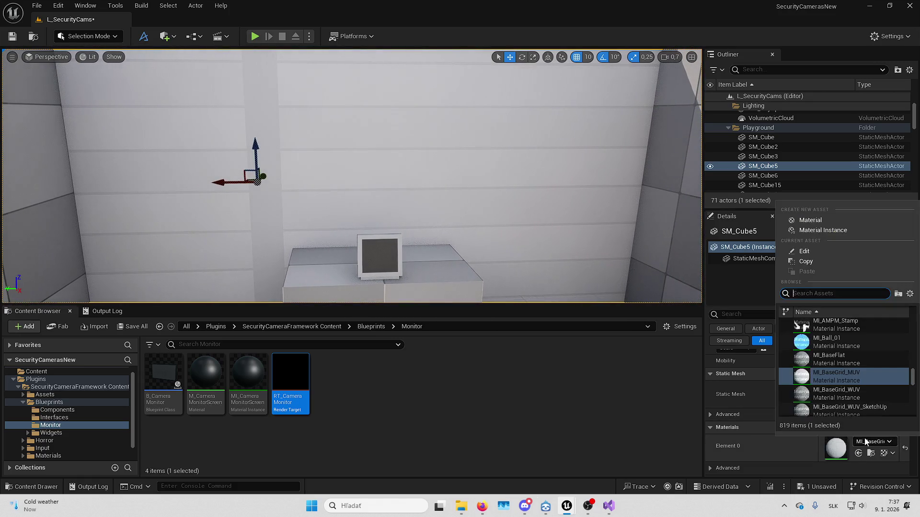
text(grid)
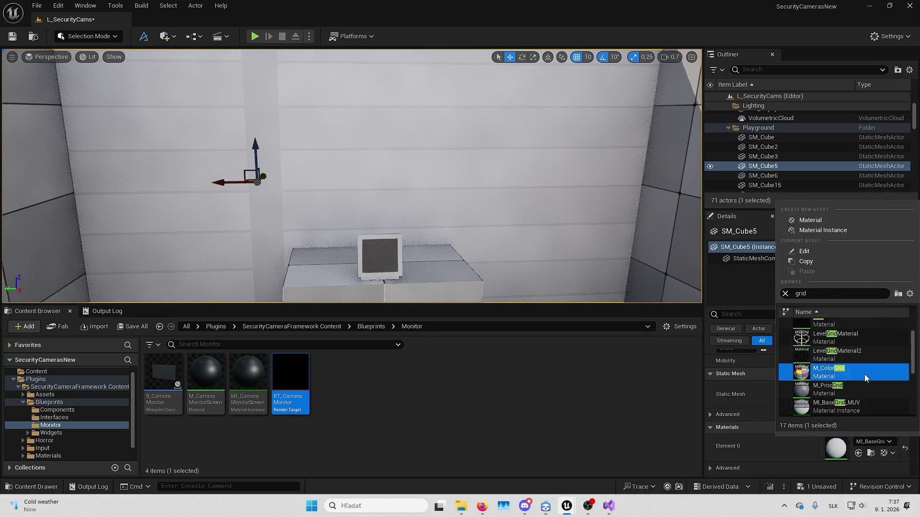
click(864, 374)
click(871, 443)
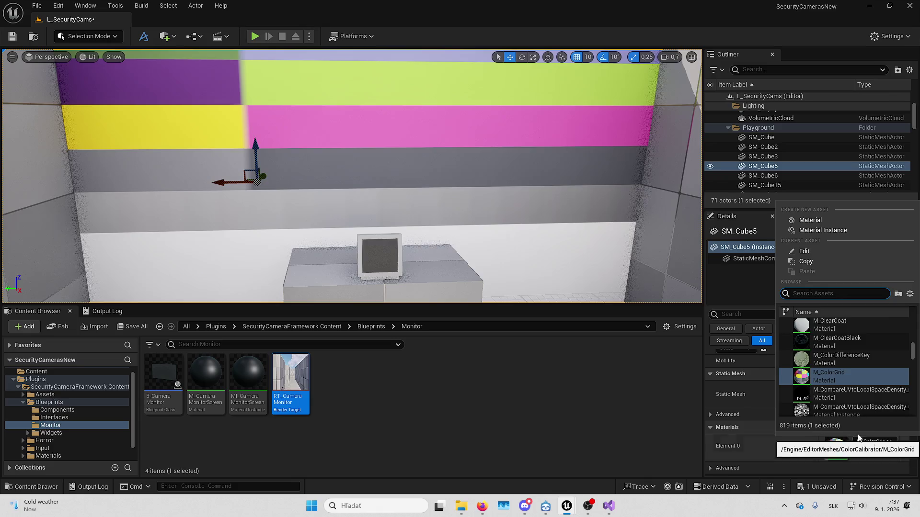
click(859, 438)
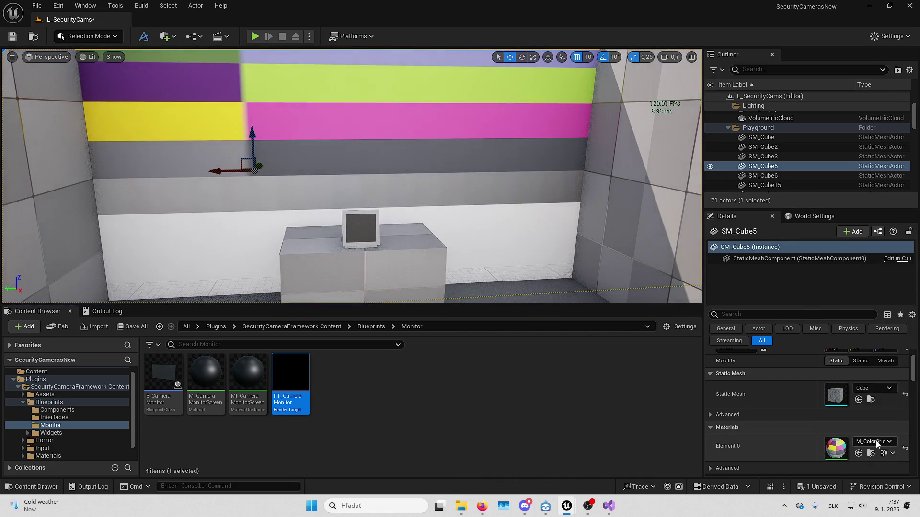
Try GridMaterial on the wall's Element 0 instead
click(876, 443)
scroll(852, 355, up, 1)
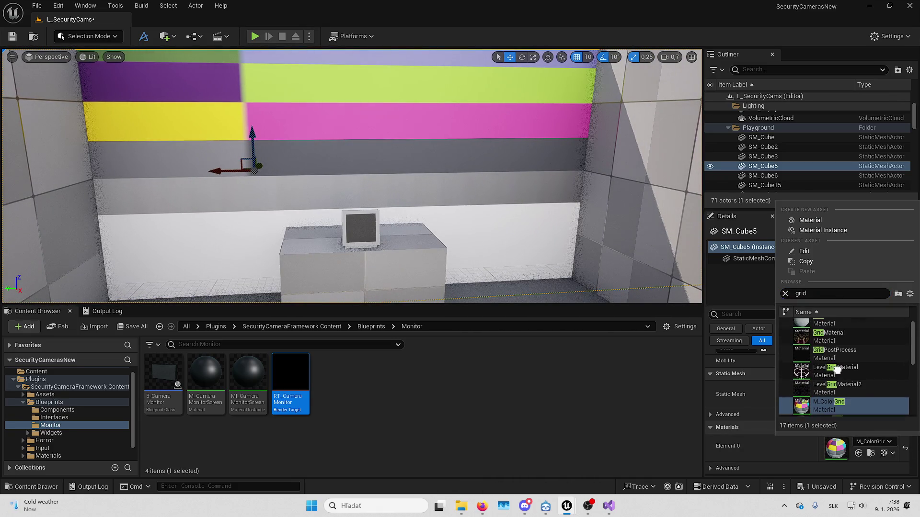
scroll(837, 370, up, 1)
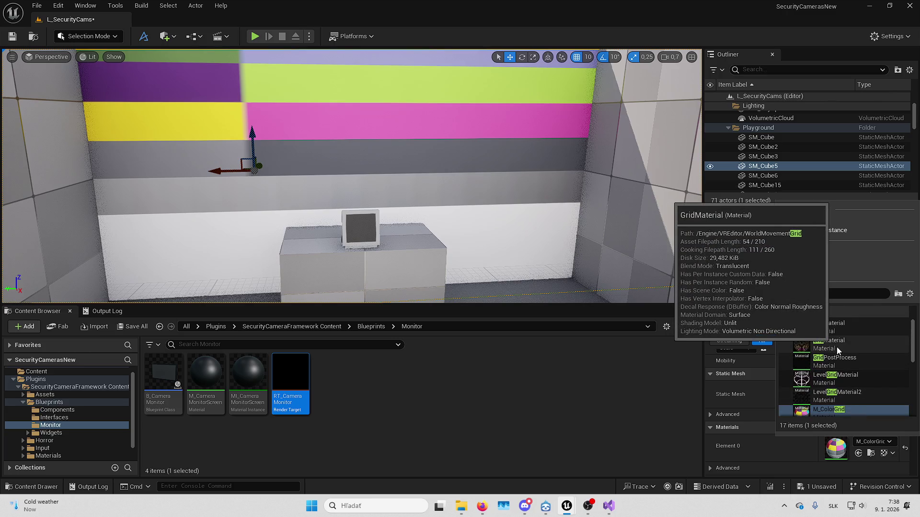
click(835, 328)
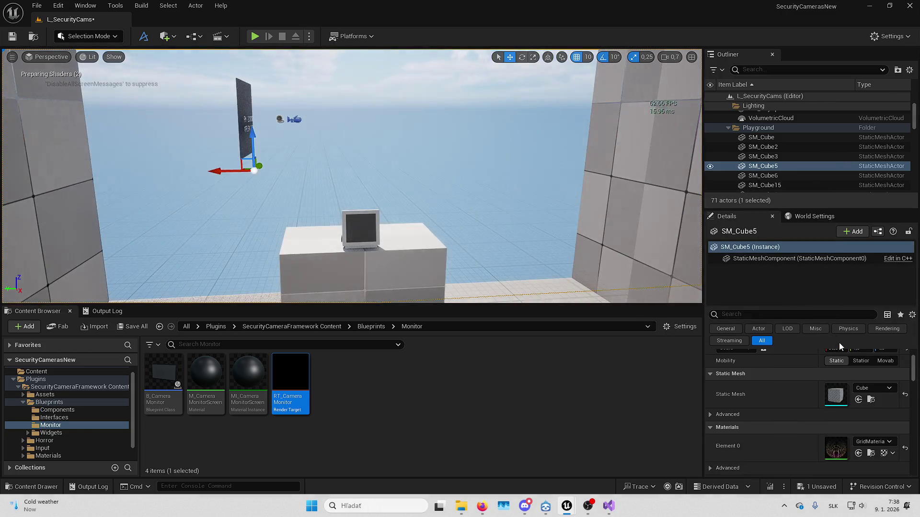
Frame the walls and switch Element 0 to the grey MI_ProcGrid material
drag(431, 216, 421, 192)
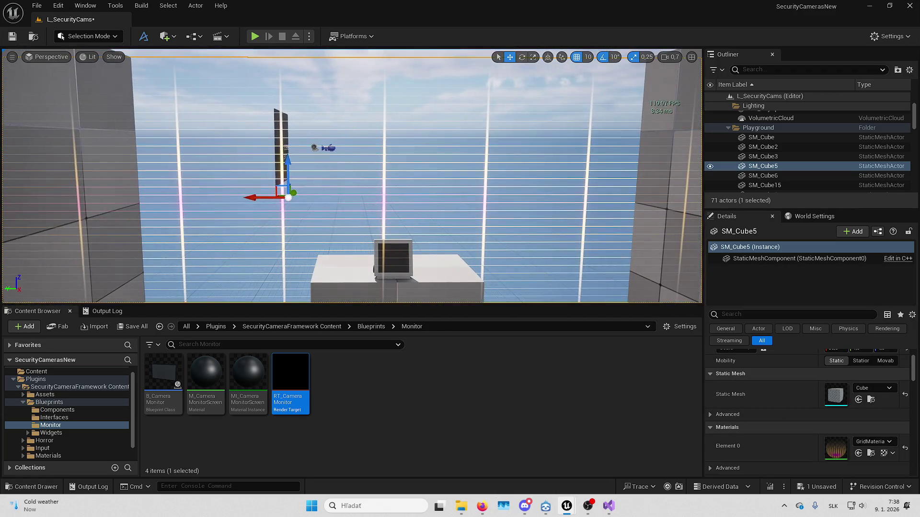
drag(577, 297, 575, 287)
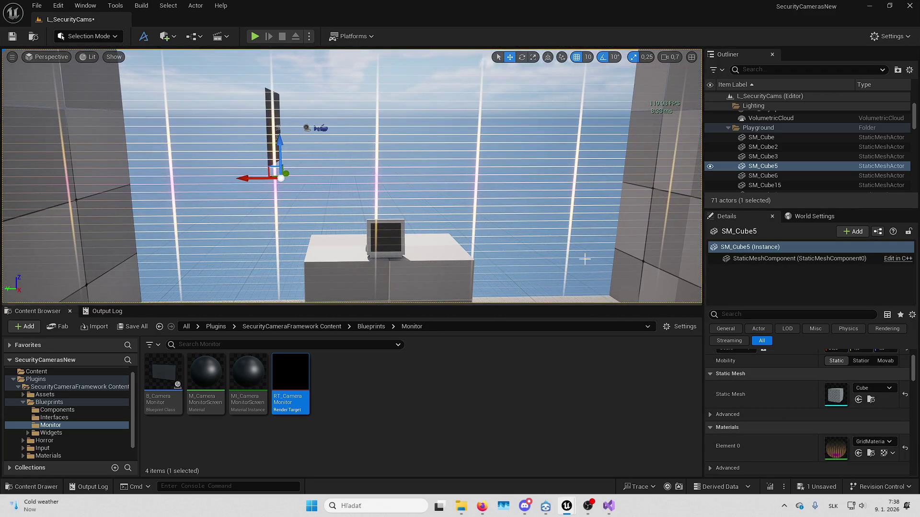
click(873, 442)
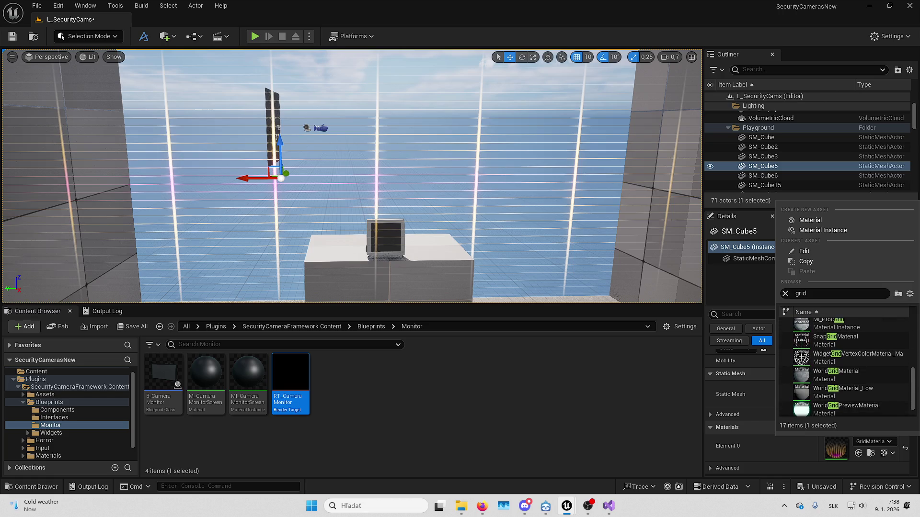
click(855, 324)
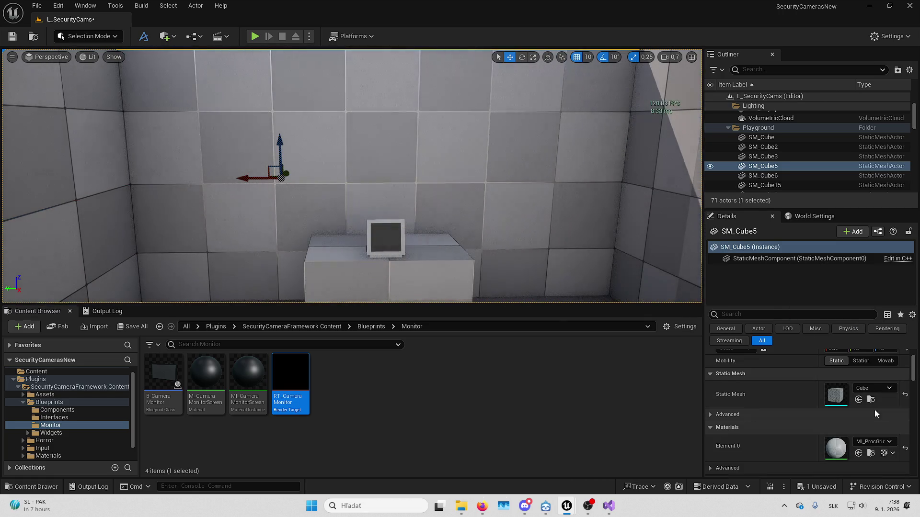
Try WorldGridMaterial_Low and then another grid material on the wall's Element 0
click(884, 442)
scroll(872, 412, down, 5)
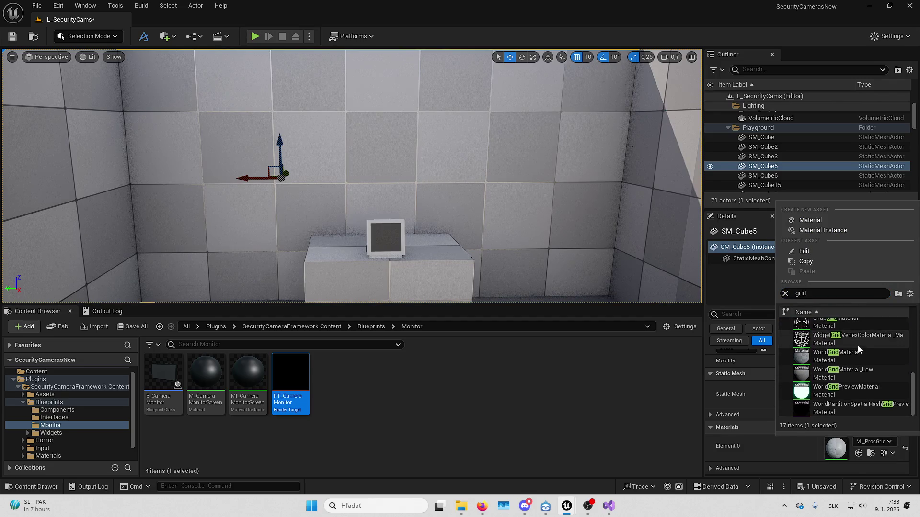
click(865, 371)
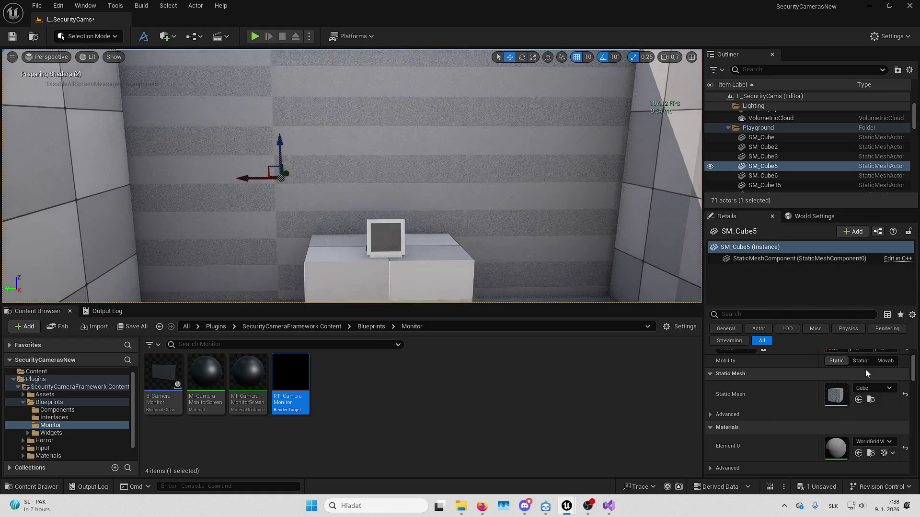
click(886, 441)
click(859, 363)
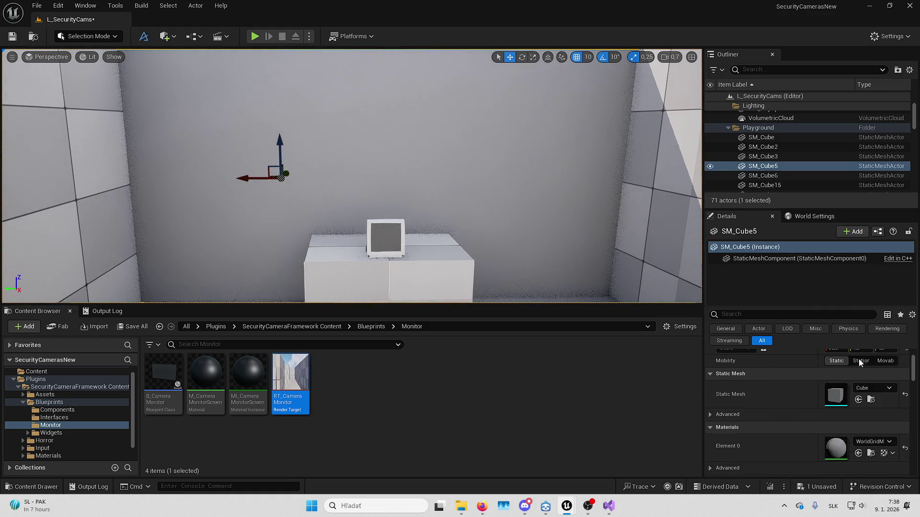
Try SnapGridMaterial from the 'grid' list, then return the wall to MI_ProcGrid
click(876, 442)
scroll(857, 412, up, 2)
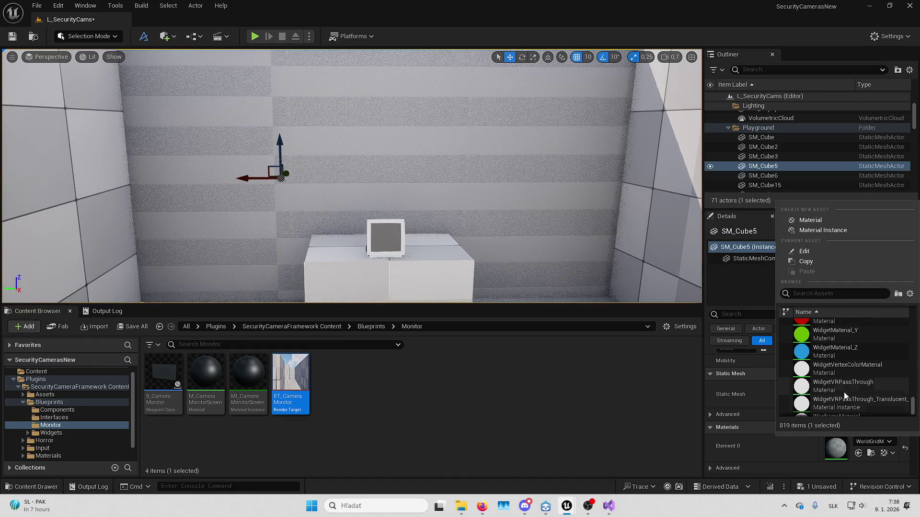
scroll(842, 372, up, 2)
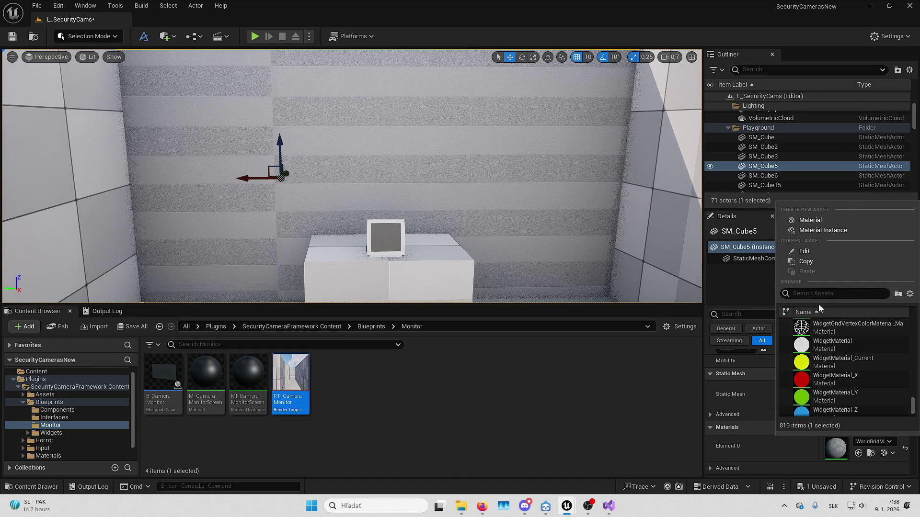
text(grid)
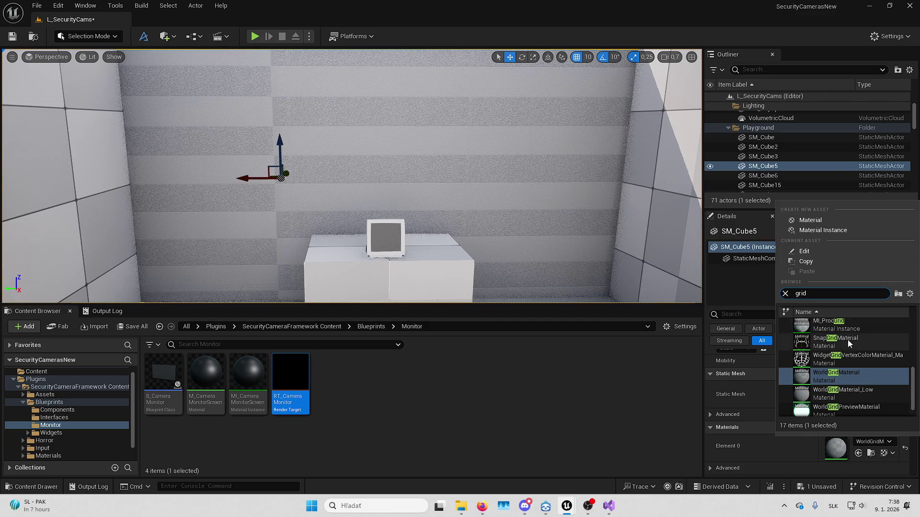
scroll(848, 343, up, 2)
click(851, 403)
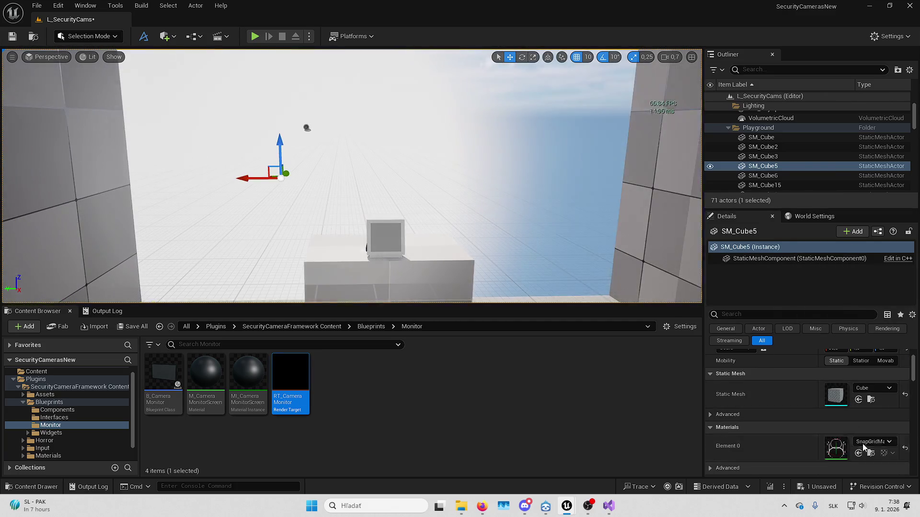
click(863, 442)
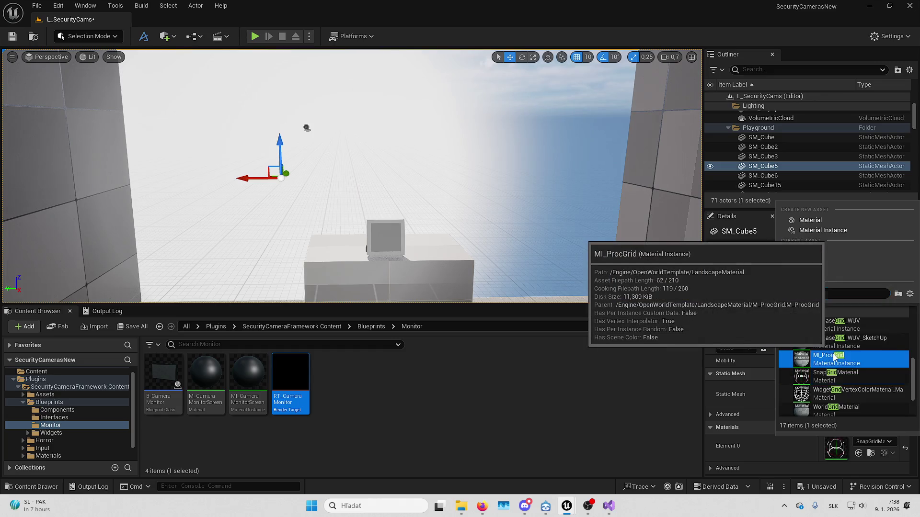
click(834, 357)
mouse_move(479, 216)
mouse_down()
mouse_move(536, 232)
mouse_move(599, 230)
mouse_move(589, 153)
mouse_move(517, 201)
mouse_move(450, 223)
mouse_move(535, 239)
mouse_up()
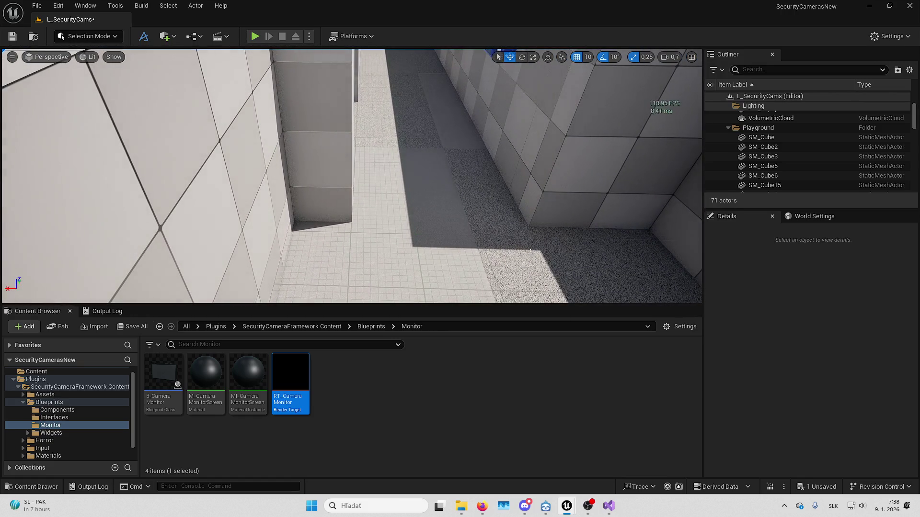
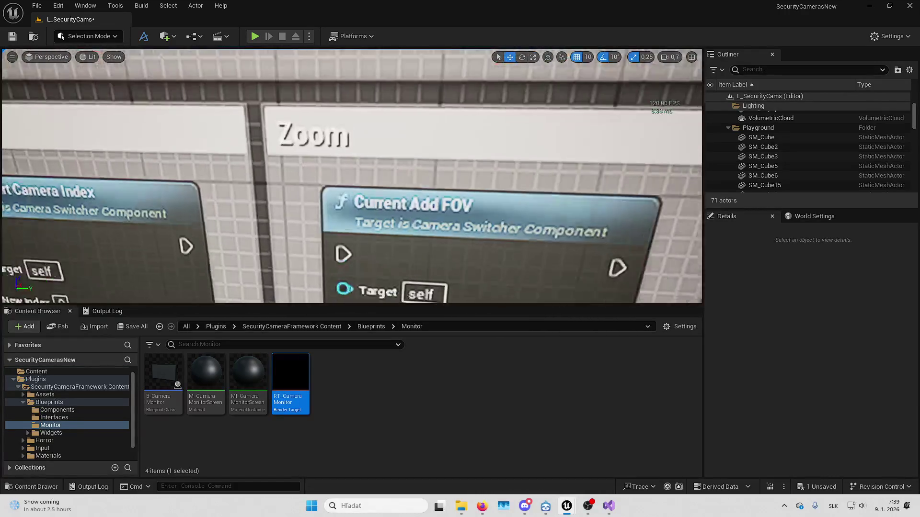
Select the info boards' TextRender actors and their board panels
scroll(352, 177, down, 3)
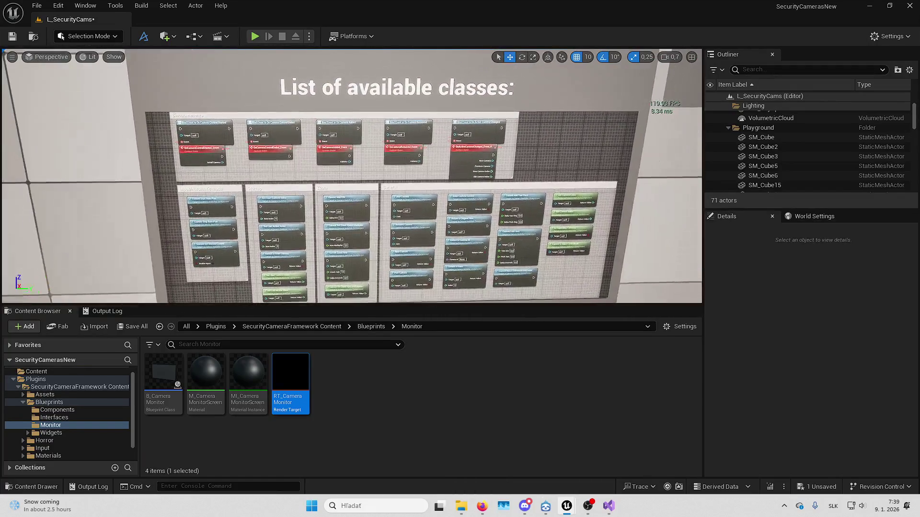
key(s)
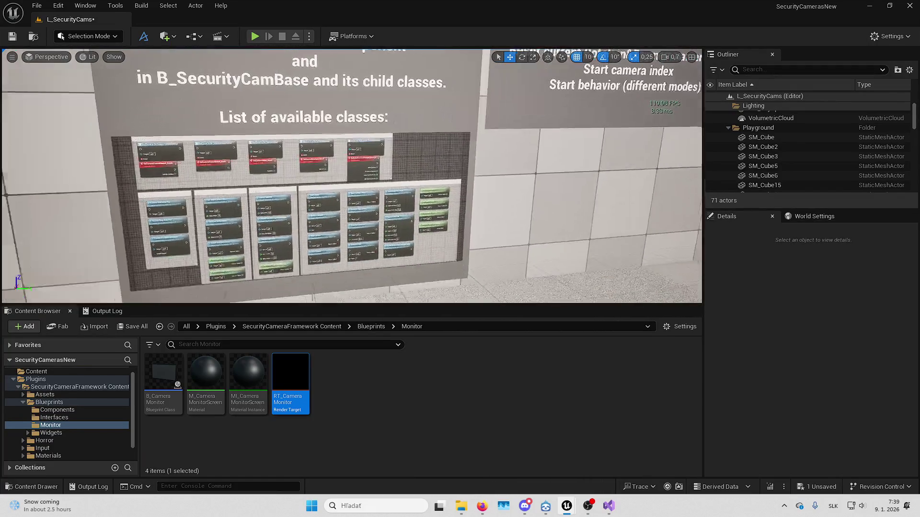
key(s)
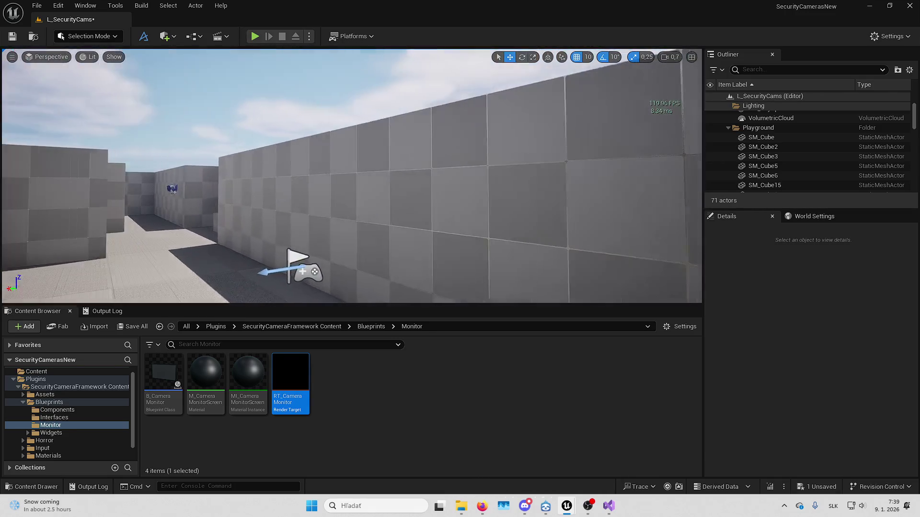
mouse_move(352, 176)
mouse_down()
mouse_move(314, 222)
mouse_move(364, 206)
mouse_up()
click(342, 194)
ctrl+click(344, 207)
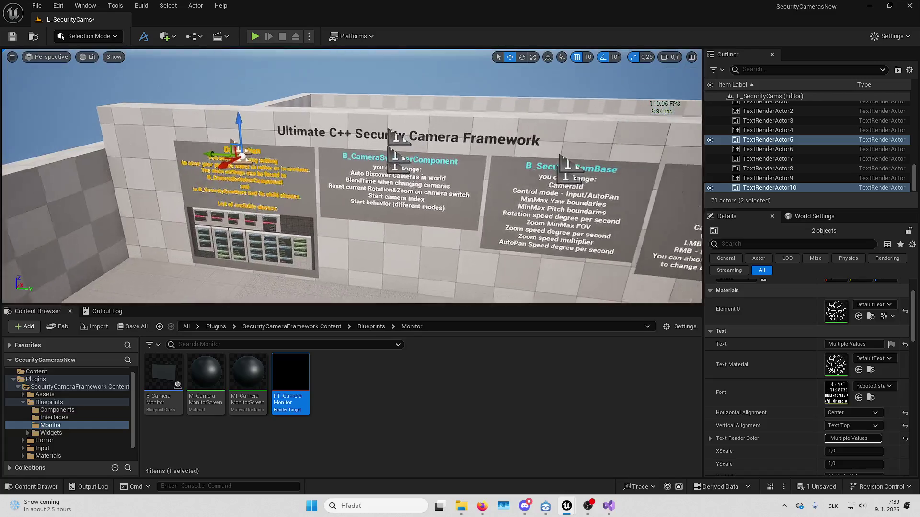
ctrl+click(341, 229)
ctrl+click(424, 205)
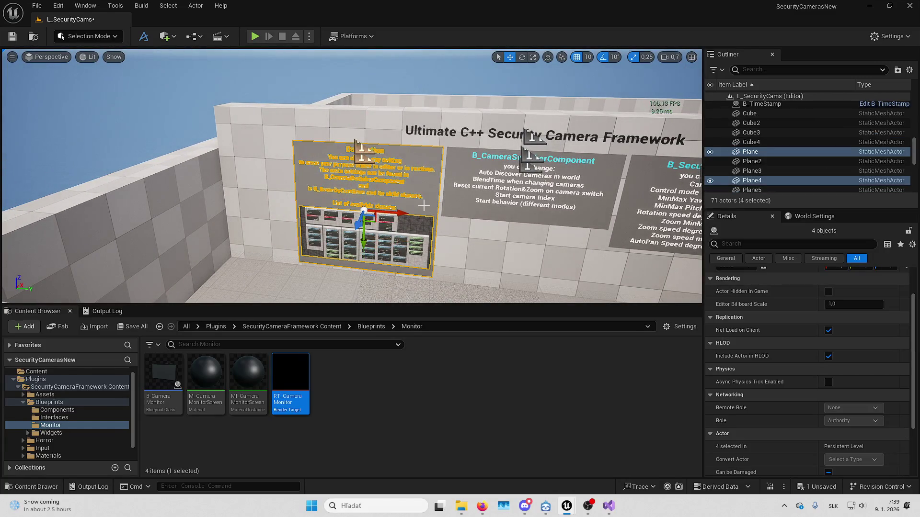
Add the right and middle board planes to the selection
drag(476, 194, 510, 194)
scroll(510, 194, up, 3)
ctrl+click(568, 211)
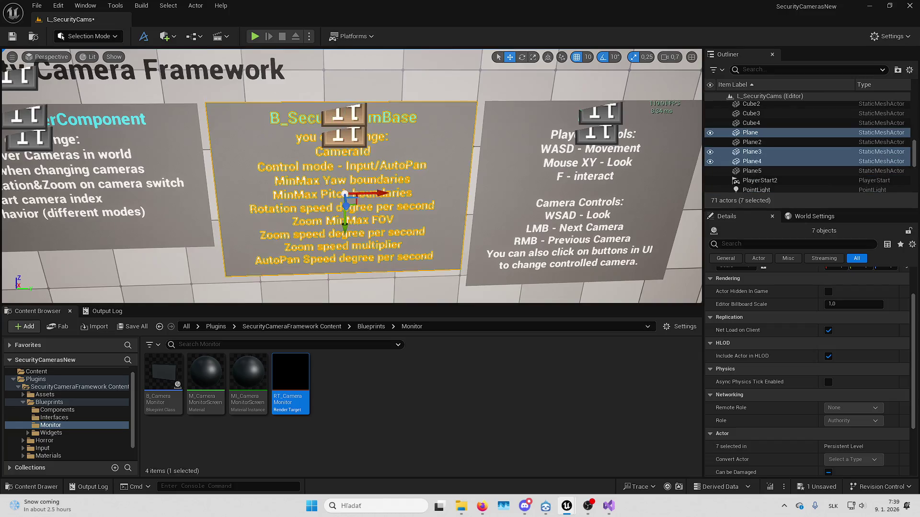
drag(568, 211, 376, 146)
ctrl+click(376, 146)
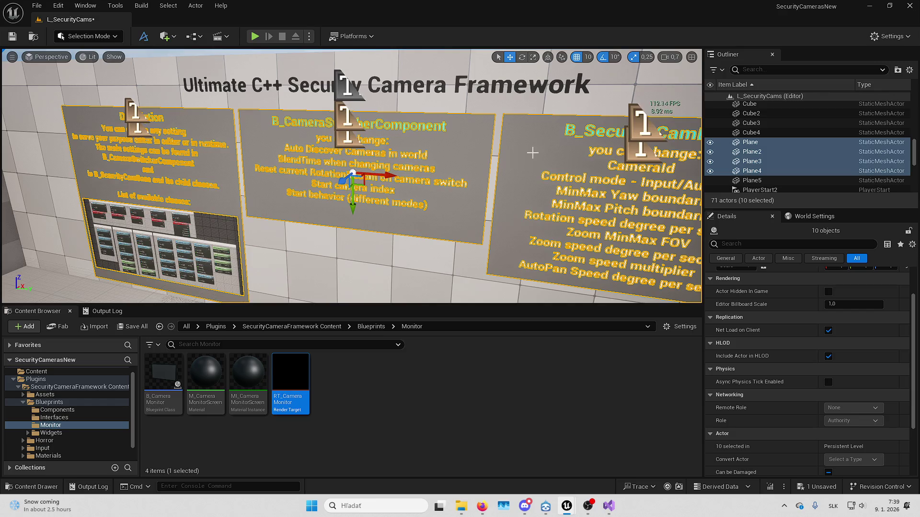
mouse_move(532, 153)
mouse_down()
mouse_move(532, 179)
mouse_move(577, 177)
mouse_up()
Group the selected boards with Ctrl+G and slide the group left along the wall
key(ctrl+g)
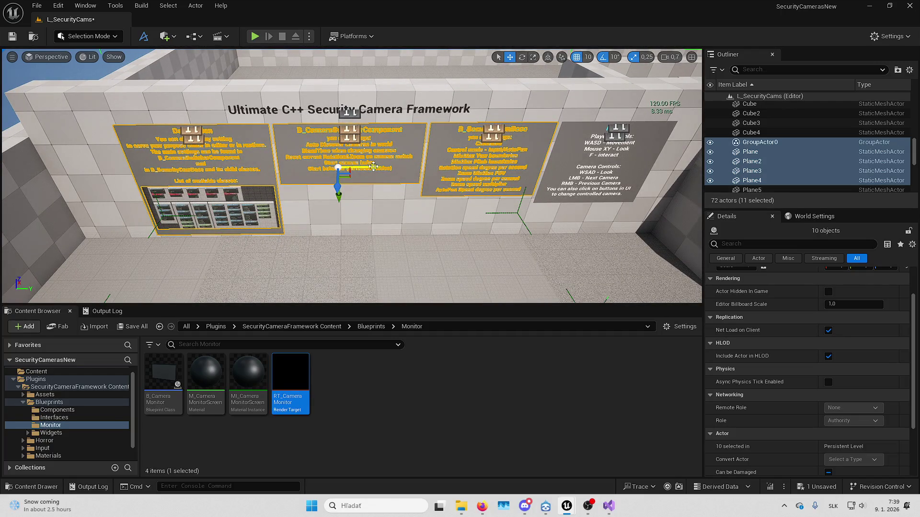
drag(373, 167, 298, 168)
mouse_move(350, 192)
mouse_down()
mouse_move(398, 197)
mouse_move(355, 182)
mouse_move(393, 220)
mouse_move(526, 273)
mouse_move(490, 210)
mouse_up()
Set grid snapping to 100 with the outer wall SM_Cube3 selected
click(526, 275)
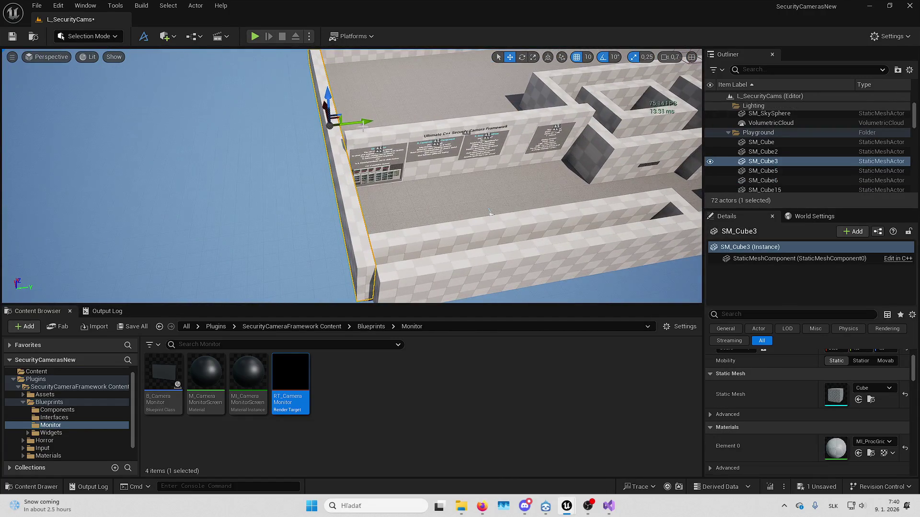
click(580, 57)
click(607, 133)
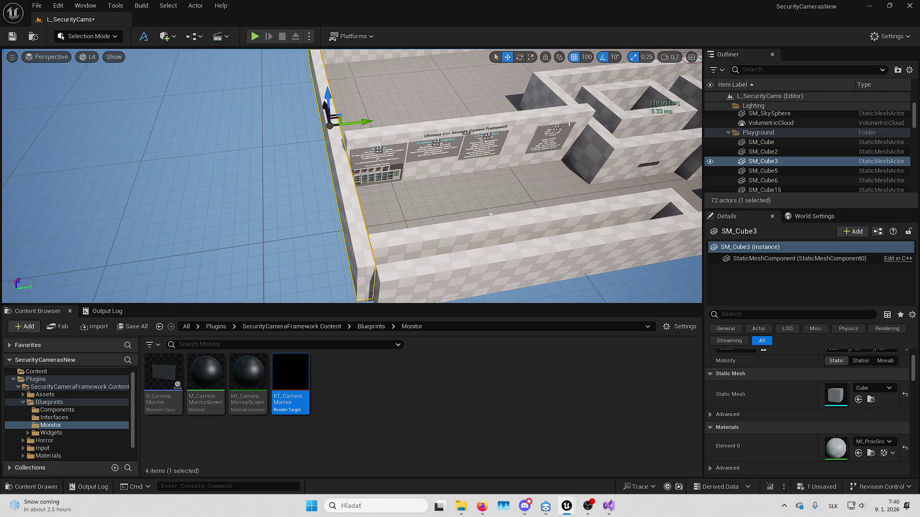
mouse_move(490, 211)
mouse_down()
mouse_move(403, 144)
mouse_move(381, 141)
mouse_up()
Give the floor SM_Cube Scale Y 54 and shift it 200 units along Y
scroll(381, 142, down, 5)
click(405, 247)
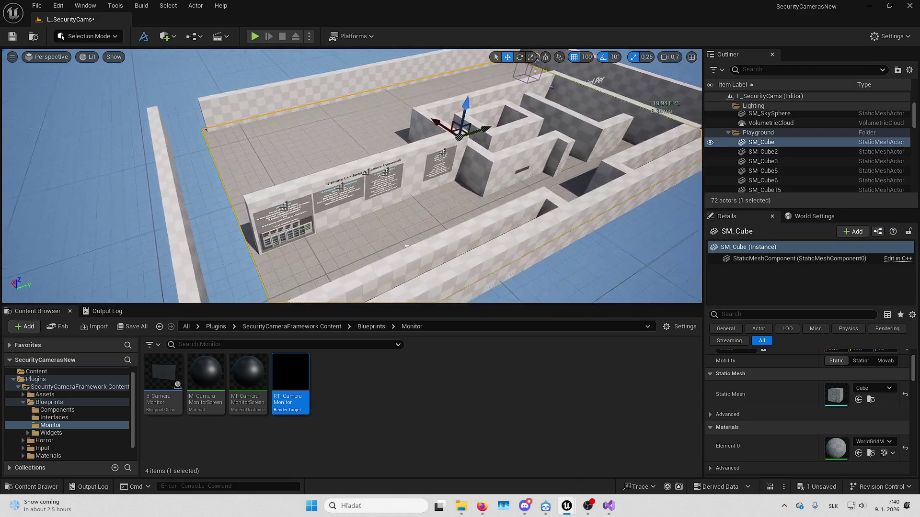
scroll(878, 392, up, 3)
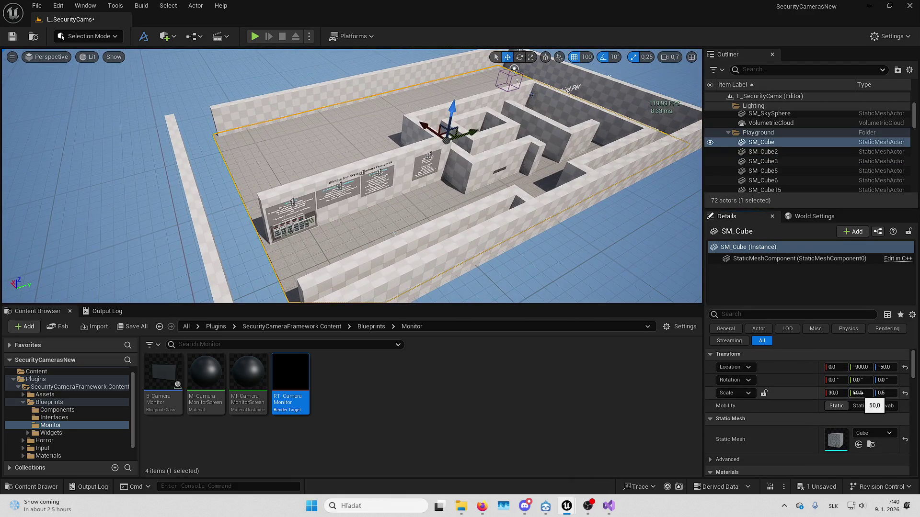
click(858, 393)
text(54)
key(Return)
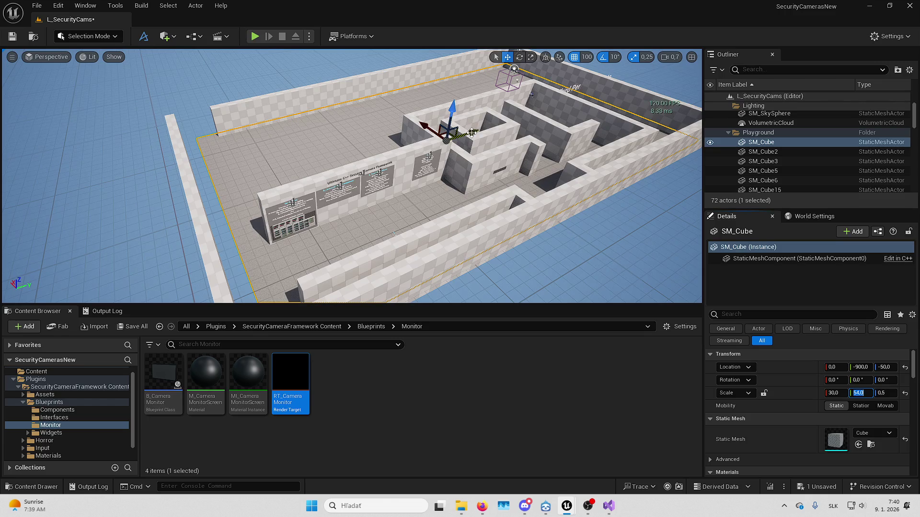
drag(472, 133, 460, 135)
Give the back wall SM_Cube6 Scale X 54 and move it 200 units along Y
scroll(458, 137, down, 3)
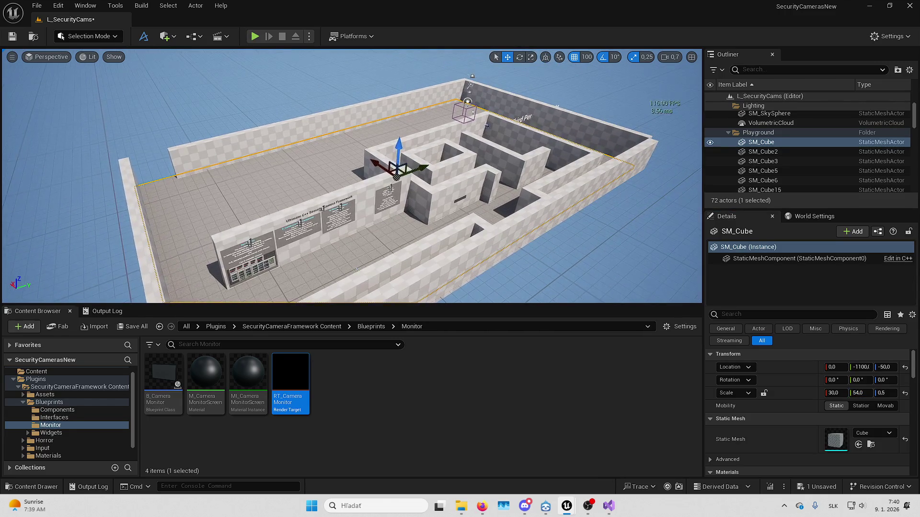
click(329, 113)
scroll(400, 106, up, 3)
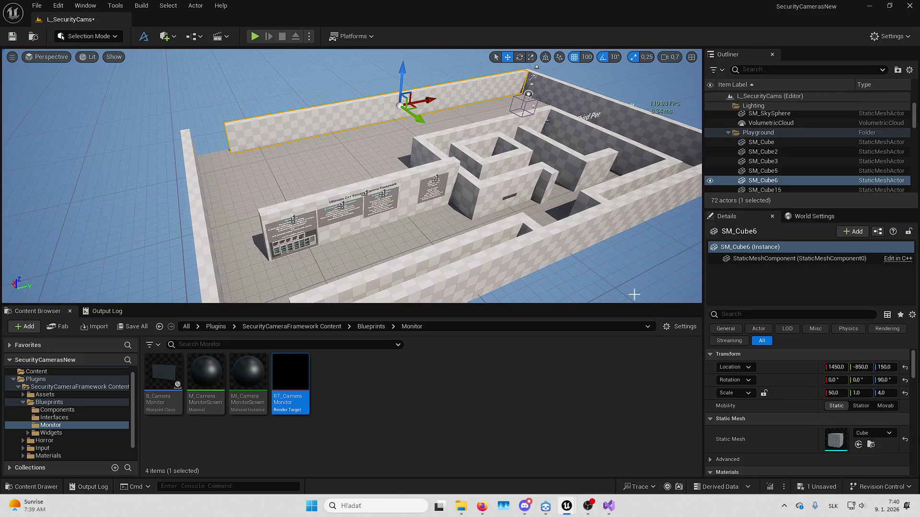
click(841, 393)
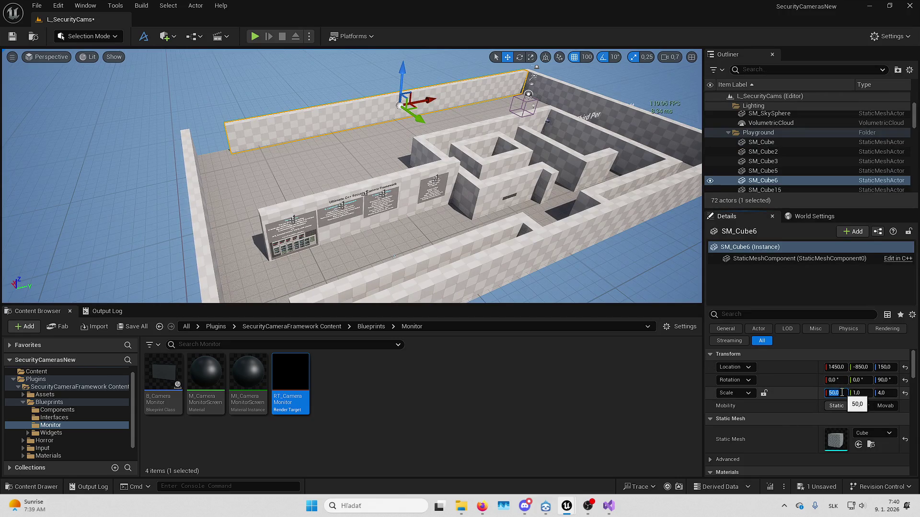
text(54)
key(Return)
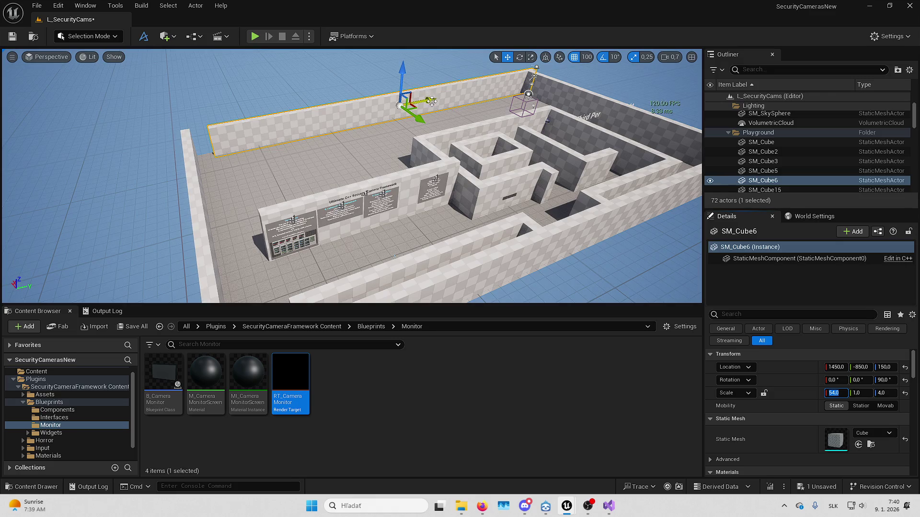
drag(432, 101, 336, 144)
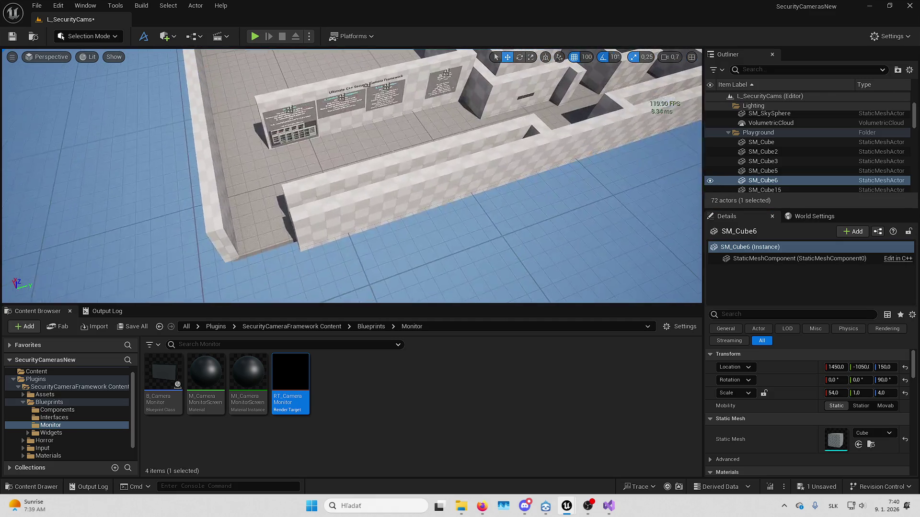
Select the side wall SM_Cube5 and pull back to view the whole room
click(456, 198)
key(w)
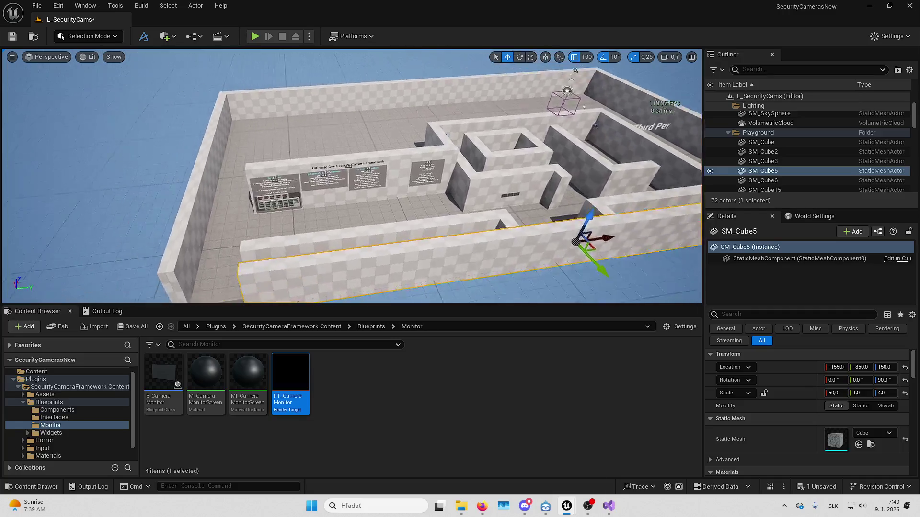
key(w)
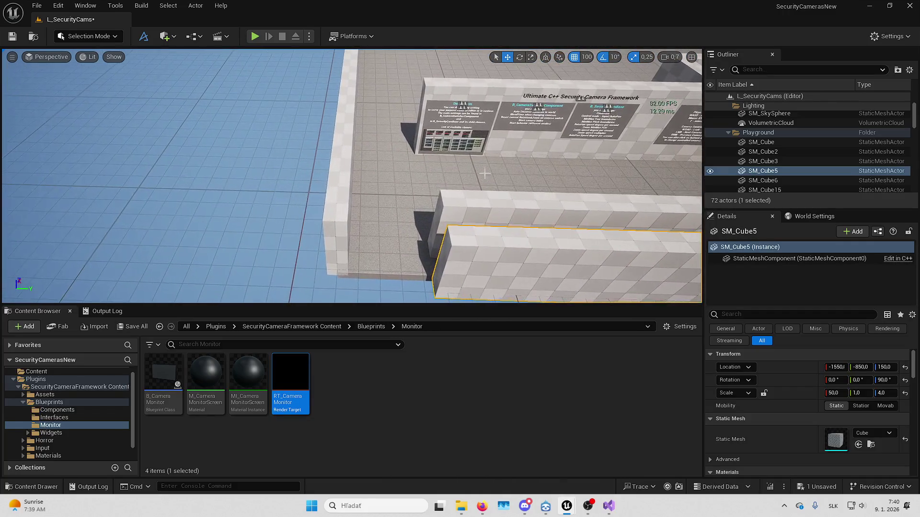
mouse_move(489, 194)
mouse_down()
mouse_move(400, 296)
mouse_move(458, 194)
mouse_move(424, 135)
mouse_up()
Set inner wall SM_Cube16 to Scale X 24 and move it 200 units along Y
click(457, 194)
double_click(762, 127)
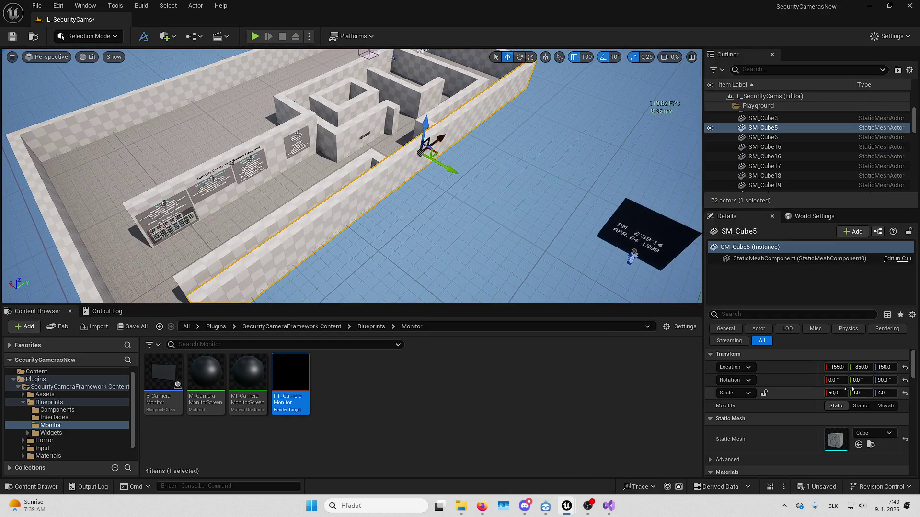
click(836, 393)
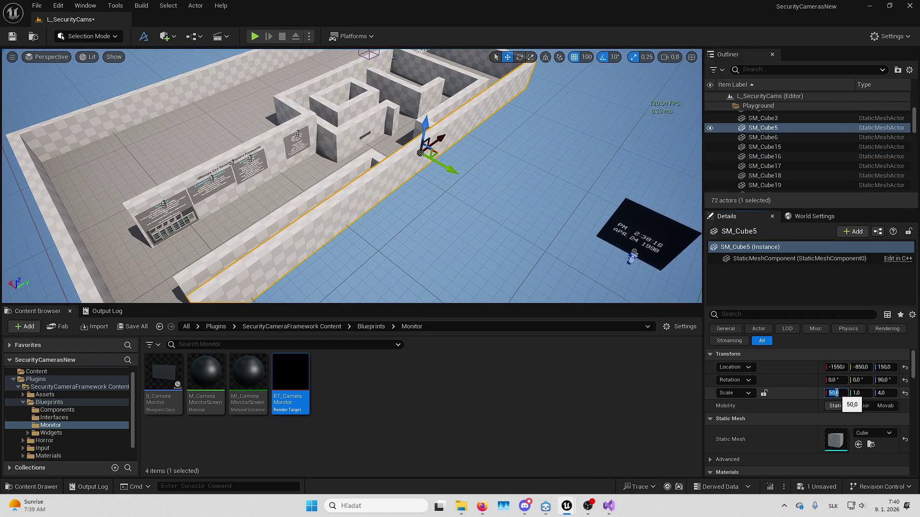
key(ctrl+z)
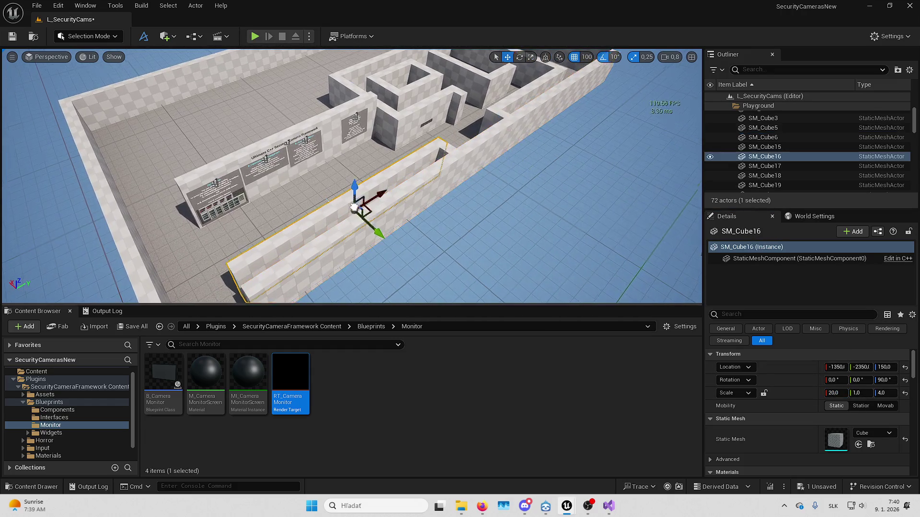
click(843, 393)
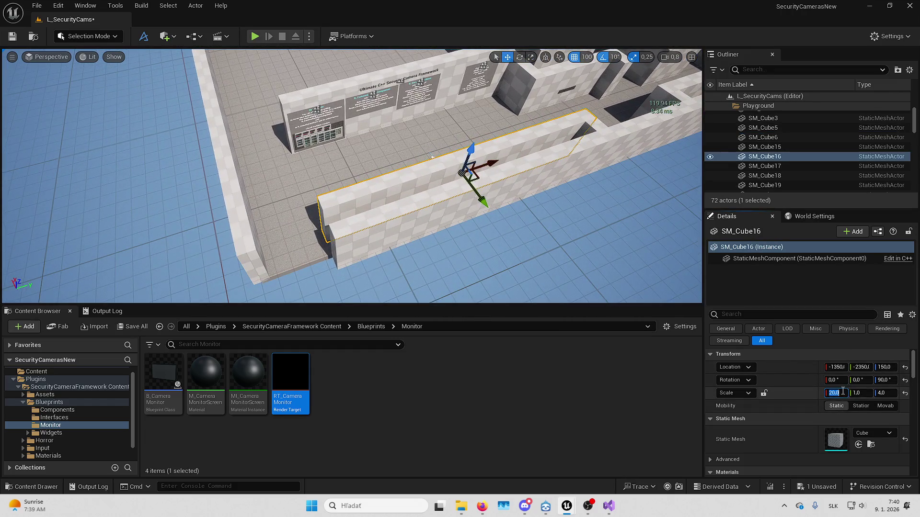
text(24)
key(Return)
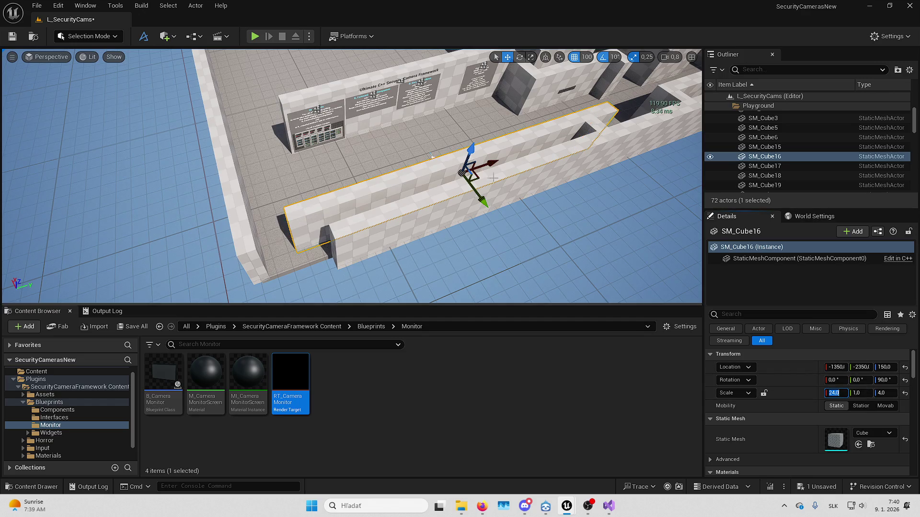
drag(486, 168, 324, 78)
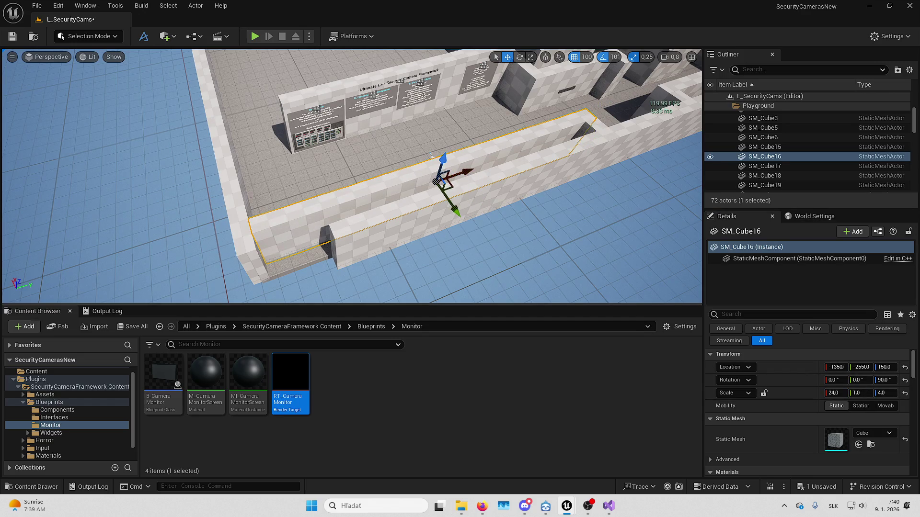
Set wall SM_Cube15 to Scale X 23 and move it 200 units along Y
click(764, 146)
click(843, 396)
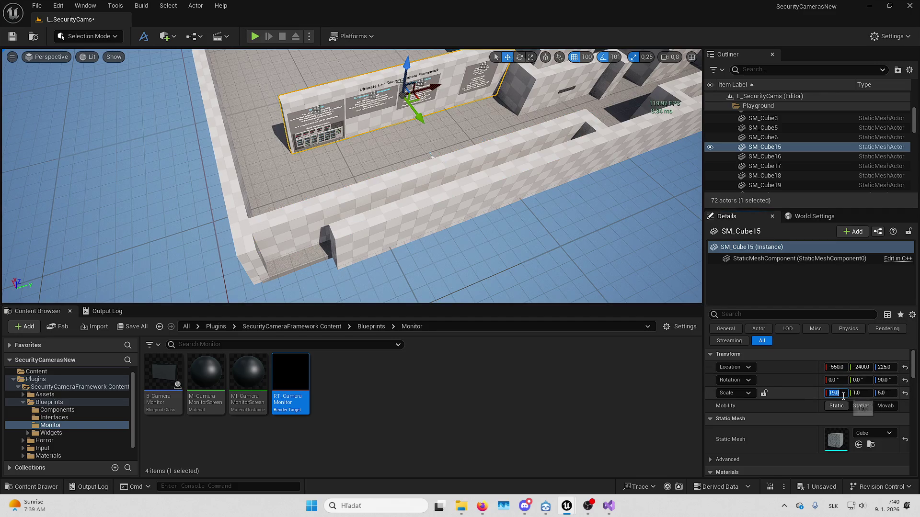
text(23)
key(Return)
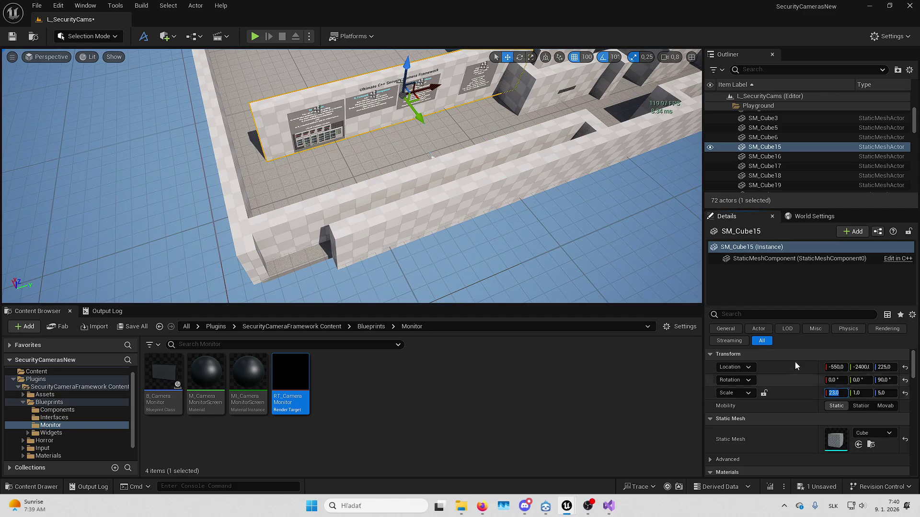
drag(422, 87, 405, 88)
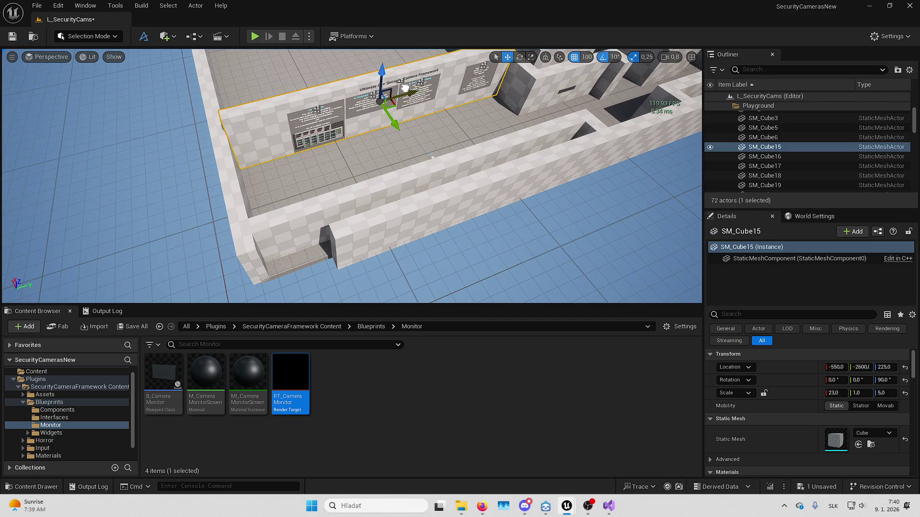
key(Escape)
mouse_move(431, 155)
mouse_down()
mouse_move(412, 135)
mouse_move(383, 127)
mouse_move(505, 193)
mouse_move(495, 139)
mouse_up()
Select the side wall SM_Cube5 and set scale snapping to 1
mouse_move(378, 127)
mouse_down()
mouse_move(388, 139)
mouse_move(378, 127)
mouse_move(578, 176)
mouse_move(544, 199)
mouse_move(504, 126)
mouse_up()
click(379, 127)
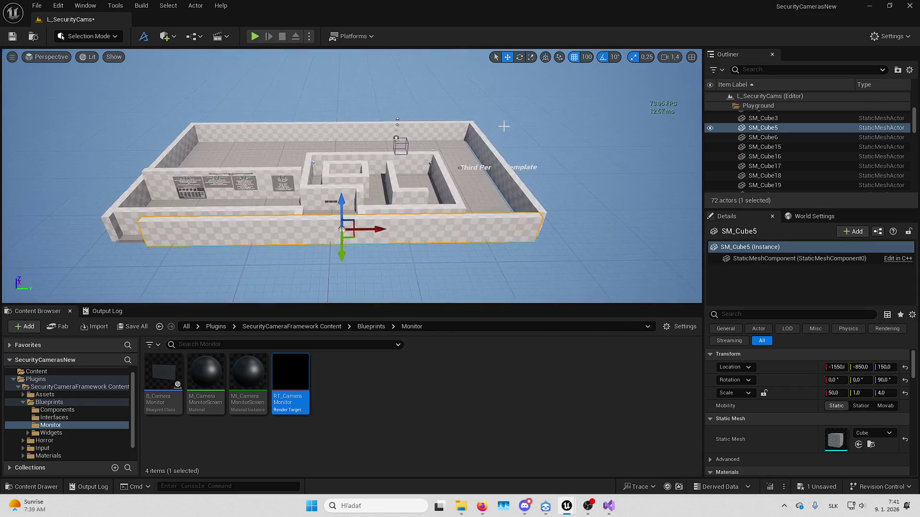
click(650, 56)
click(654, 90)
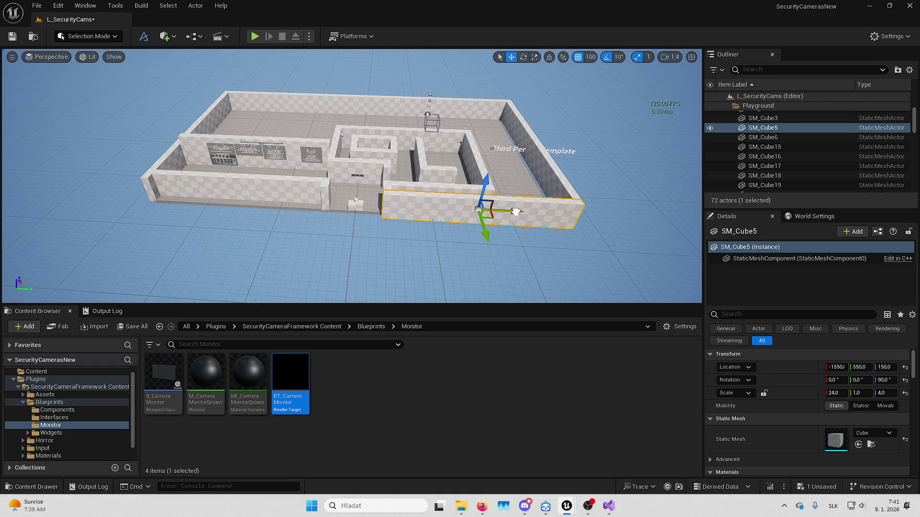
Shorten SM_Cube5 to X scale 9 and shift it along Y
mouse_move(516, 211)
mouse_down()
mouse_move(509, 163)
mouse_move(538, 205)
mouse_move(557, 189)
mouse_move(542, 218)
mouse_move(263, 232)
mouse_move(276, 220)
mouse_up()
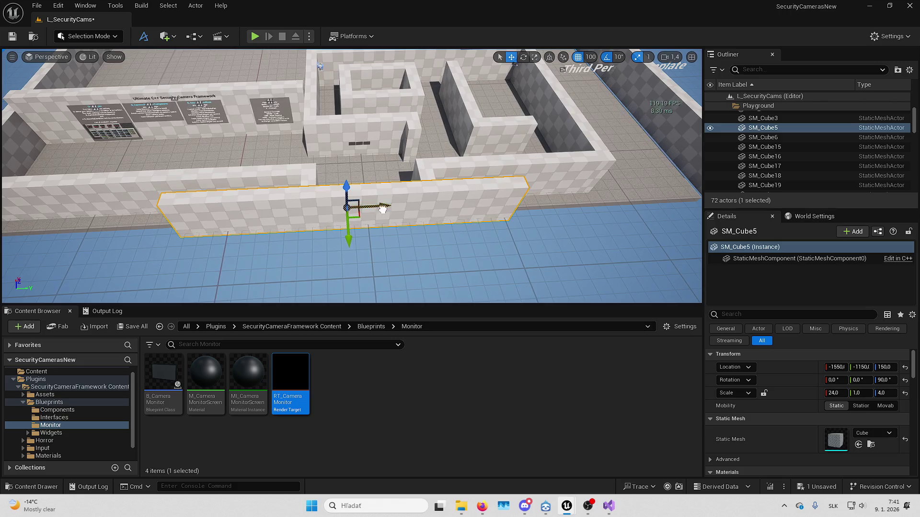
mouse_move(379, 206)
mouse_down()
mouse_move(398, 206)
mouse_move(335, 206)
mouse_up()
key(r)
key(w)
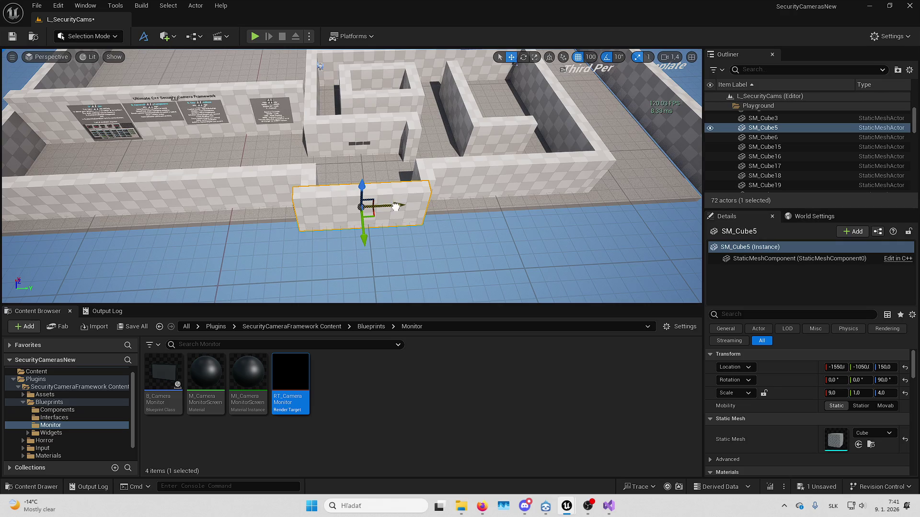
drag(395, 207, 406, 206)
key(ctrl+z)
Set grid snapping to 50, place the wall at Y -1000, then delete it
click(591, 57)
click(599, 112)
drag(402, 207, 409, 206)
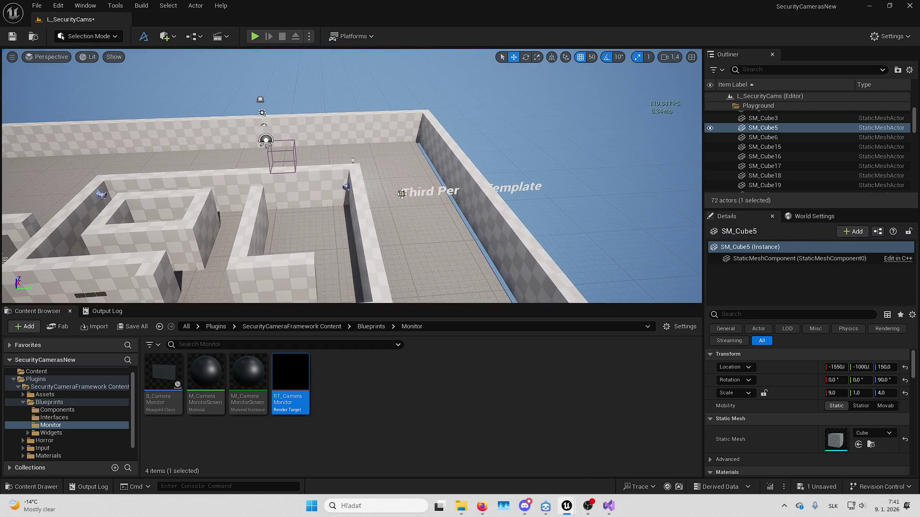
key(Delete)
drag(400, 193, 400, 163)
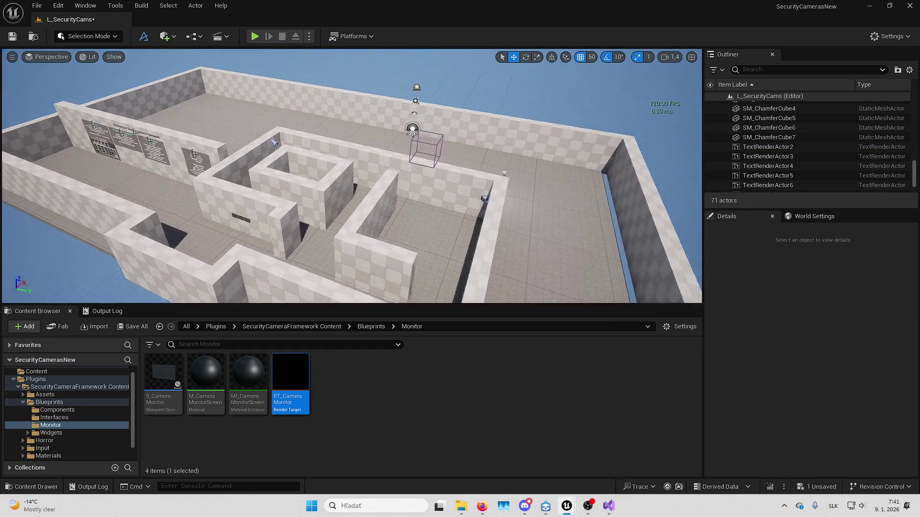
Delete the outer walls SM_Cube2 and SM_Cube6
click(508, 223)
key(Delete)
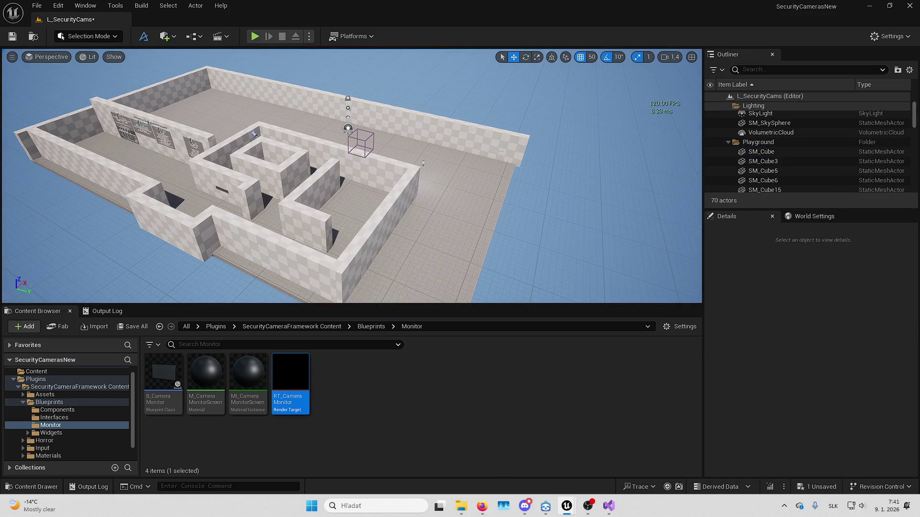
mouse_move(401, 163)
mouse_down()
mouse_move(374, 182)
mouse_move(345, 118)
mouse_move(311, 91)
mouse_up()
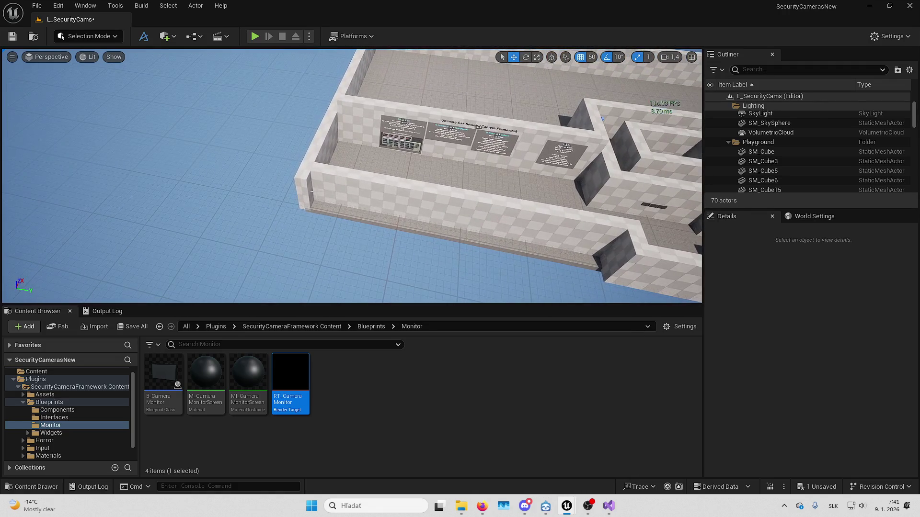
click(306, 225)
mouse_move(306, 225)
mouse_down()
mouse_move(273, 206)
mouse_move(311, 188)
mouse_up()
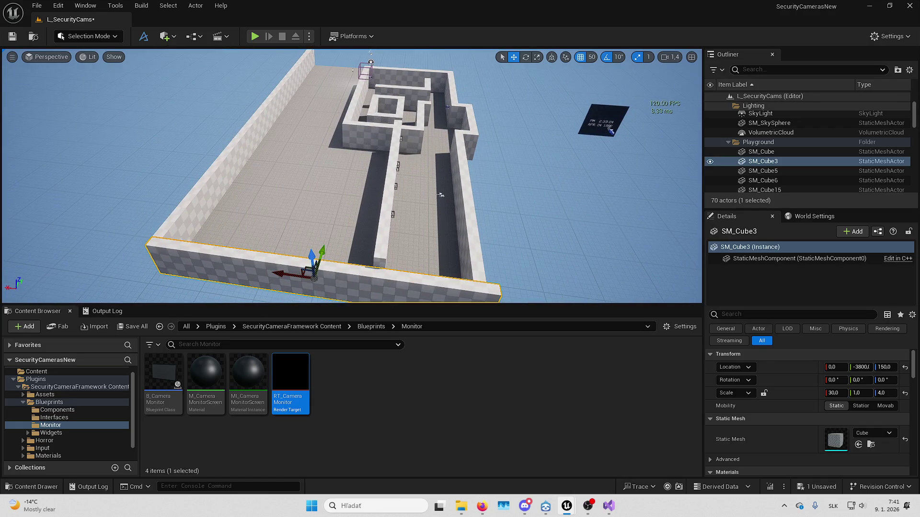
click(259, 158)
key(Delete)
Move front wall SM_Cube3 to X -950 and shorten it to Scale X 9
click(297, 261)
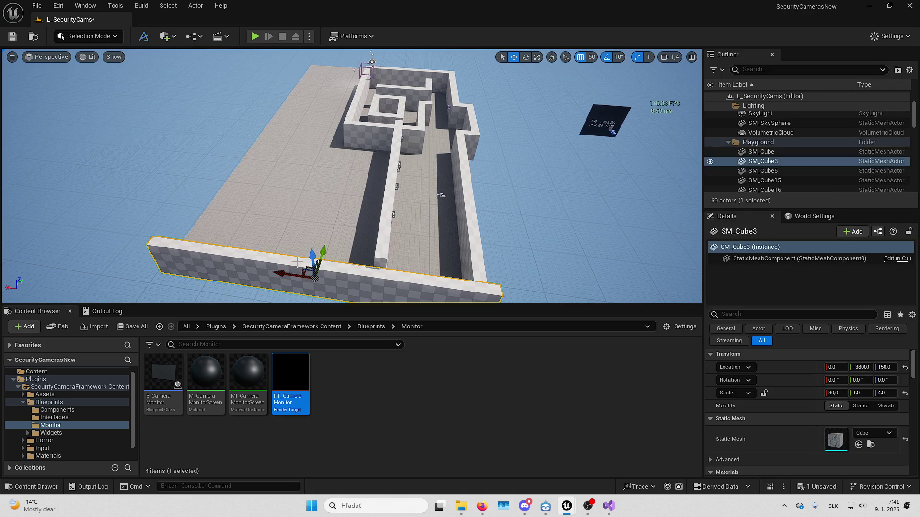
drag(325, 226, 357, 61)
mouse_move(288, 206)
mouse_down()
mouse_move(275, 196)
mouse_move(444, 197)
mouse_move(417, 211)
mouse_up()
key(r)
drag(306, 236, 268, 242)
key(w)
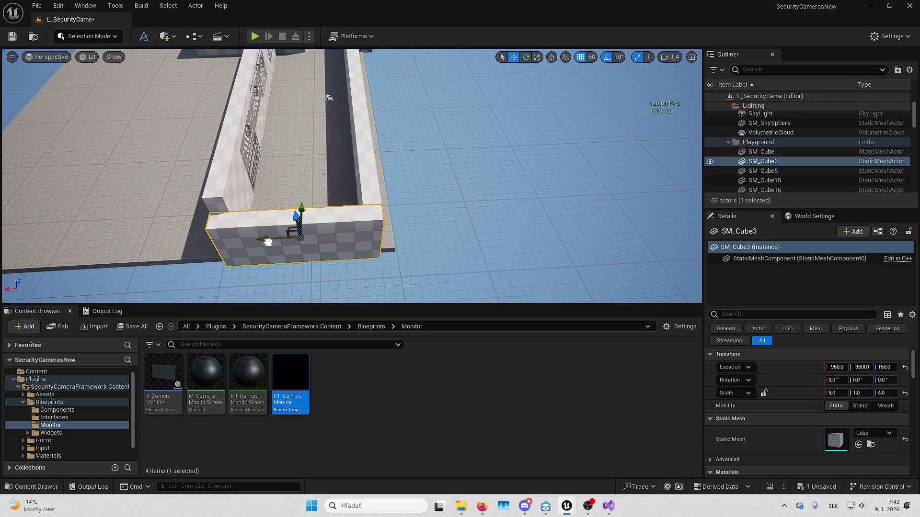
key(Escape)
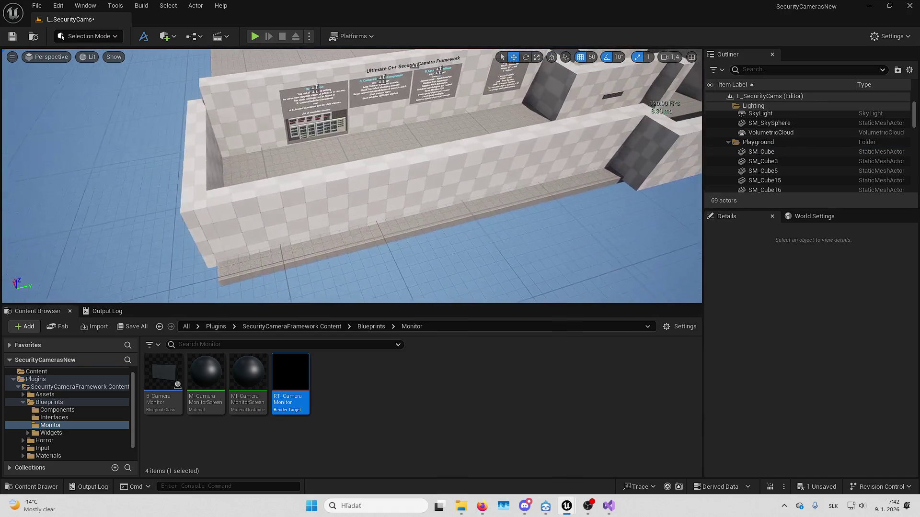
mouse_move(352, 176)
mouse_down()
mouse_move(331, 135)
mouse_move(369, 222)
mouse_up()
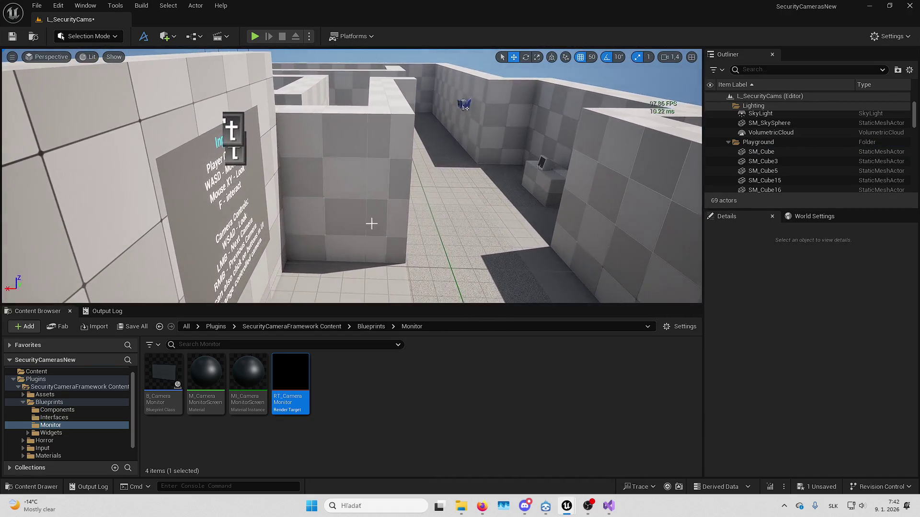
click(828, 487)
Confirm the level save, briefly switch to Firefox, and clear the Content Browser selection
click(537, 360)
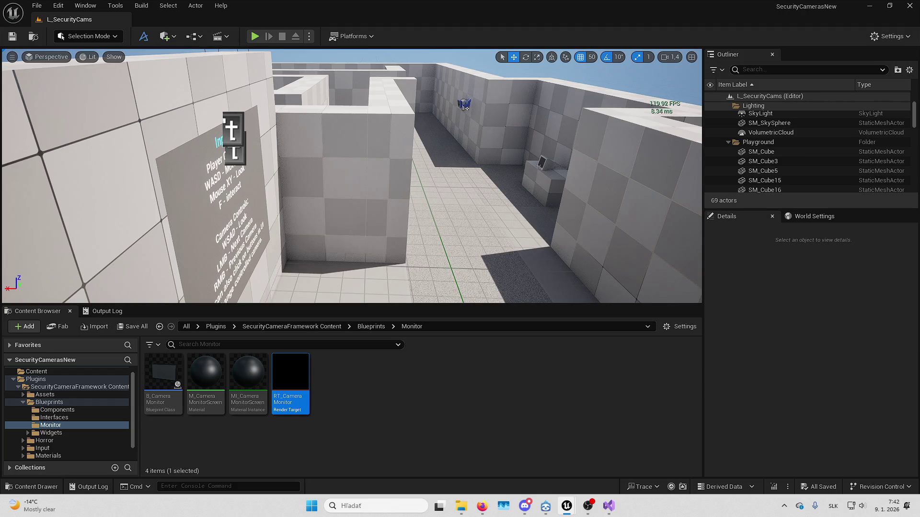
click(482, 506)
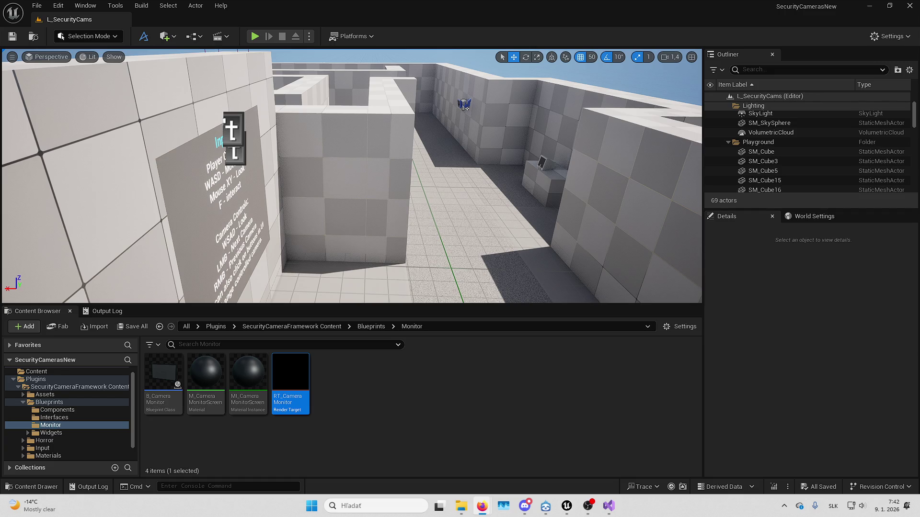
click(539, 394)
mouse_move(567, 506)
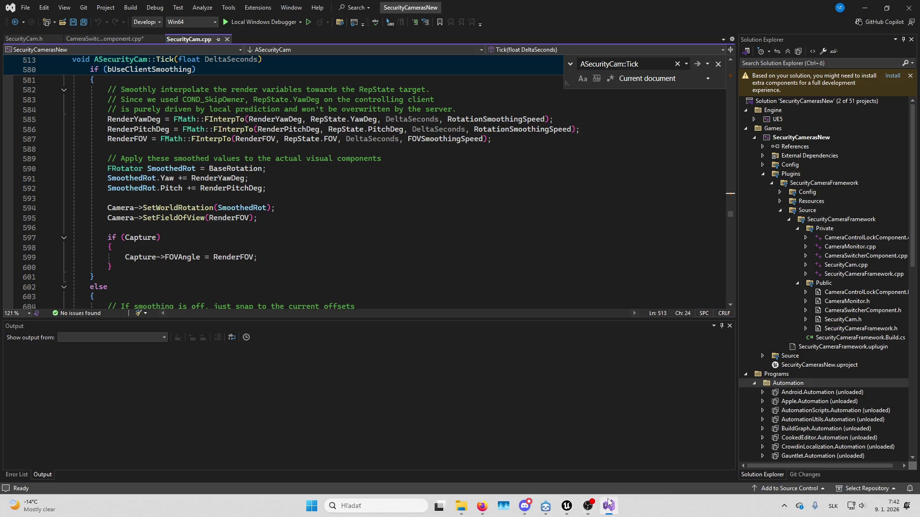
click(609, 506)
scroll(269, 182, up, 5)
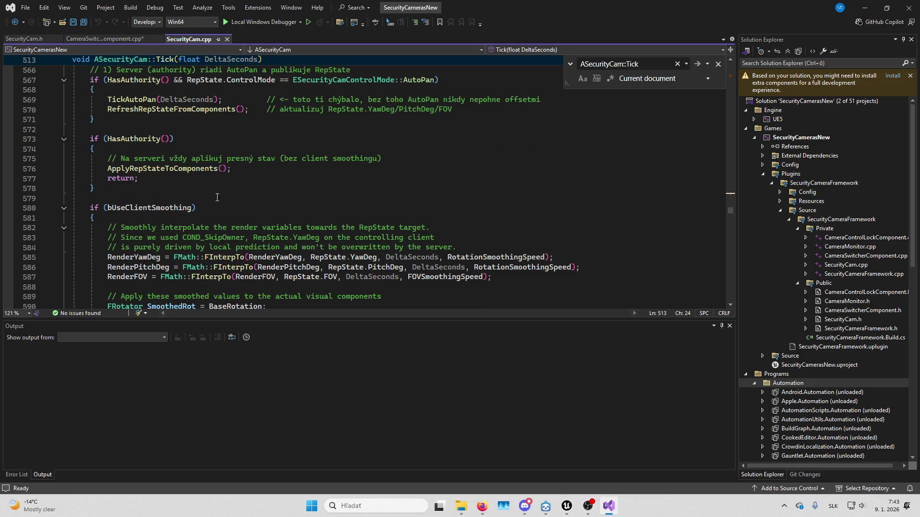
scroll(240, 202, up, 3)
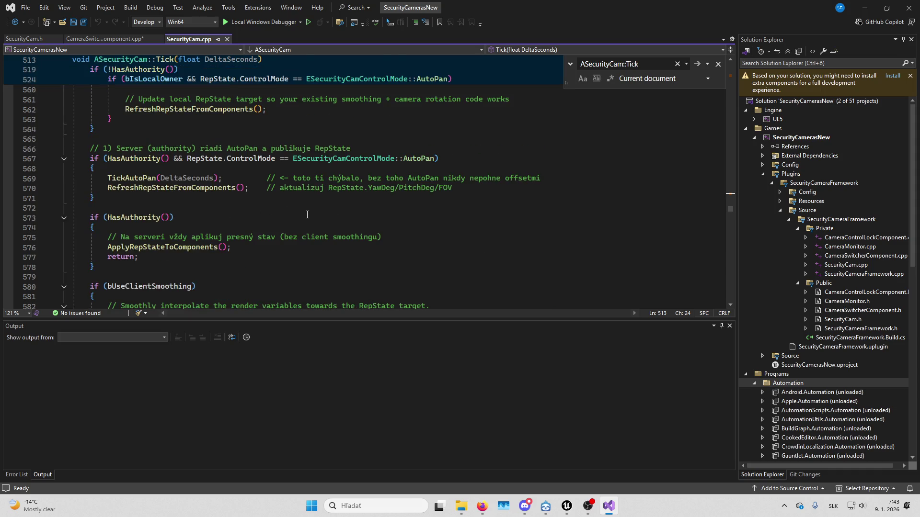
key(alt+Tab)
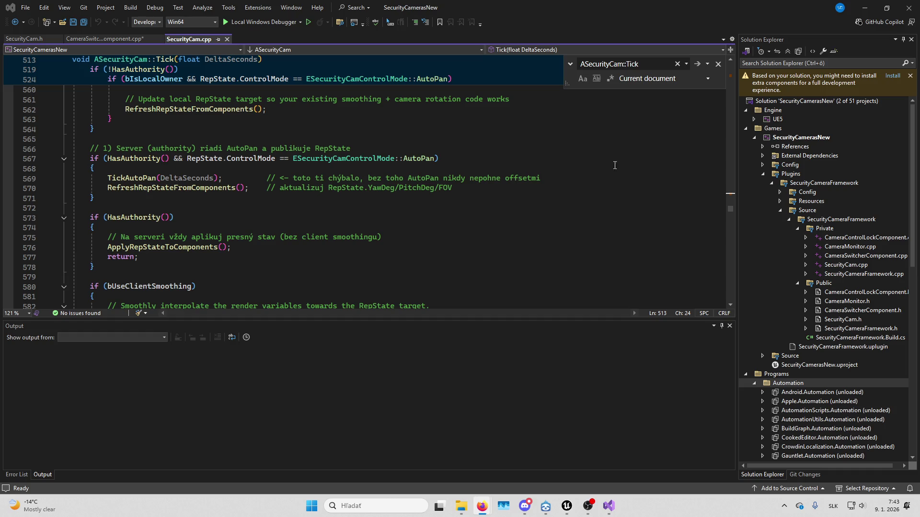
scroll(614, 165, down, 6)
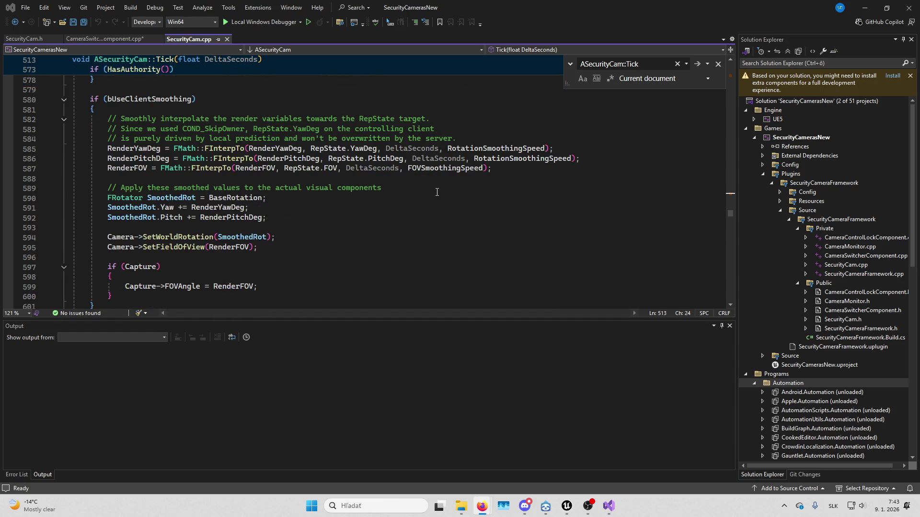
scroll(437, 192, up, 10)
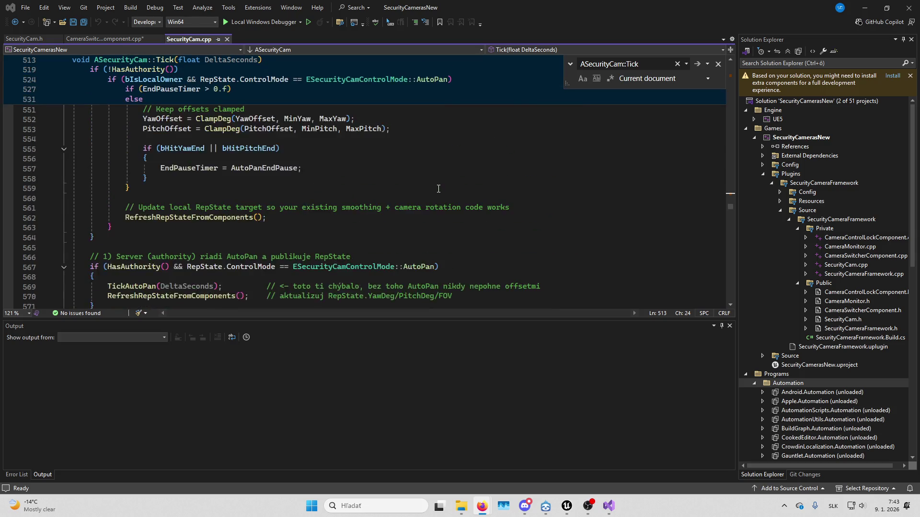
scroll(444, 196, up, 2)
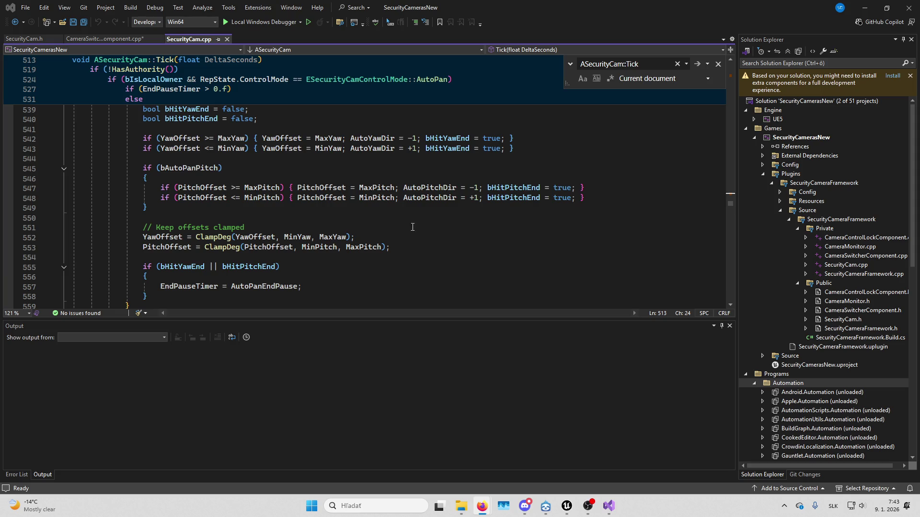
scroll(412, 227, down, 10)
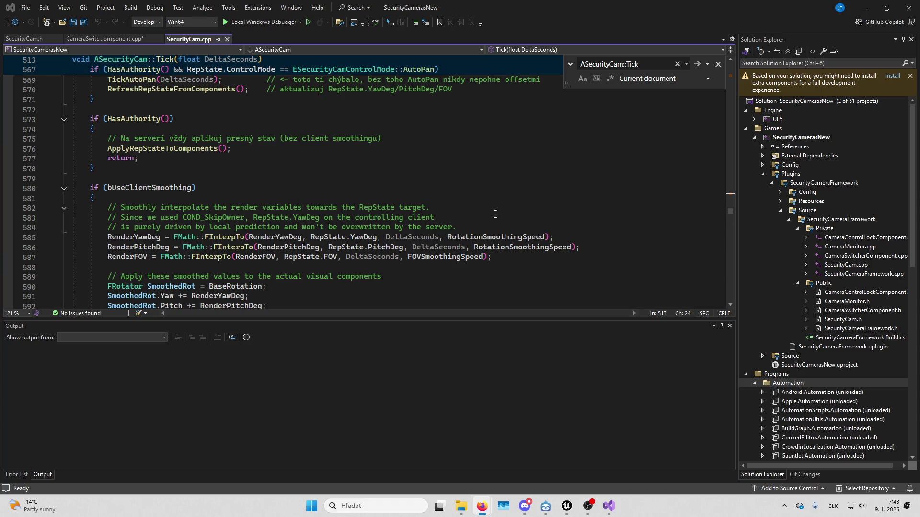
scroll(495, 214, down, 3)
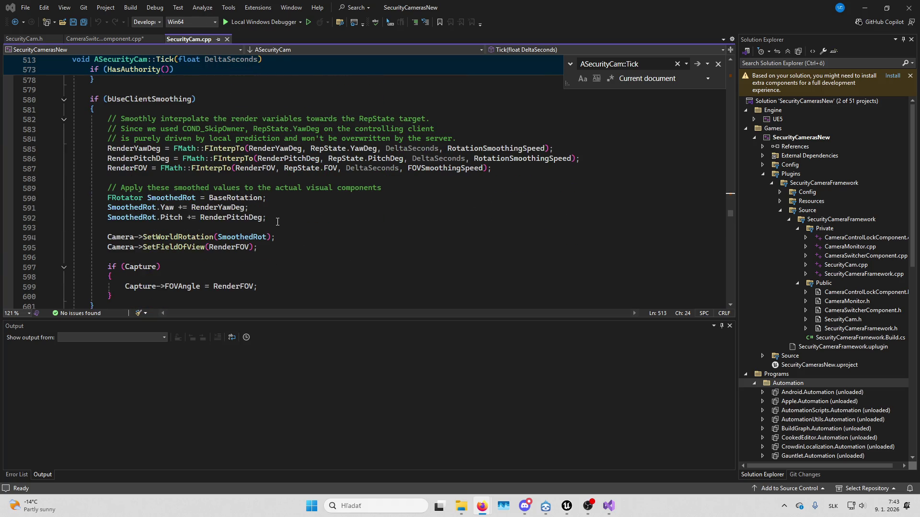
double_click(235, 249)
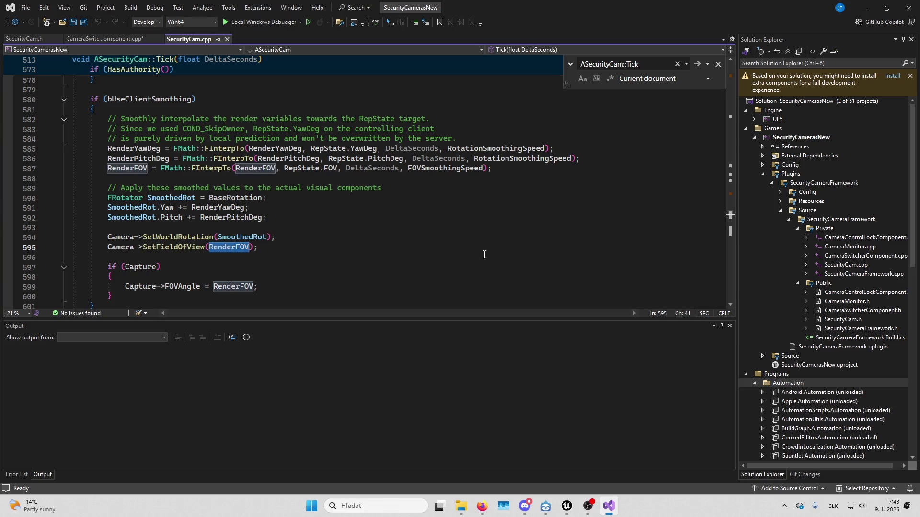
key(alt+Tab)
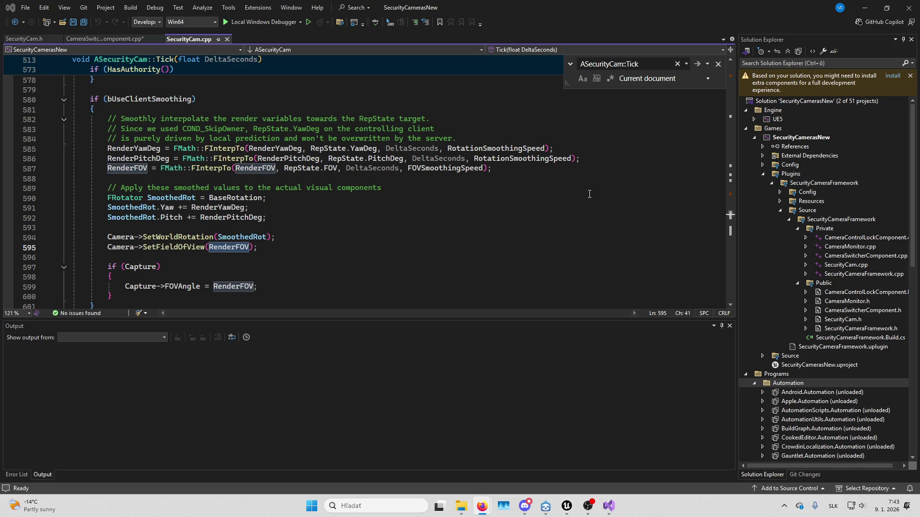
scroll(451, 217, up, 3)
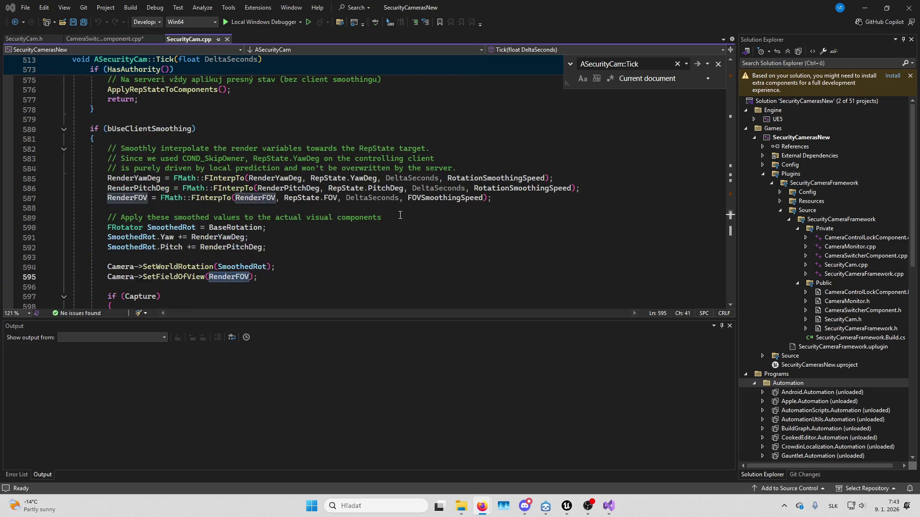
double_click(144, 188)
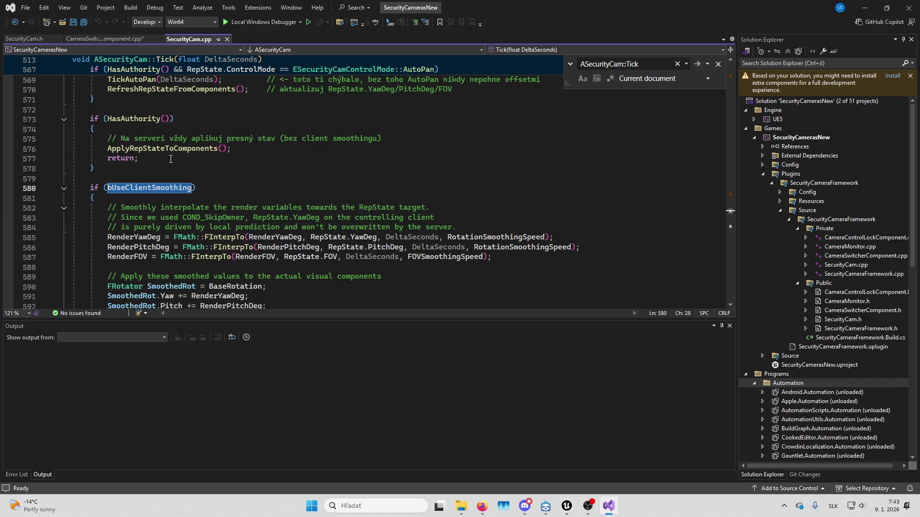
Select the info board group and slide it left along the wall
mouse_move(567, 506)
click(540, 454)
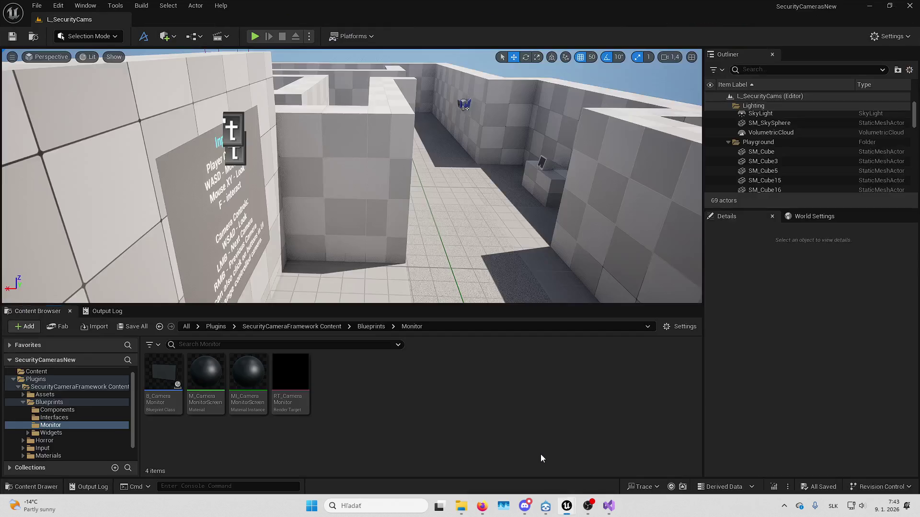
mouse_move(367, 179)
mouse_down()
mouse_move(354, 173)
mouse_move(345, 182)
mouse_move(367, 179)
mouse_move(336, 170)
mouse_up()
click(367, 179)
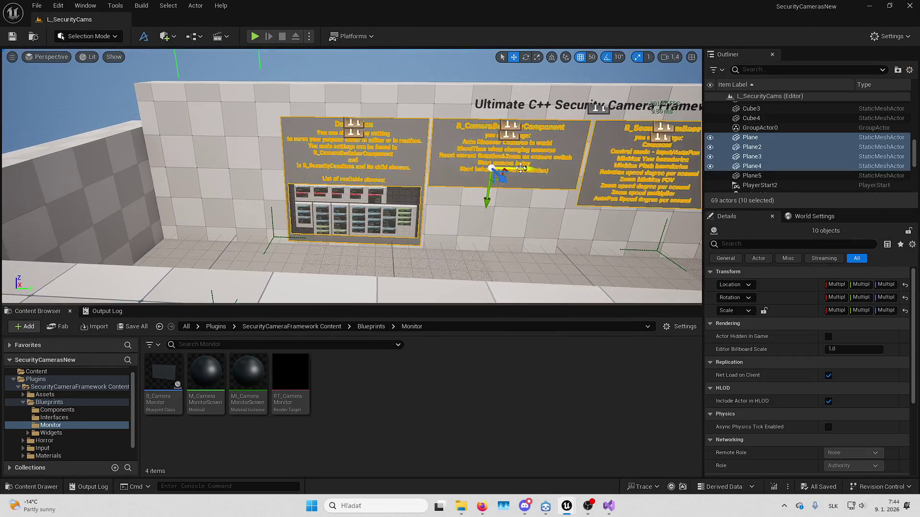
drag(522, 167, 394, 166)
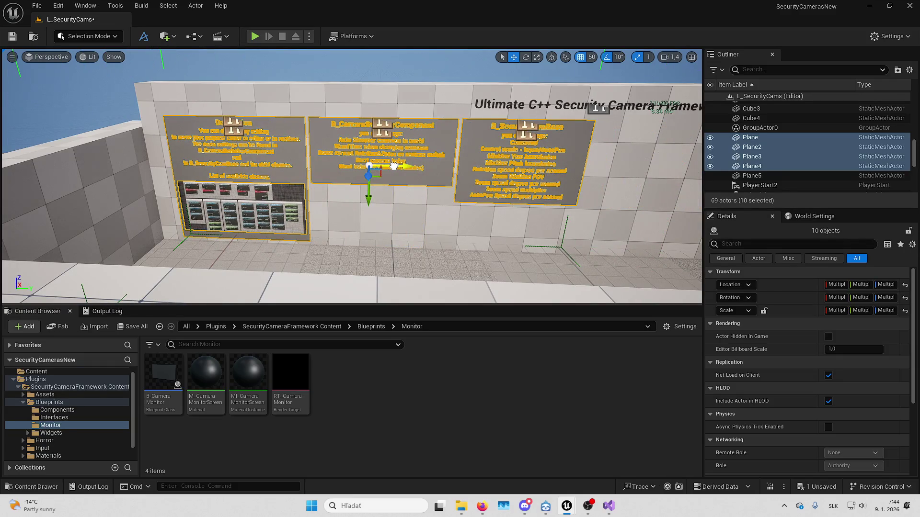
key(d)
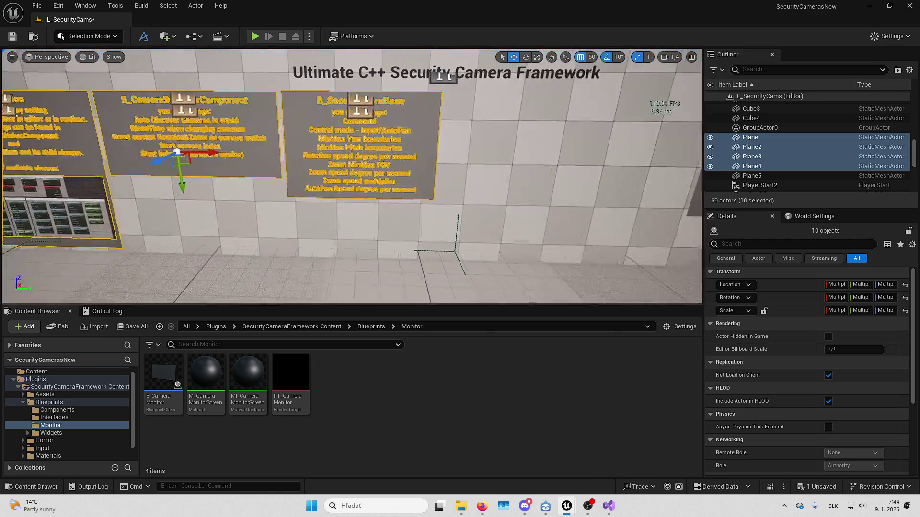
key(w)
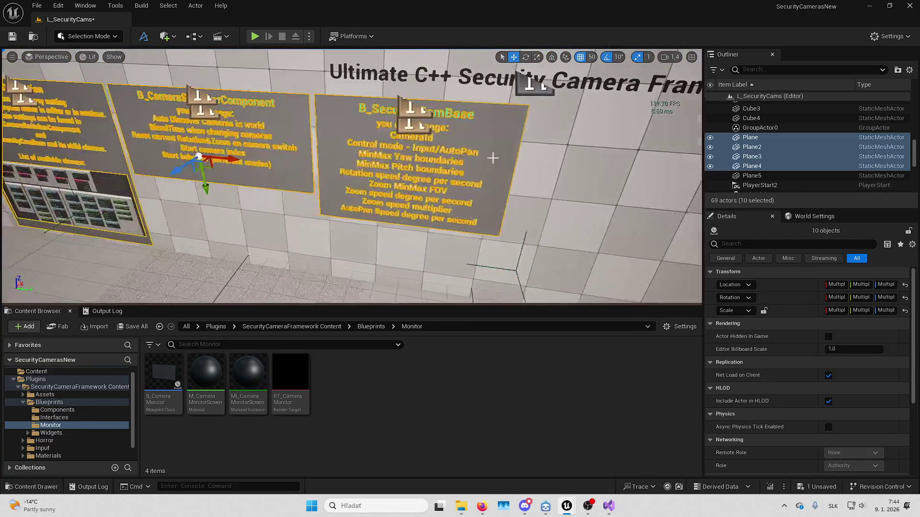
Duplicate the B_SecurityCamBase board to the right, with grid snapping at 10
click(367, 151)
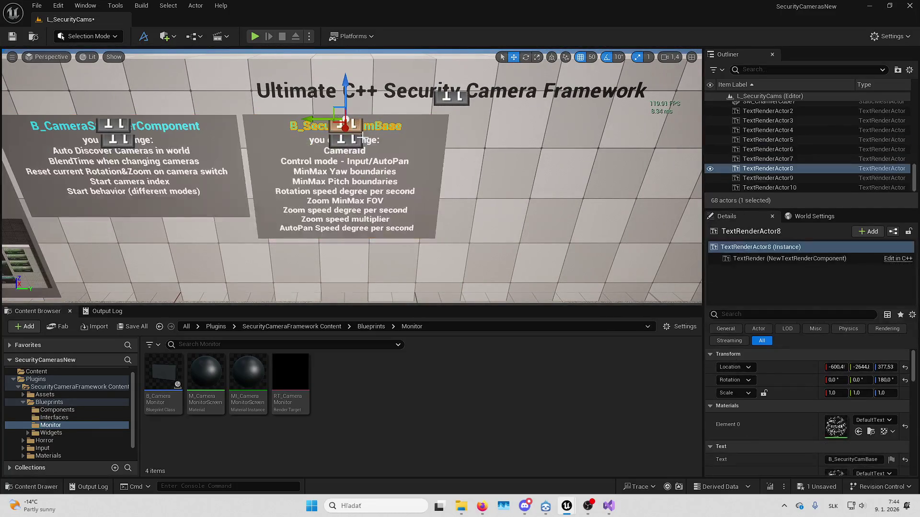
ctrl+click(388, 180)
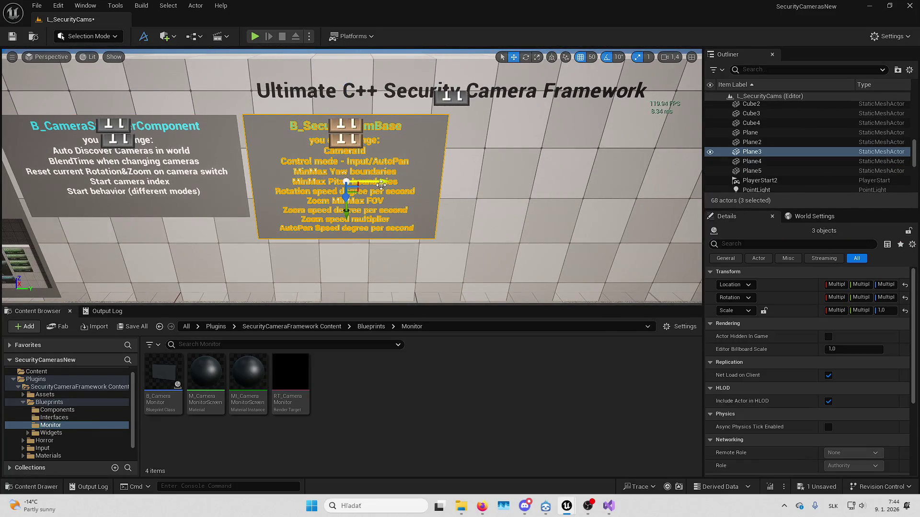
alt+drag(381, 184, 603, 184)
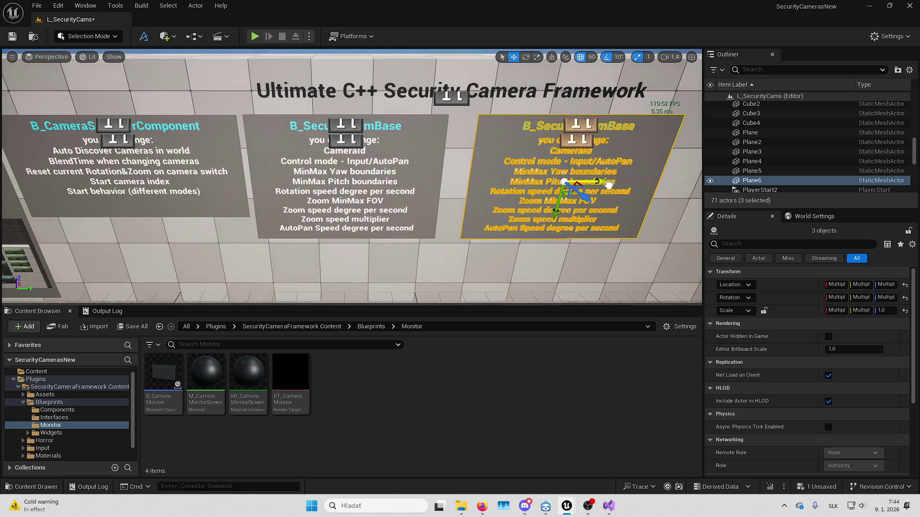
click(591, 57)
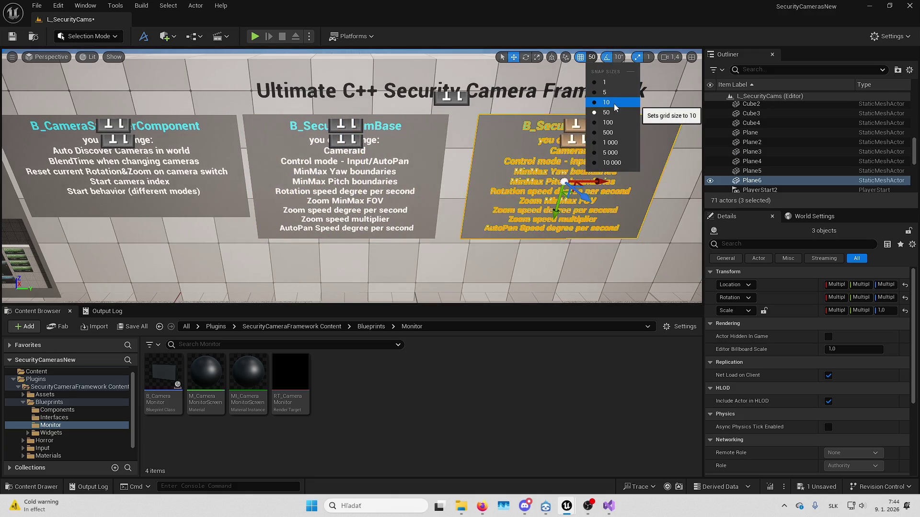
click(616, 108)
drag(603, 182, 580, 182)
scroll(610, 166, up, 3)
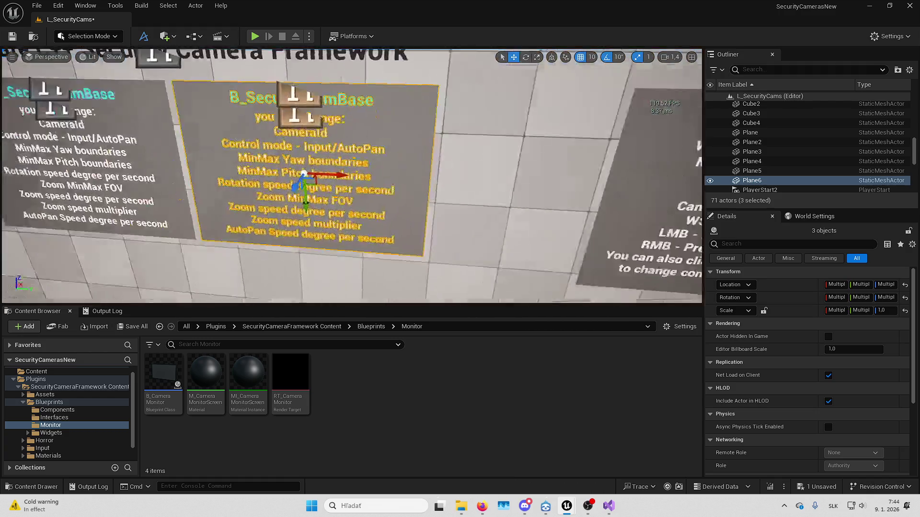
key(Escape)
Select the copied board's title, then the B_Monitor camera monitor in the maze corner
click(453, 124)
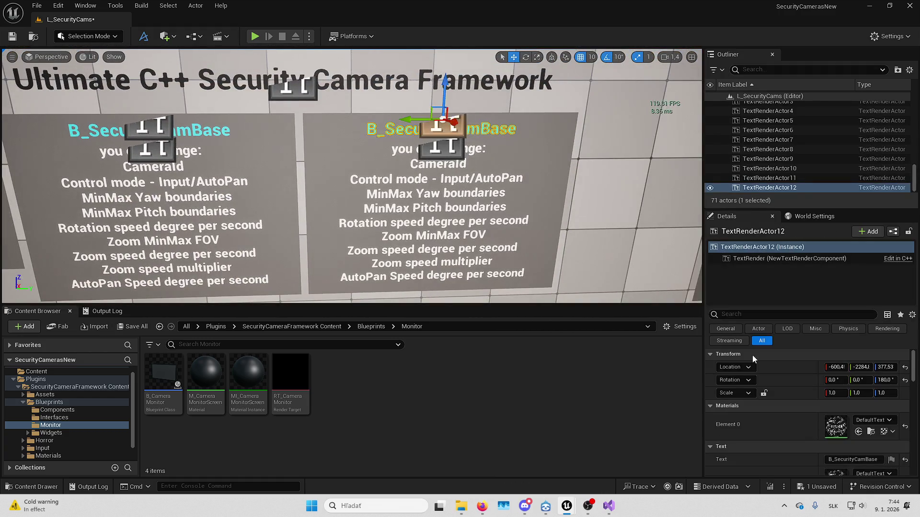
scroll(853, 417, down, 5)
mouse_move(544, 227)
mouse_down()
mouse_move(544, 192)
mouse_move(527, 182)
mouse_move(544, 227)
mouse_move(488, 220)
mouse_move(564, 173)
mouse_move(598, 183)
mouse_up()
click(544, 227)
click(564, 173)
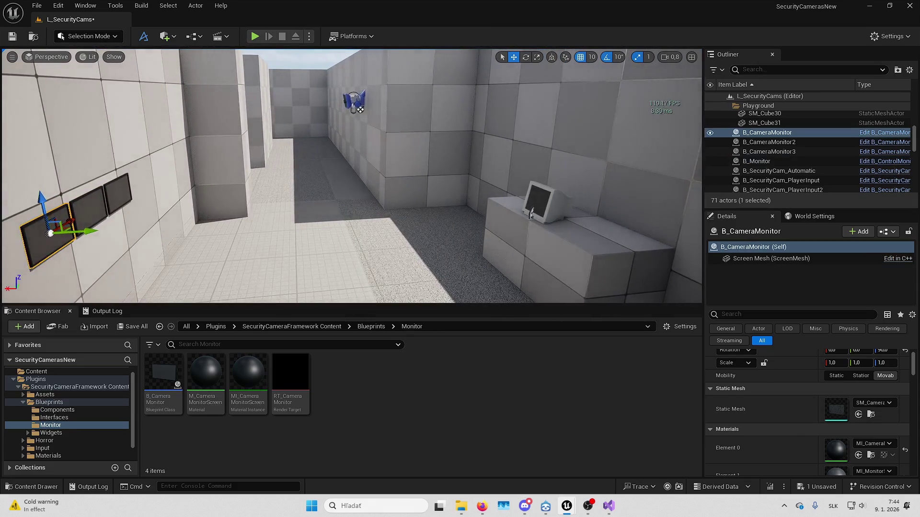
Rename the B_ControlMonitor blueprint asset to B_PC
double_click(775, 162)
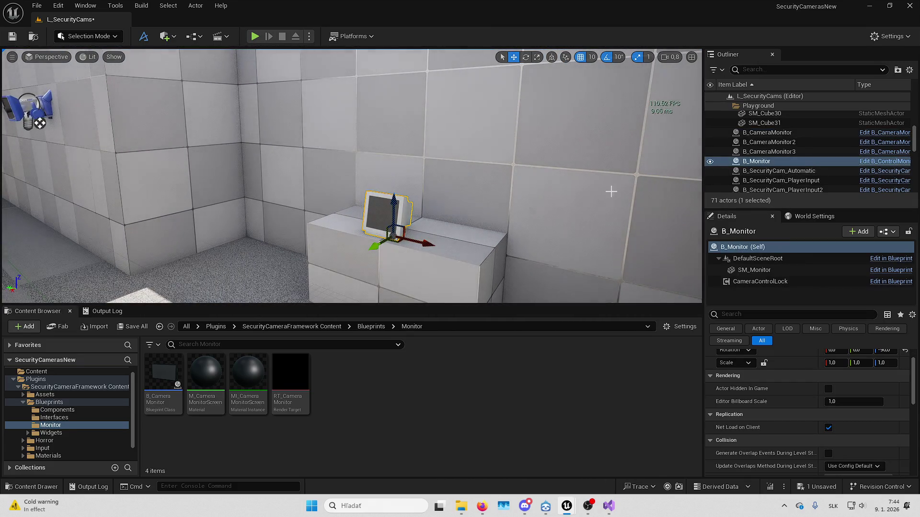
key(ctrl+b)
click(374, 371)
text(B_)
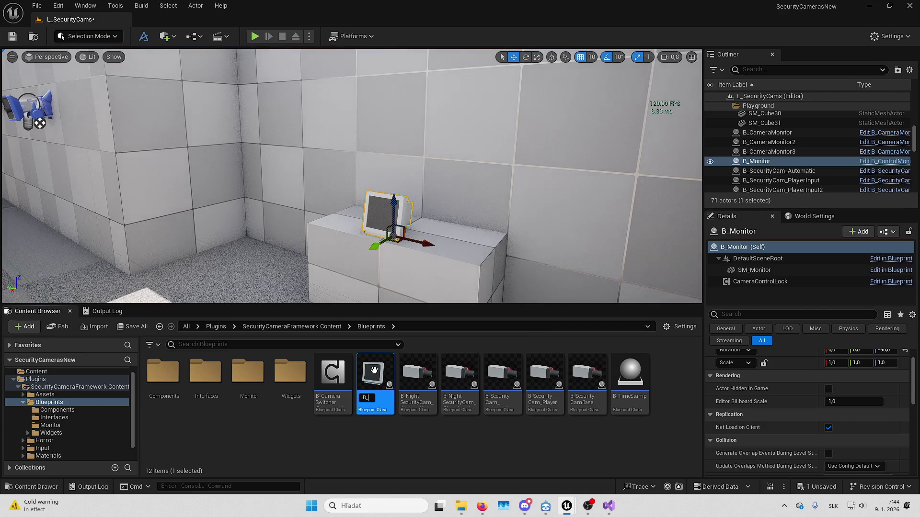
text(PC)
key(Return)
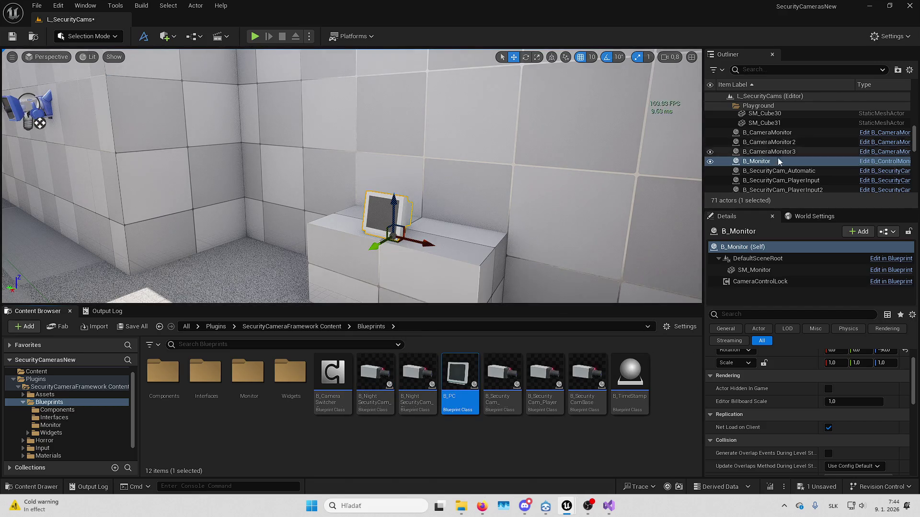
Rename the B_Monitor actor to B_PC and save the level
click(778, 162)
key(BackSpace)
key(BackSpace)
key(BackSpace)
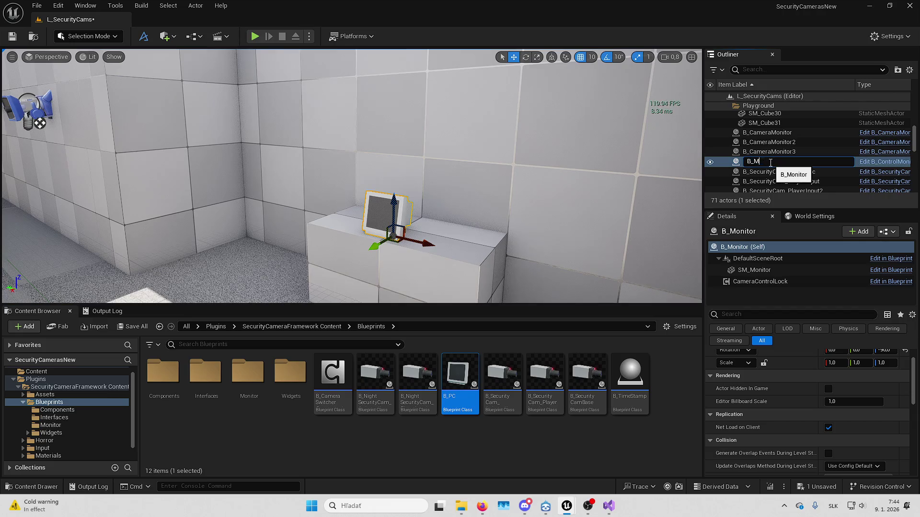
text(PC)
key(Return)
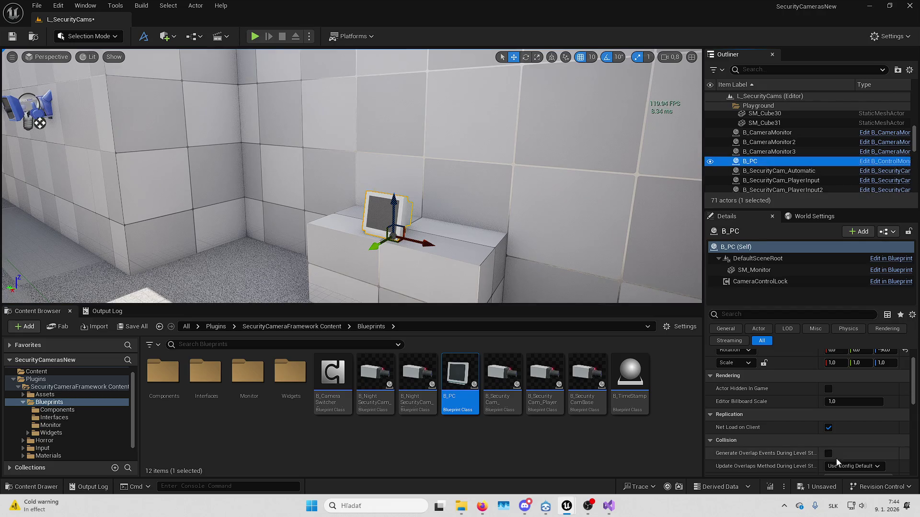
key(ctrl+s)
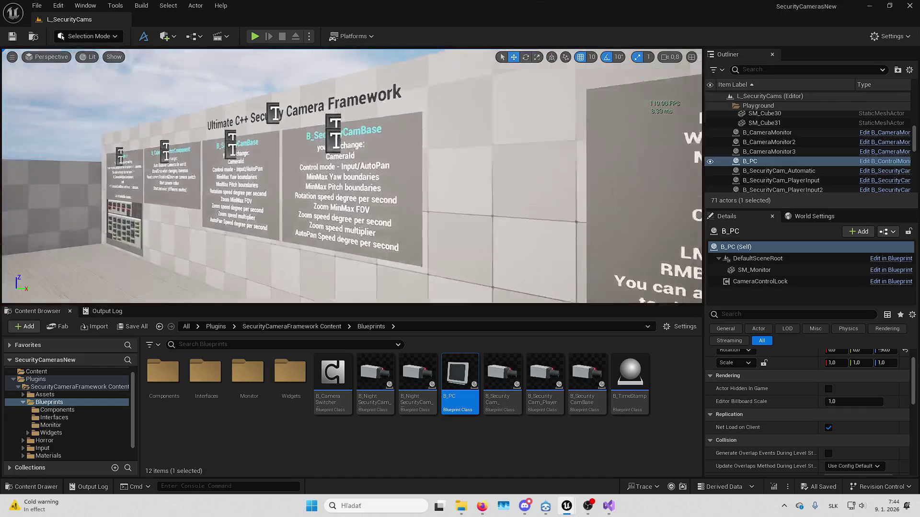
Change the new board's title text to B_PC and select its body text
click(456, 122)
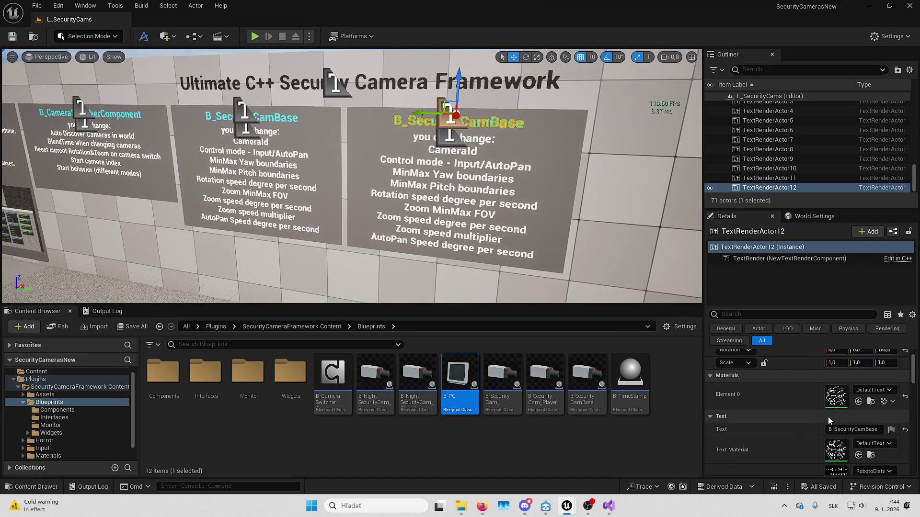
click(857, 429)
text(B_PC)
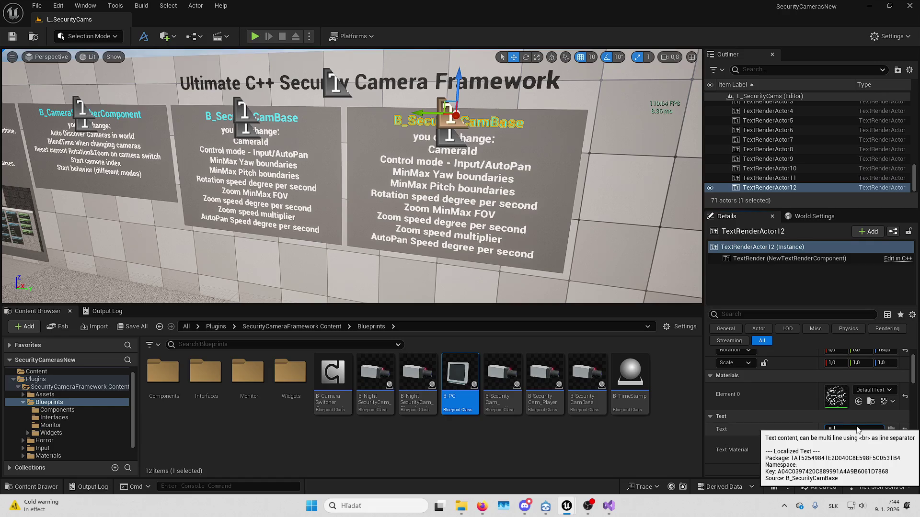
key(Return)
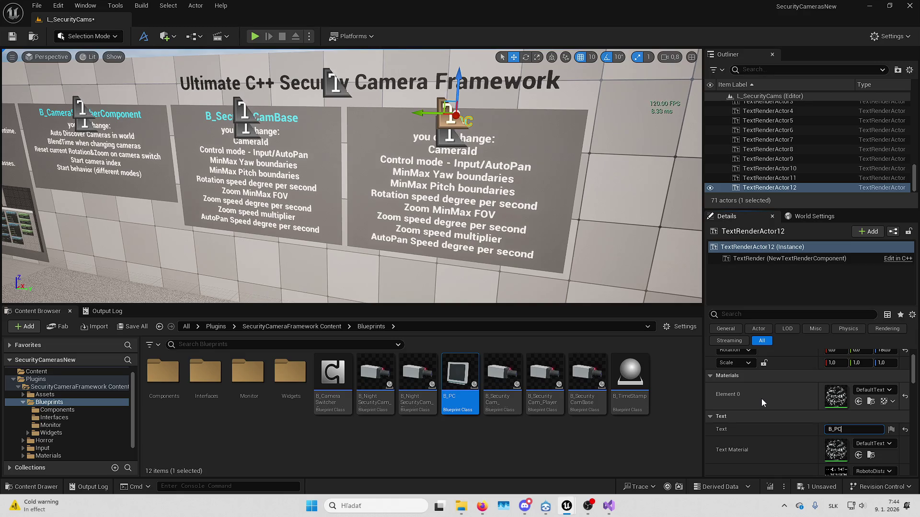
scroll(761, 399, down, 5)
scroll(761, 399, down, 3)
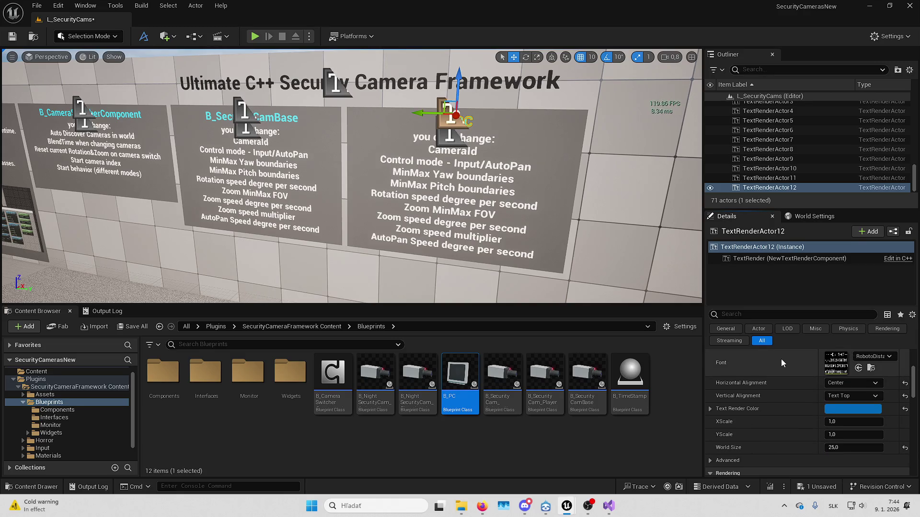
scroll(449, 167, up, 6)
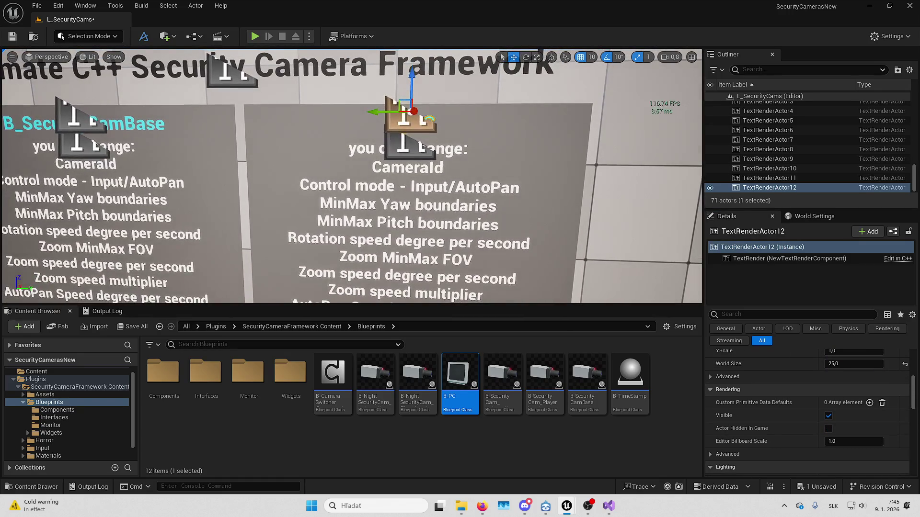
click(449, 168)
scroll(782, 457, up, 2)
scroll(782, 457, up, 4)
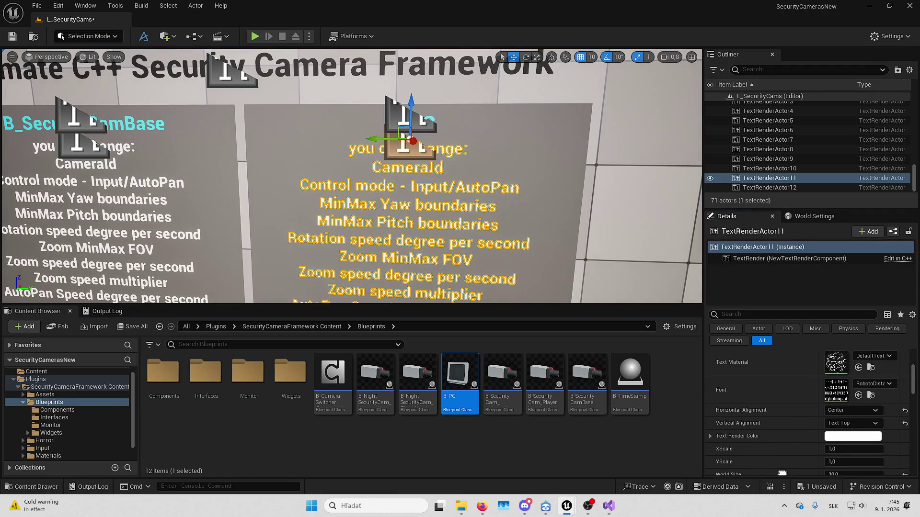
Replace the board's body text with 'Enables camera control.'
click(876, 407)
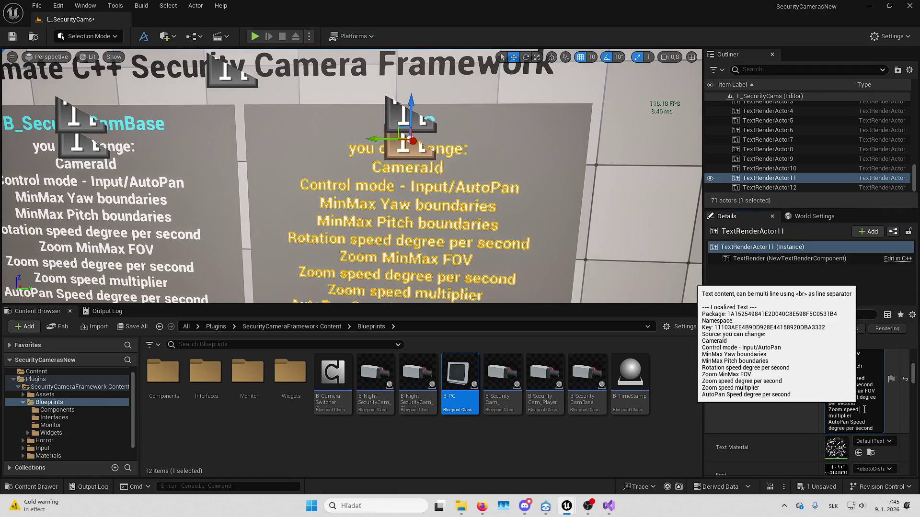
text(Enables)
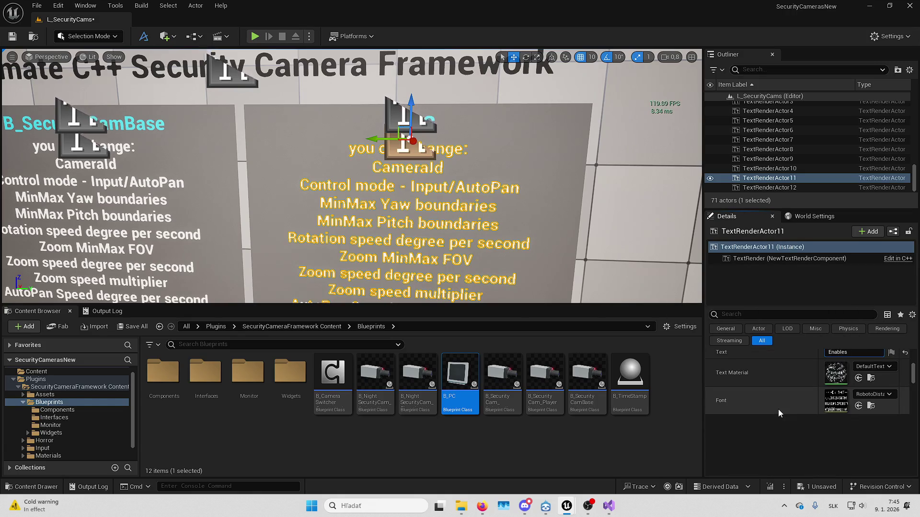
text( camera cont)
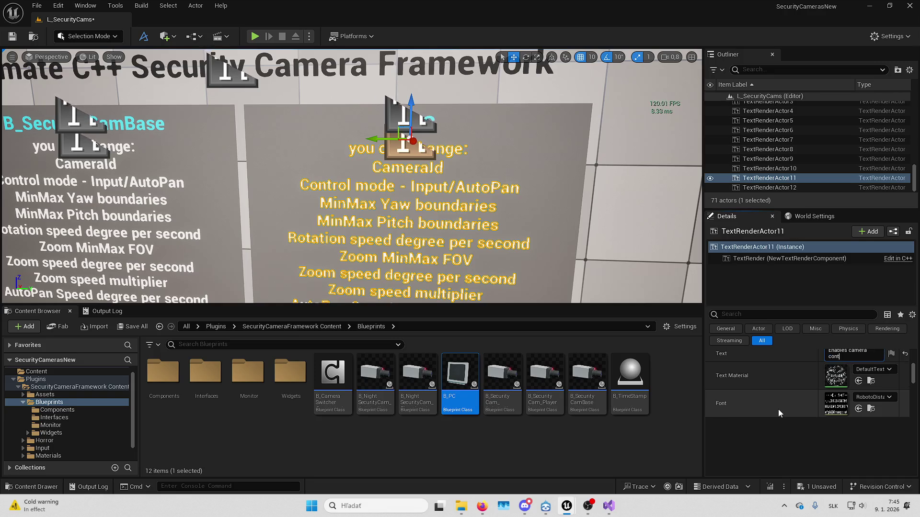
text(rol. Als)
key(BackSpace)
key(BackSpace)
key(BackSpace)
key(Return)
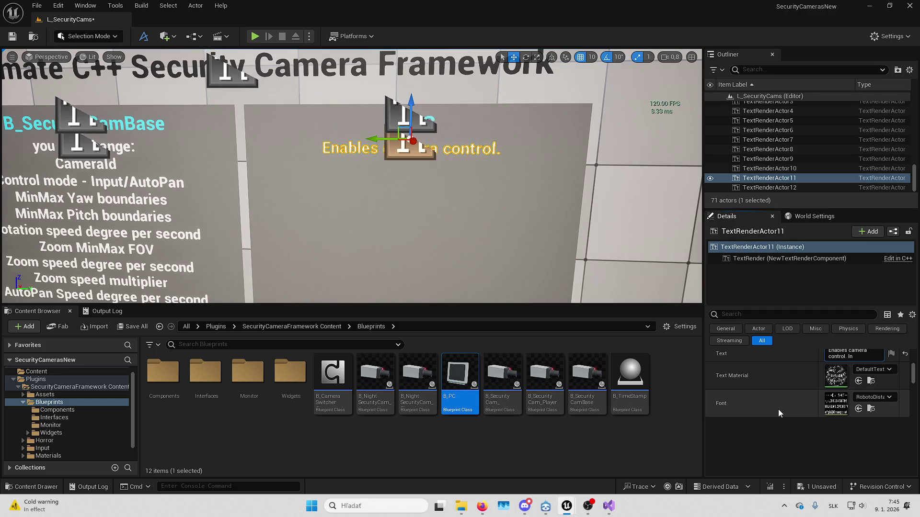
Add the note that a player can request exclusive control of the cameras at the same time
text(player also)
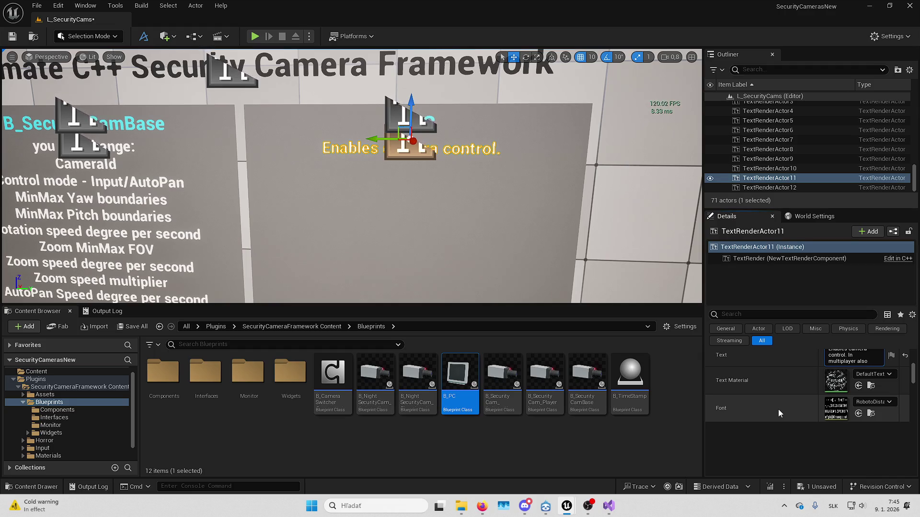
text(can reques)
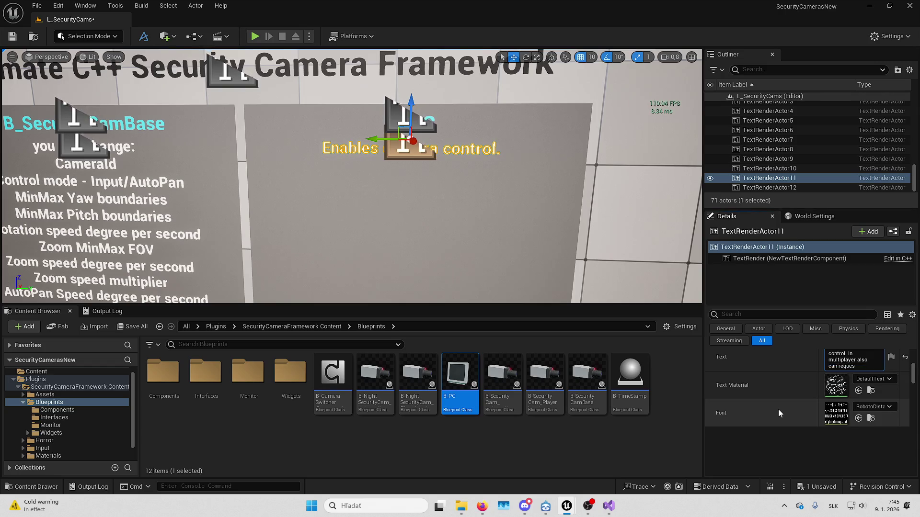
text(t)
text( exclusive con)
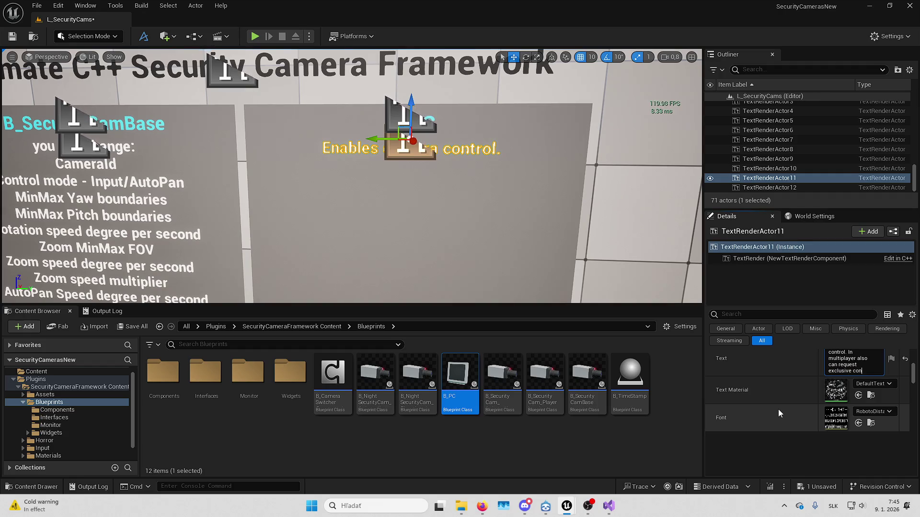
text(trol, so only one)
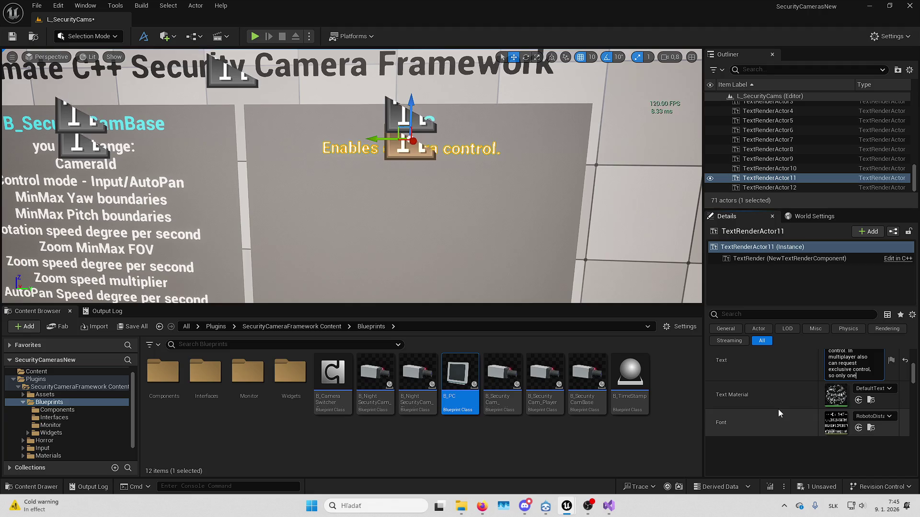
text( player can control)
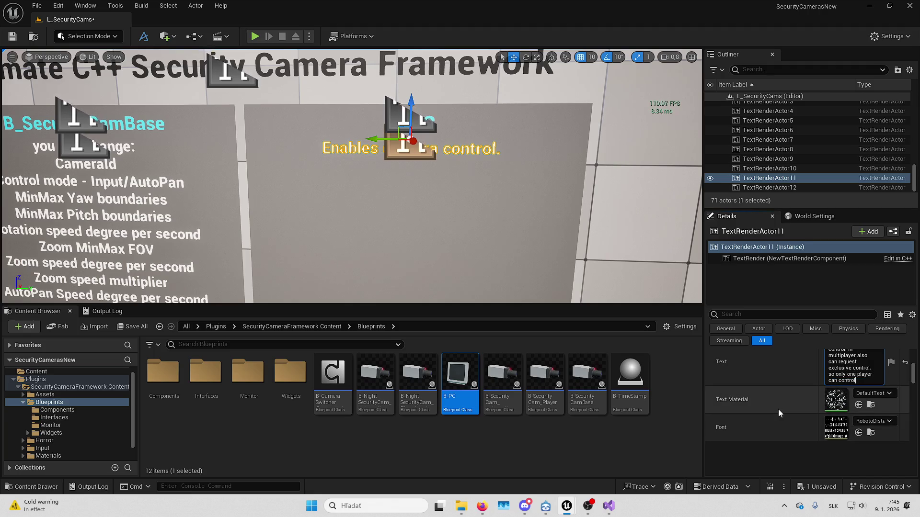
text( the cameras.)
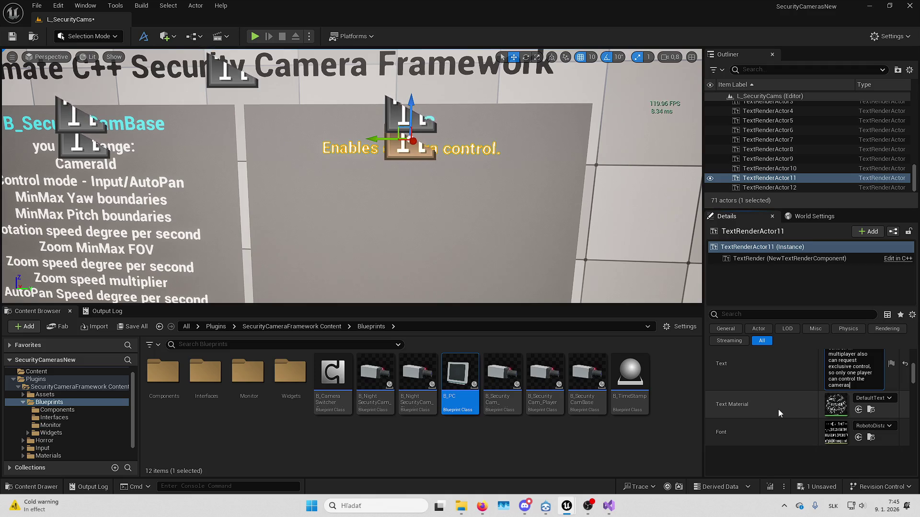
text(at once)
key(BackSpace)
key(BackSpace)
key(BackSpace)
text(at the same time.)
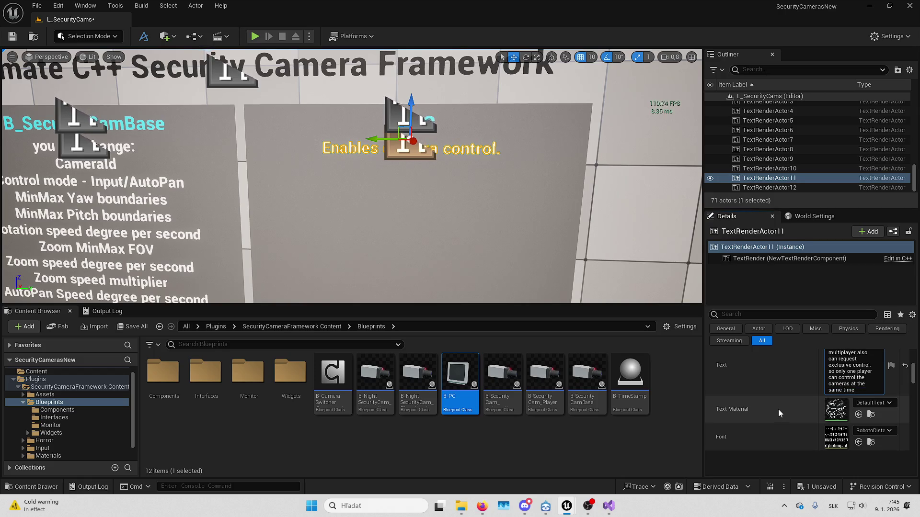
key(Return)
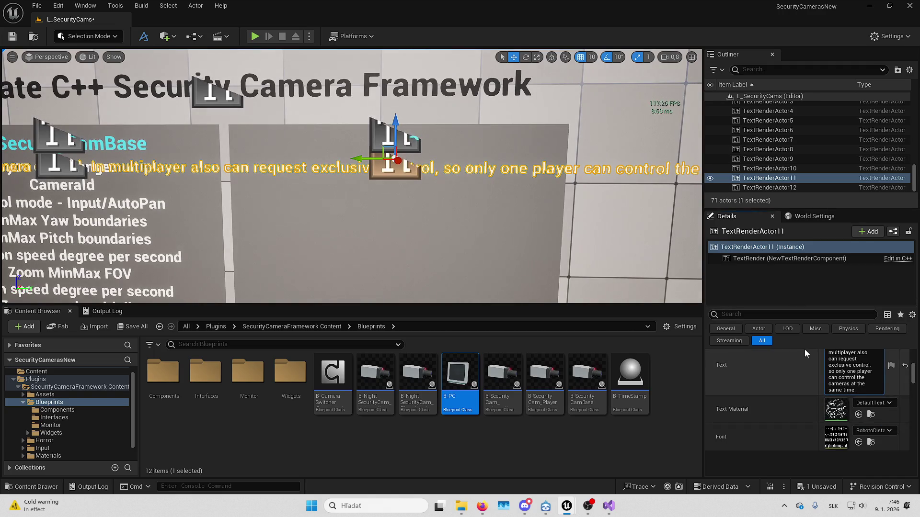
Insert a line break after 'exclusive control,' so the sentence wraps to two lines
scroll(857, 369, up, 2)
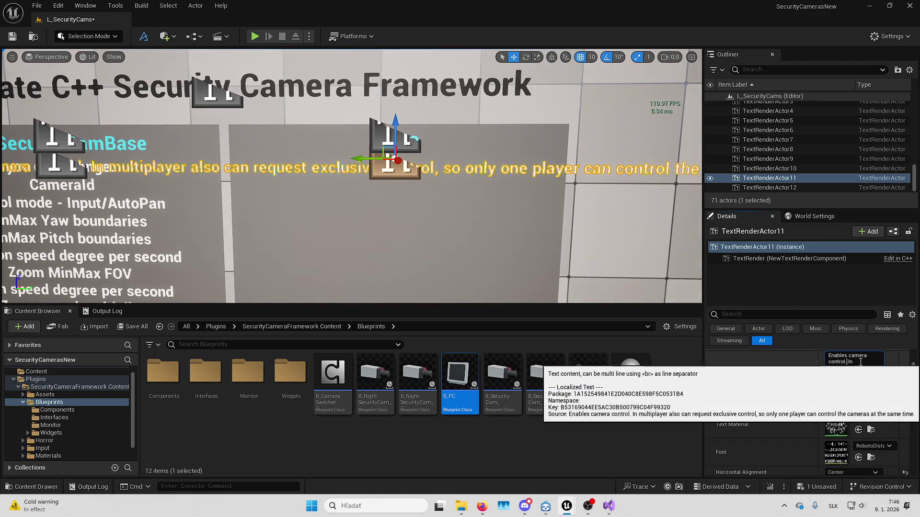
key(shift+Return)
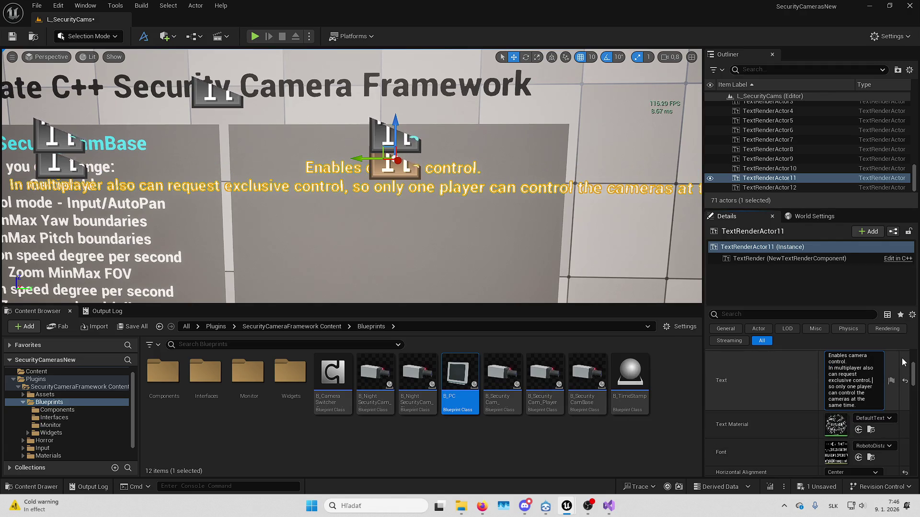
key(shift+Return)
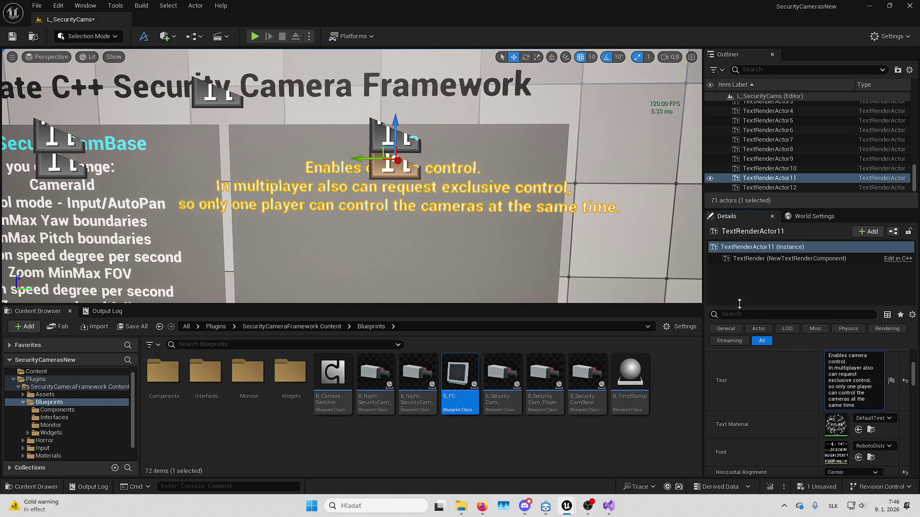
scroll(479, 187, down, 4)
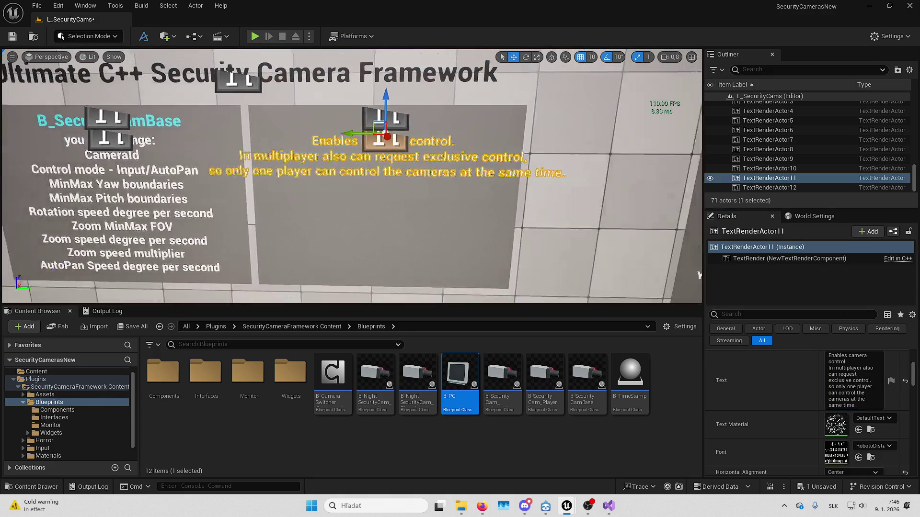
Move Plane6 and its 'Enables camera control' text actors right along X
ctrl+click(405, 133)
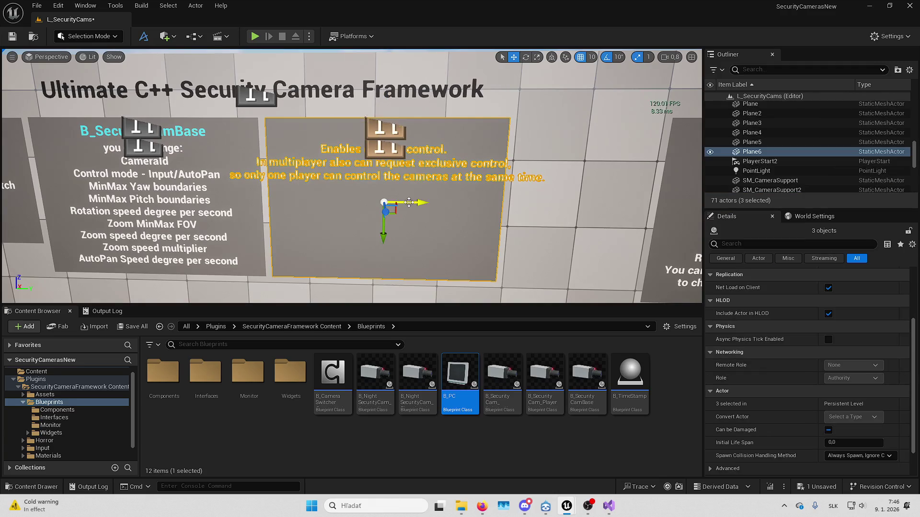
mouse_move(407, 202)
mouse_down()
mouse_move(446, 204)
mouse_move(432, 205)
mouse_up()
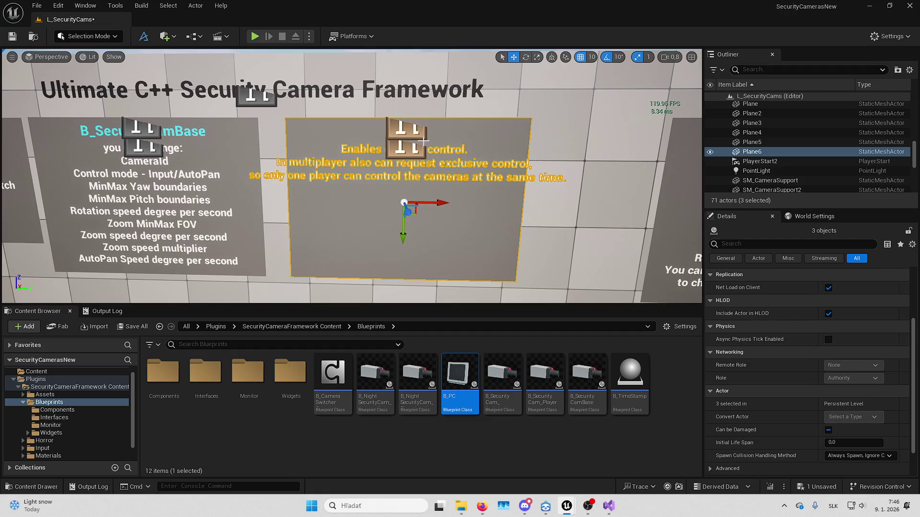
drag(438, 203, 459, 204)
click(436, 158)
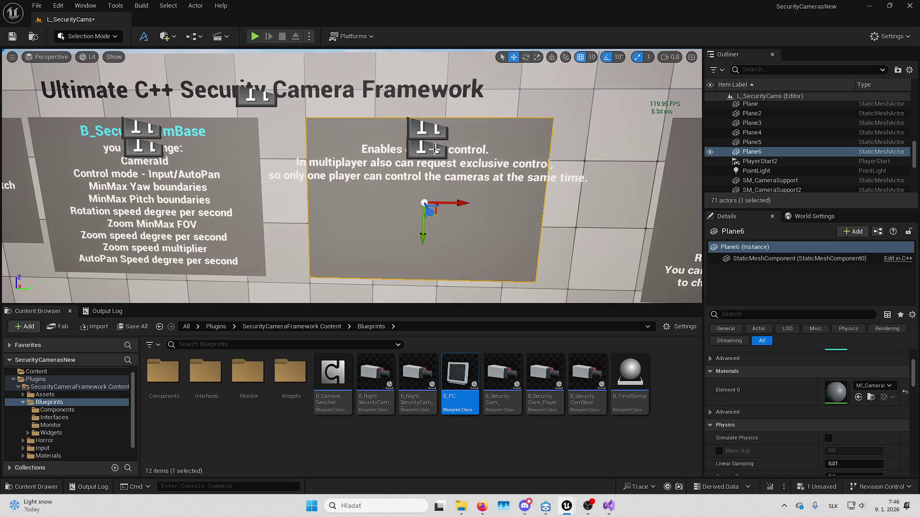
click(421, 155)
mouse_move(421, 156)
mouse_down()
mouse_move(254, 166)
mouse_move(208, 143)
mouse_move(242, 143)
mouse_up()
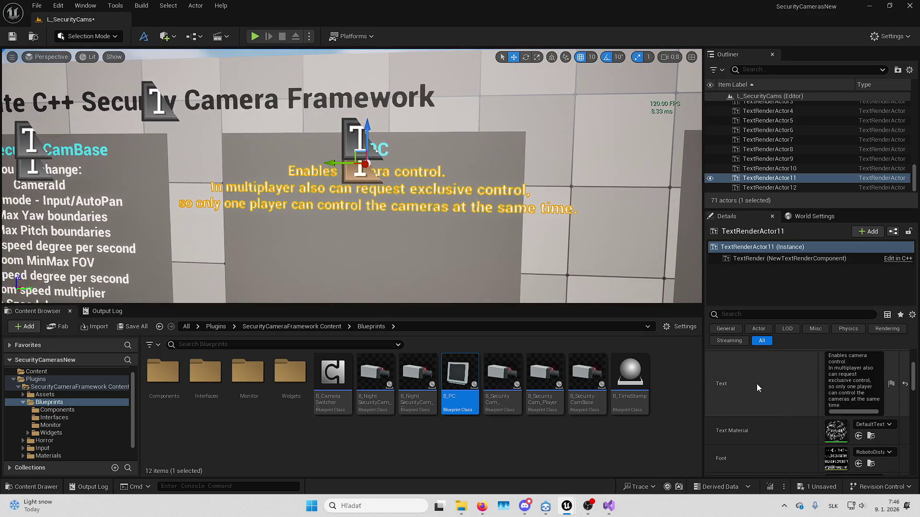
Turn the view to the Description board, then deselect and pan along the boards
scroll(743, 401, up, 1)
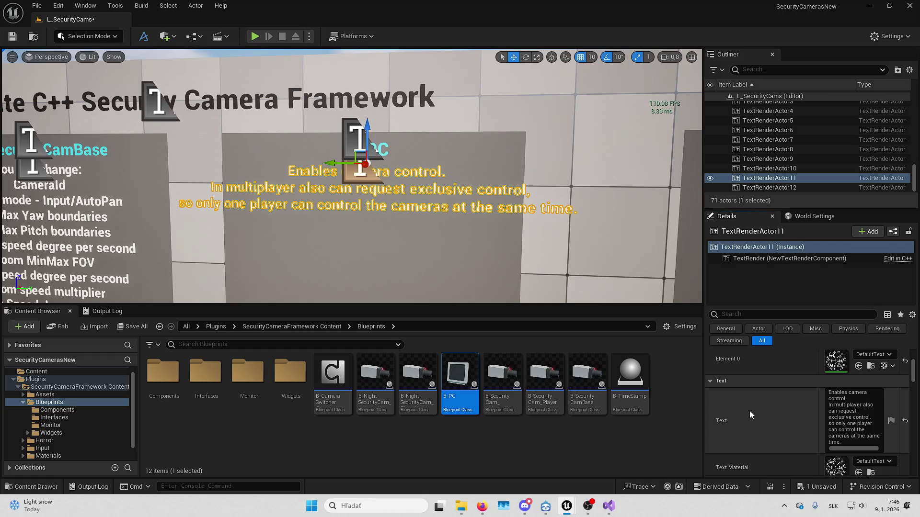
mouse_move(353, 172)
mouse_down()
mouse_move(338, 202)
mouse_move(316, 163)
mouse_move(322, 169)
mouse_move(307, 166)
mouse_move(406, 158)
mouse_move(393, 141)
mouse_move(407, 137)
mouse_move(407, 160)
mouse_up()
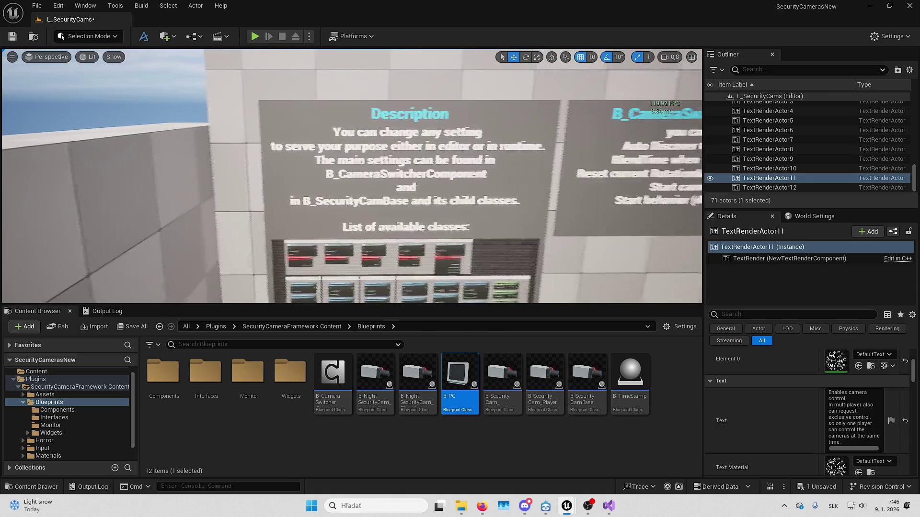
click(450, 139)
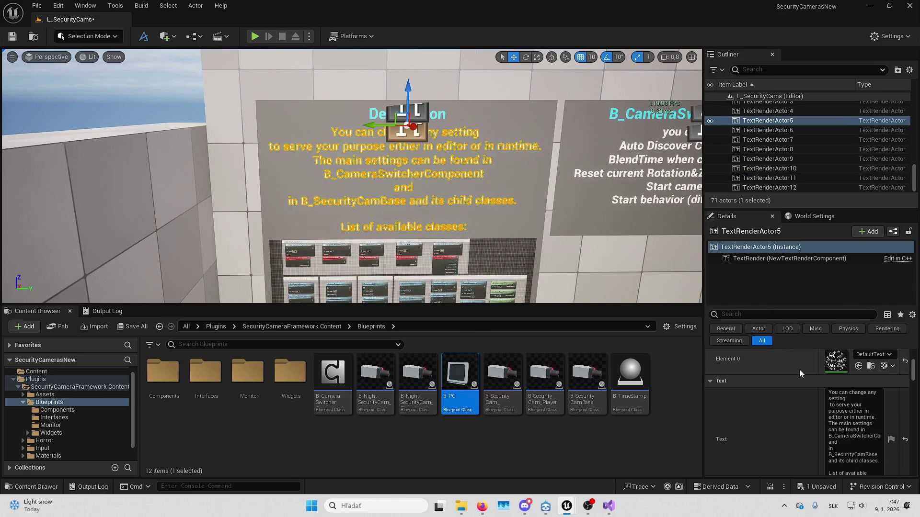
click(851, 417)
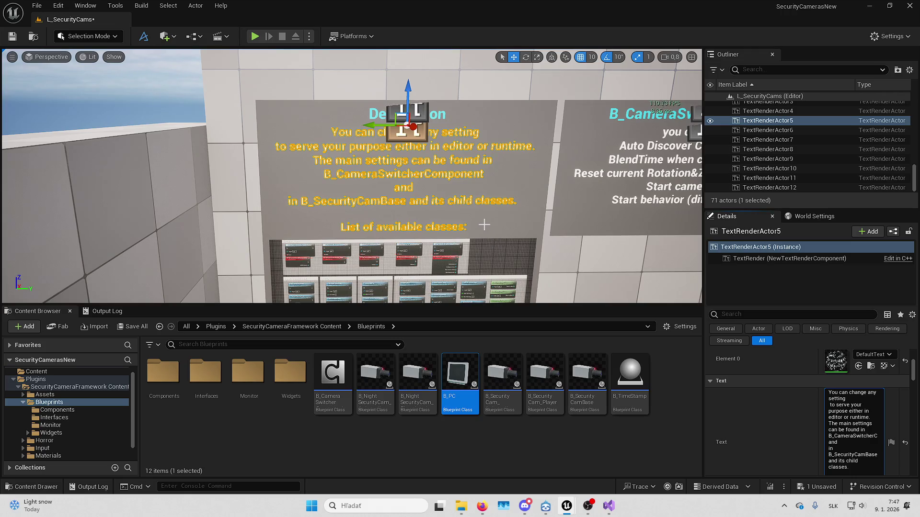
scroll(473, 214, up, 1)
key(Escape)
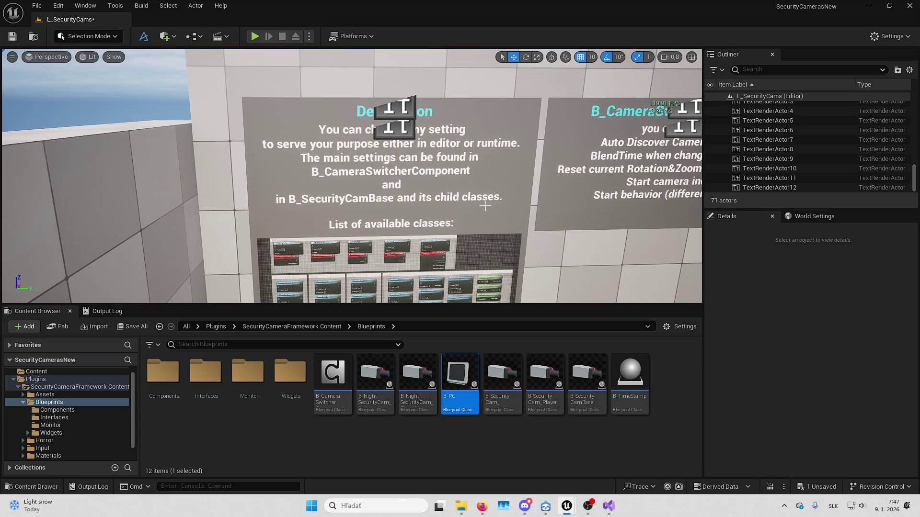
mouse_move(486, 207)
mouse_down()
mouse_move(484, 254)
mouse_move(494, 273)
mouse_move(408, 121)
mouse_up()
Move the B_CameraSwitcherComponent title text to the left
click(407, 121)
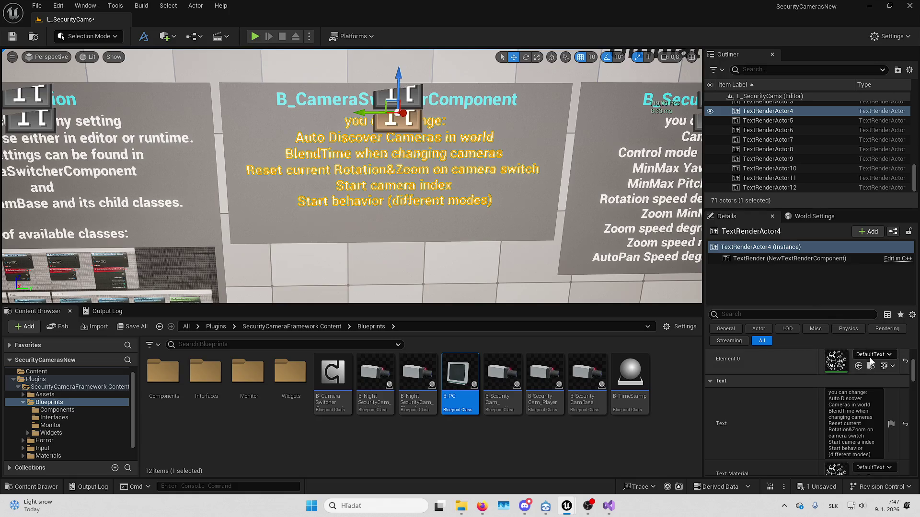
scroll(826, 404, up, 1)
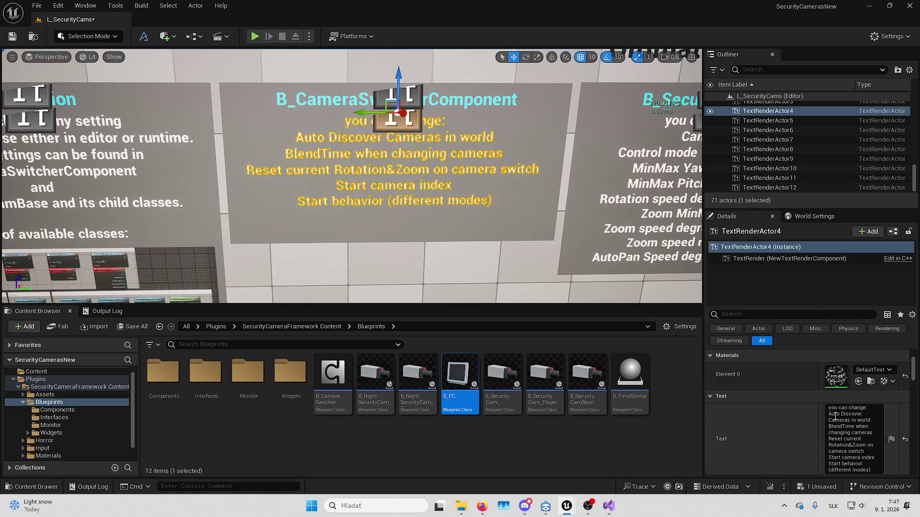
click(408, 97)
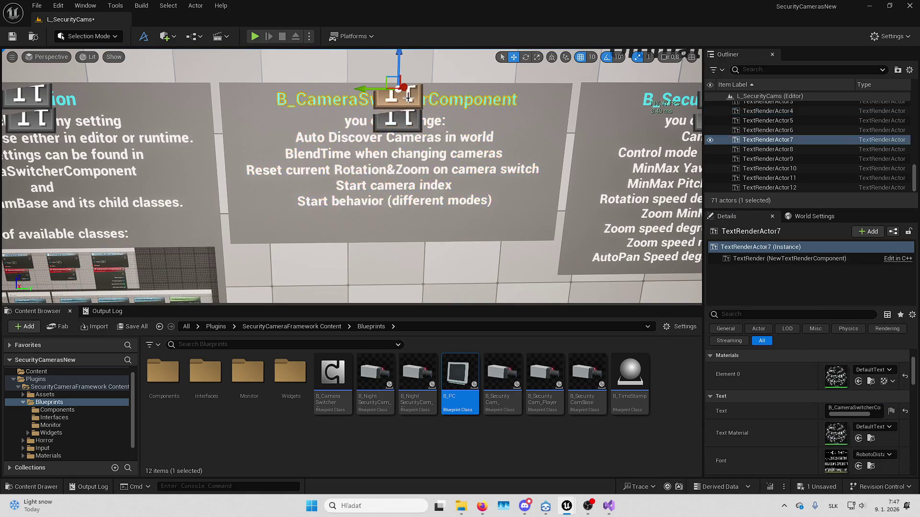
drag(378, 87, 323, 94)
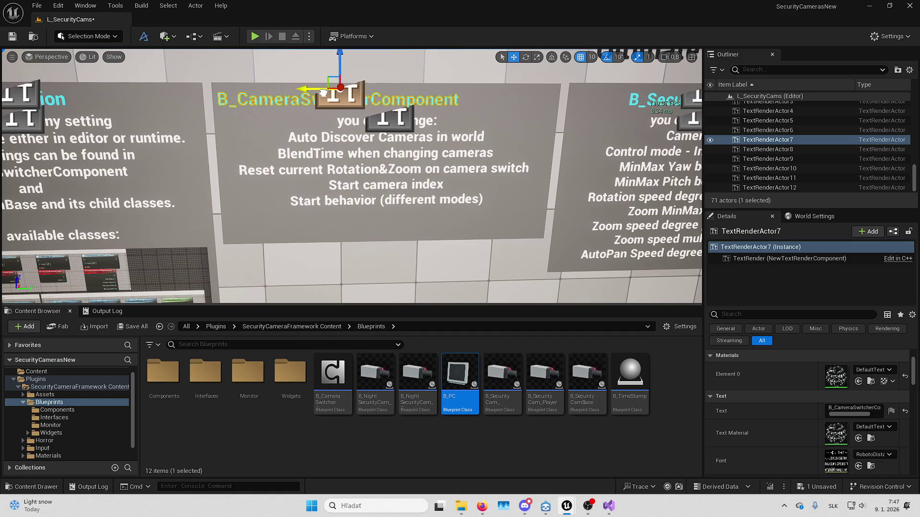
Set the settings list's Horizontal Alignment to Left and drag it left
click(381, 134)
scroll(784, 354, down, 2)
scroll(800, 350, down, 3)
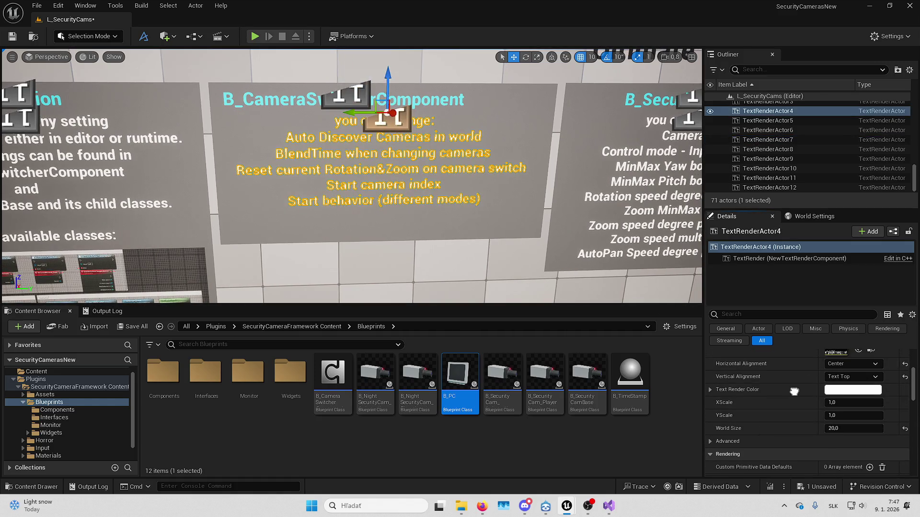
click(852, 382)
click(832, 392)
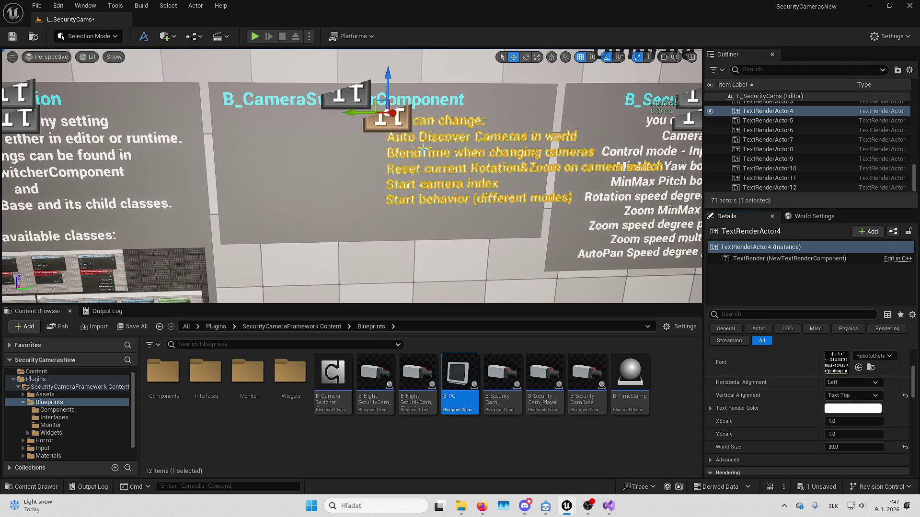
drag(357, 113, 214, 113)
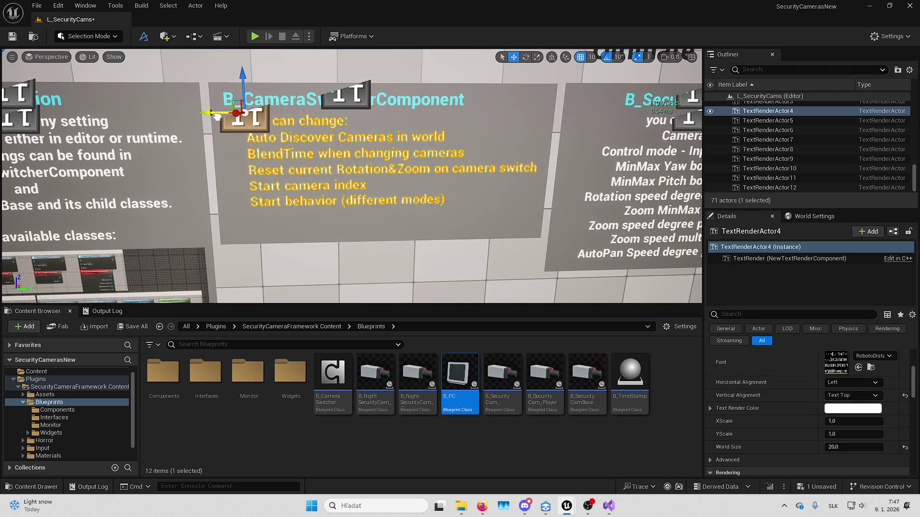
Insert an empty line above 'you can change:' in the list text
scroll(830, 366, up, 5)
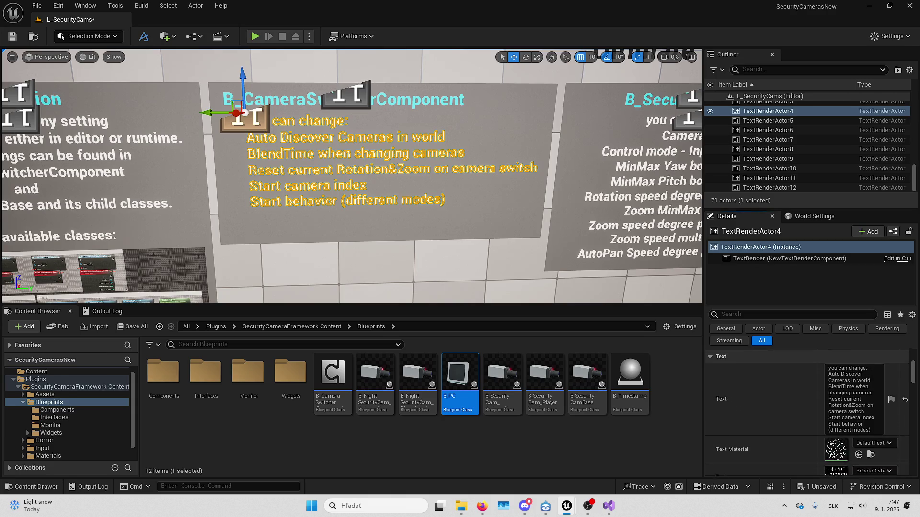
click(829, 369)
key(shift+Return)
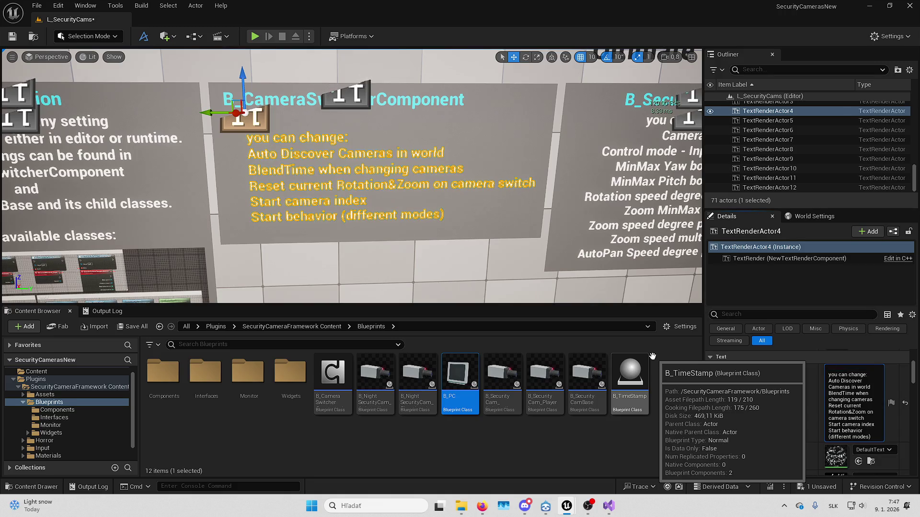
Check the B_Camera Switcher blueprint, then start the list text with 'R camera control.'
double_click(333, 376)
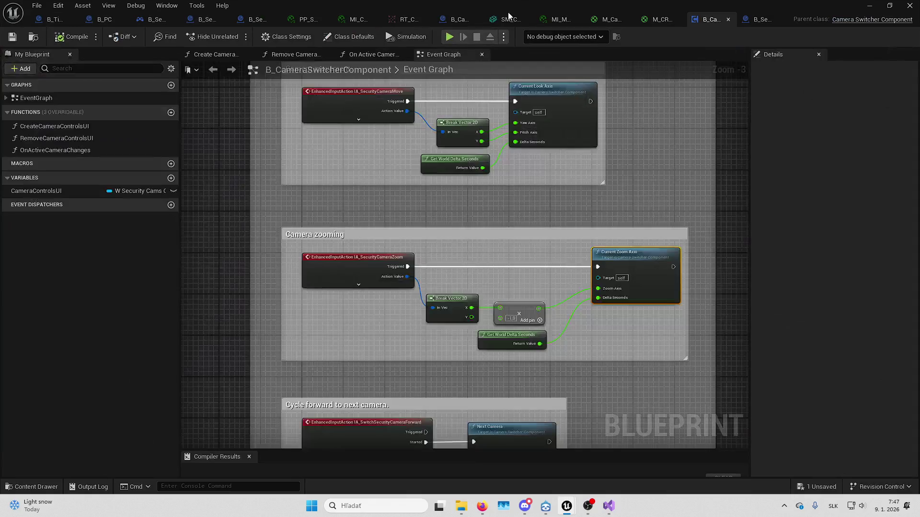
key(alt+Tab)
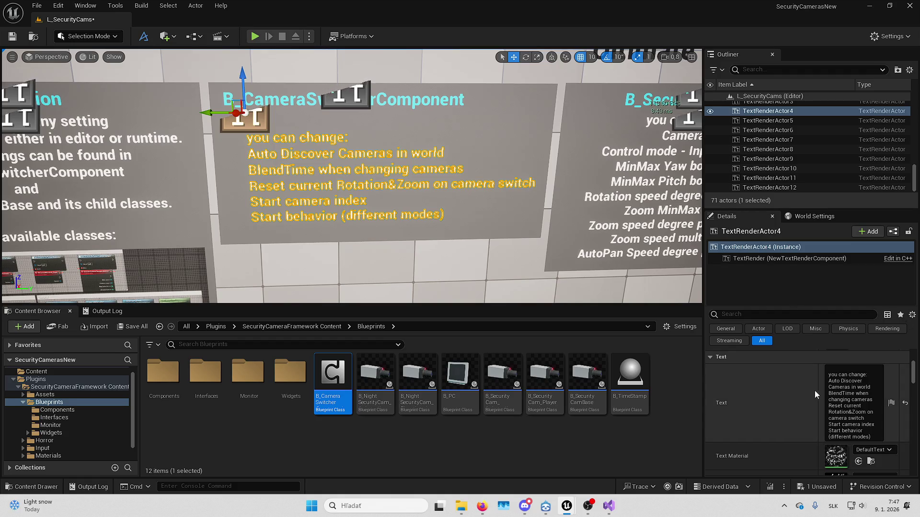
scroll(835, 378, up, 1)
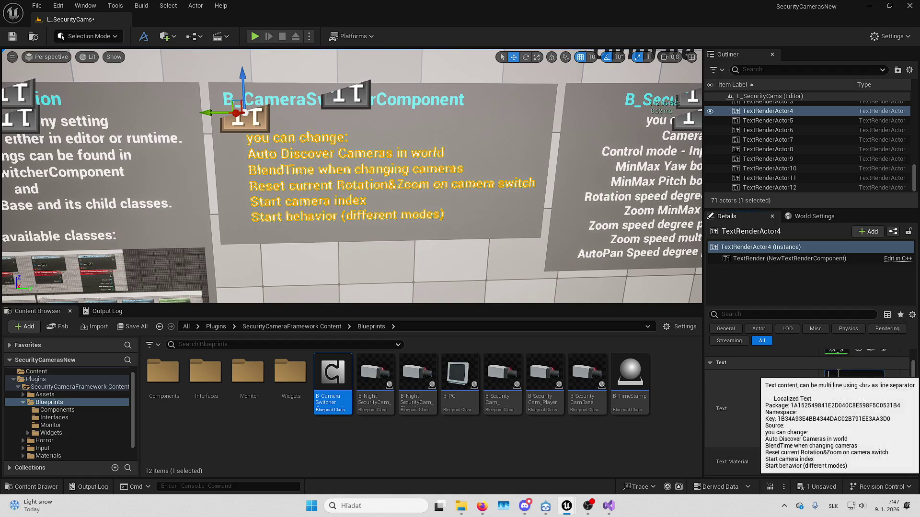
click(835, 378)
text(Responsibl)
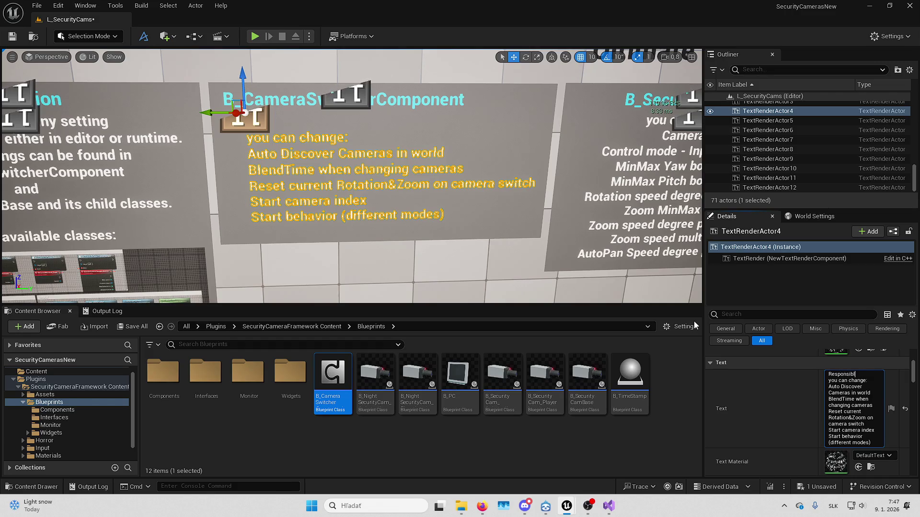
text(e for camera control.)
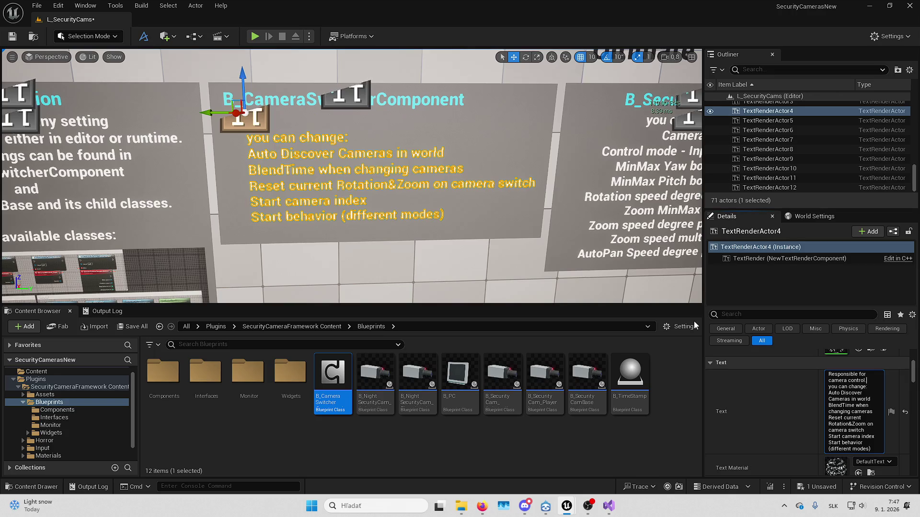
key(Return)
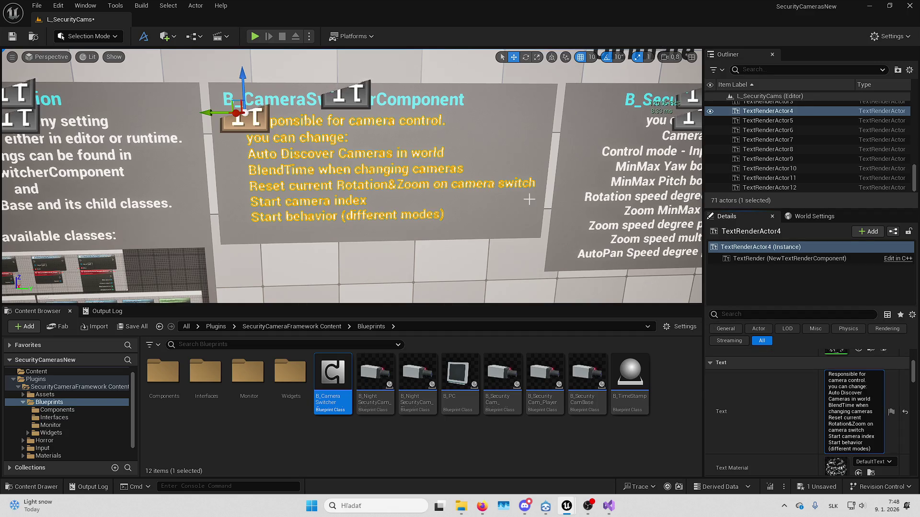
Write the sentence on camera control, switching, camera detection and startup behavior, and commit
text( In here)
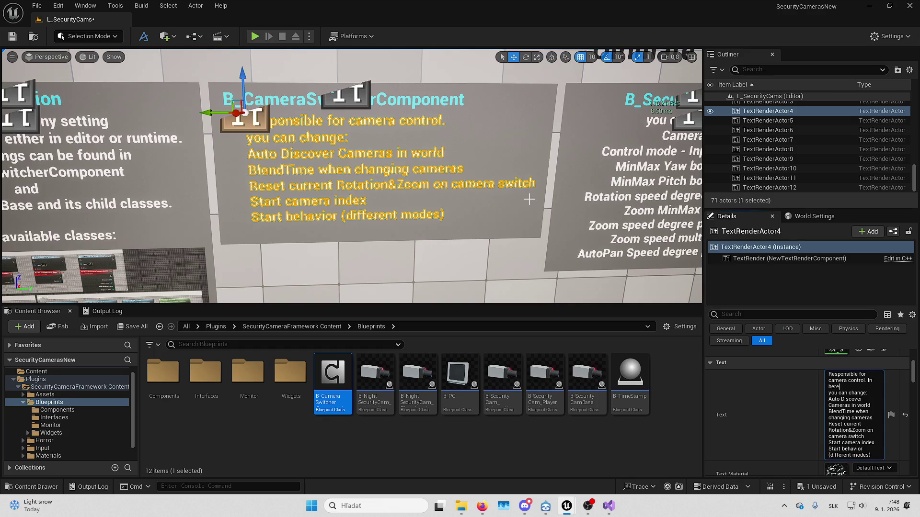
text( we define what camera are )
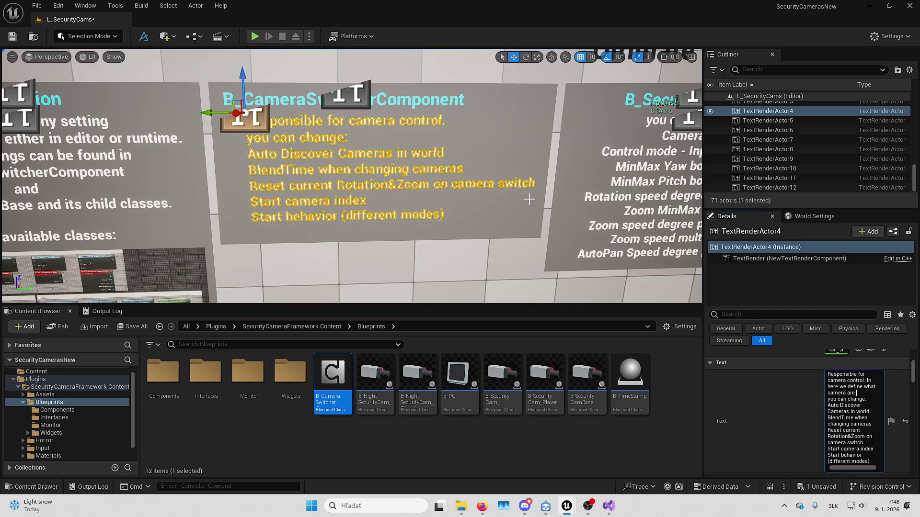
text(we controlling, camera)
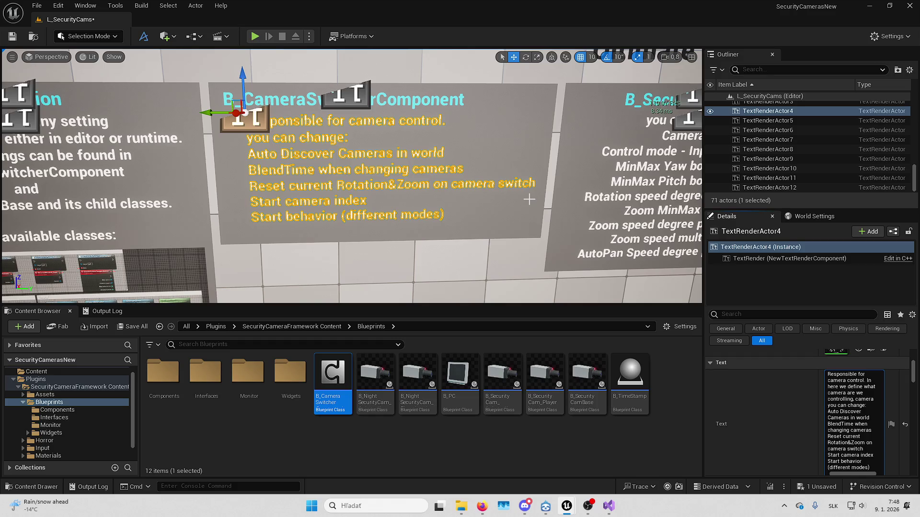
text(swit)
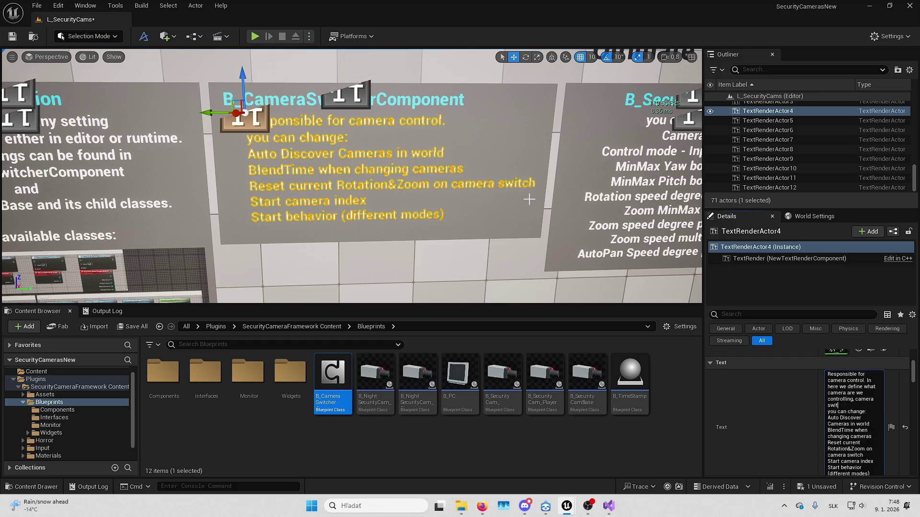
text(chin)
key(BackSpace)
key(BackSpace)
key(BackSpace)
text(camera detection, )
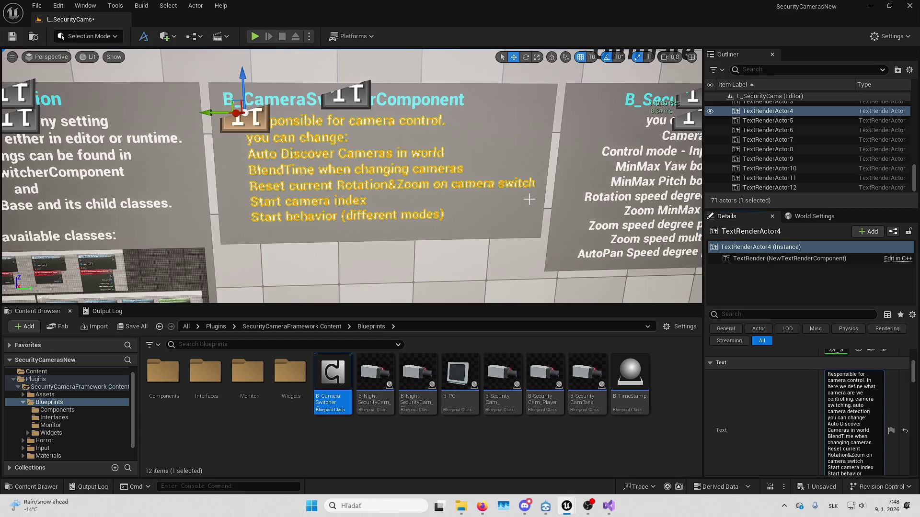
text(blen)
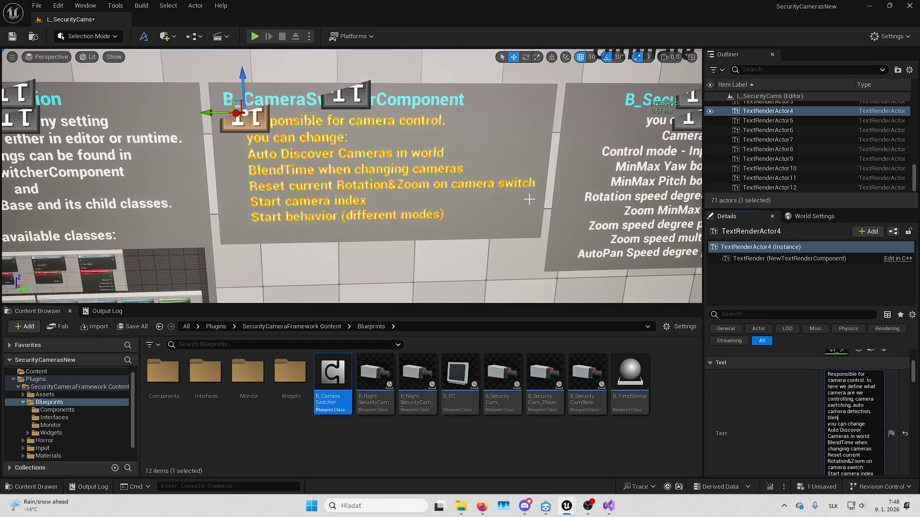
key(BackSpace)
key(BackSpace)
key(BackSpace)
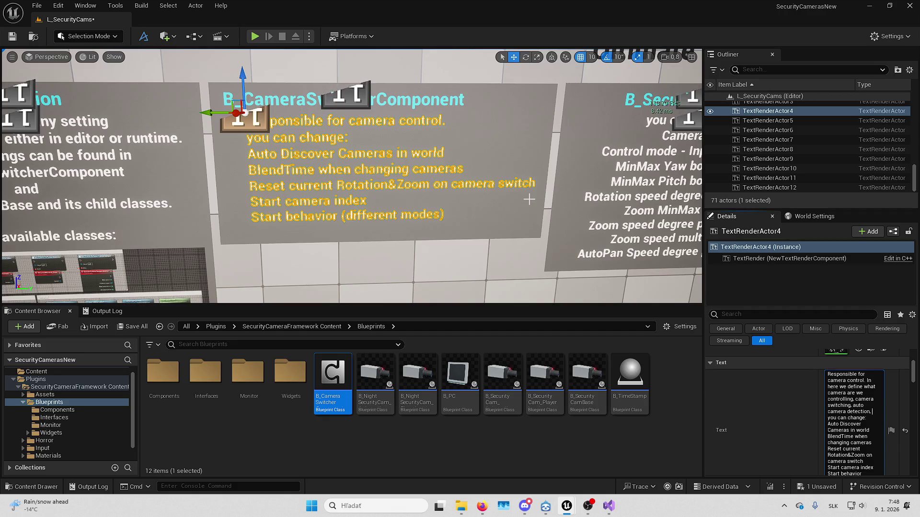
text(and star)
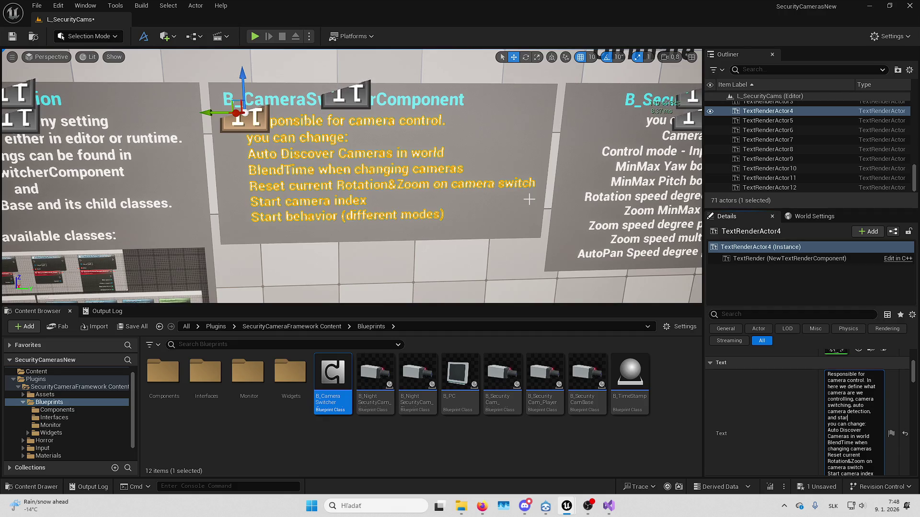
text(ior)
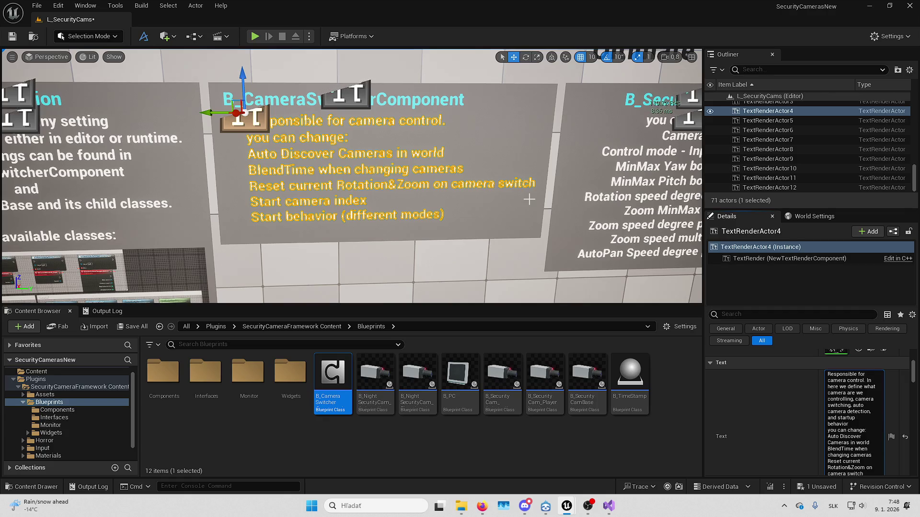
key(Return)
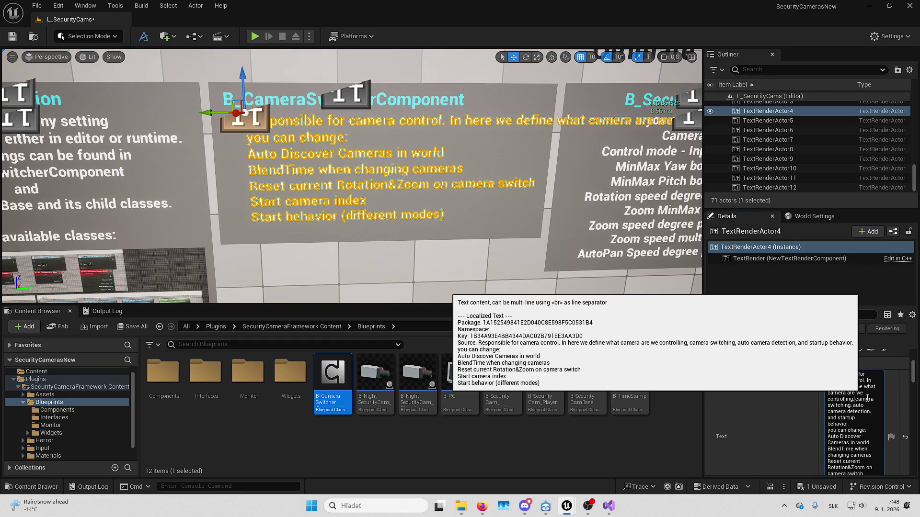
Break the description after 'camera control.' and before 'and startup behavior.', shifting it left
key(shift+Return)
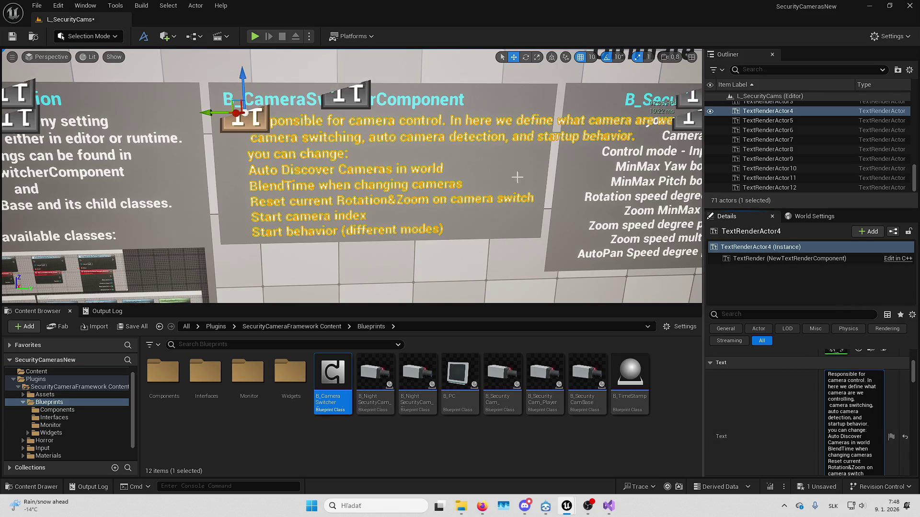
drag(216, 112, 196, 112)
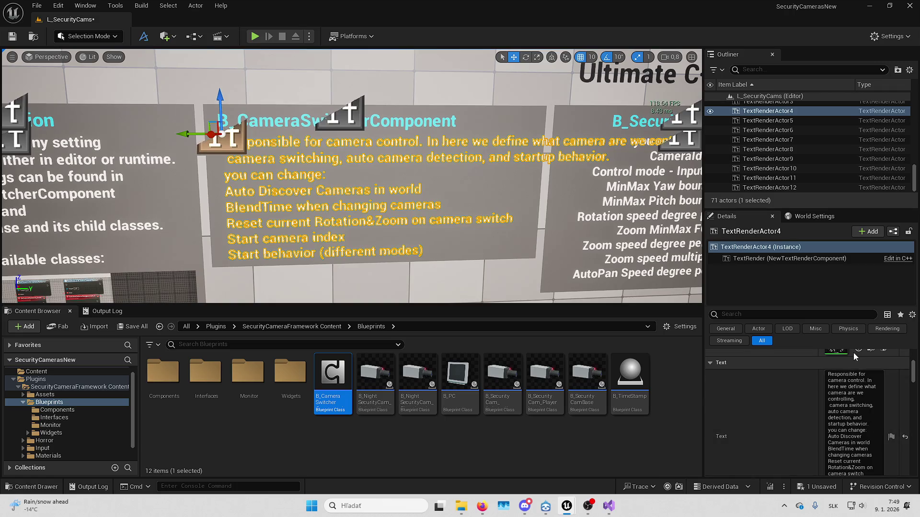
click(872, 382)
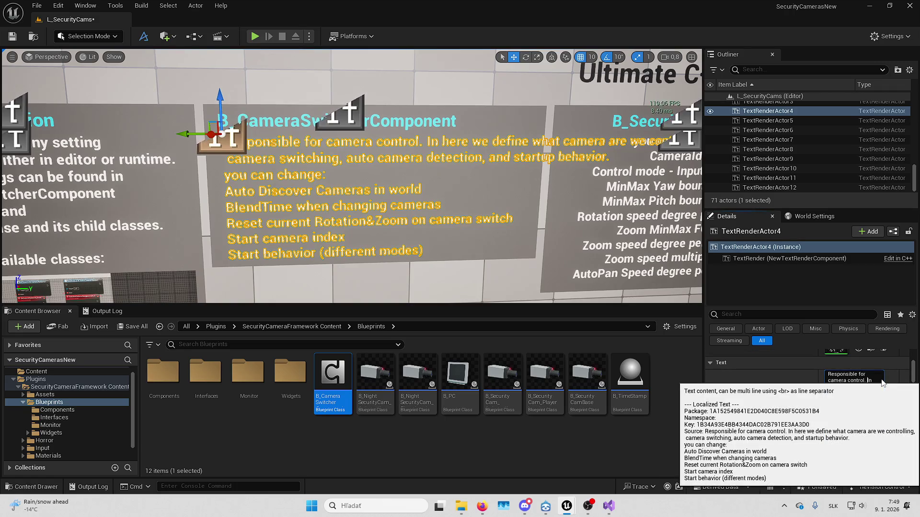
key(shift+Return)
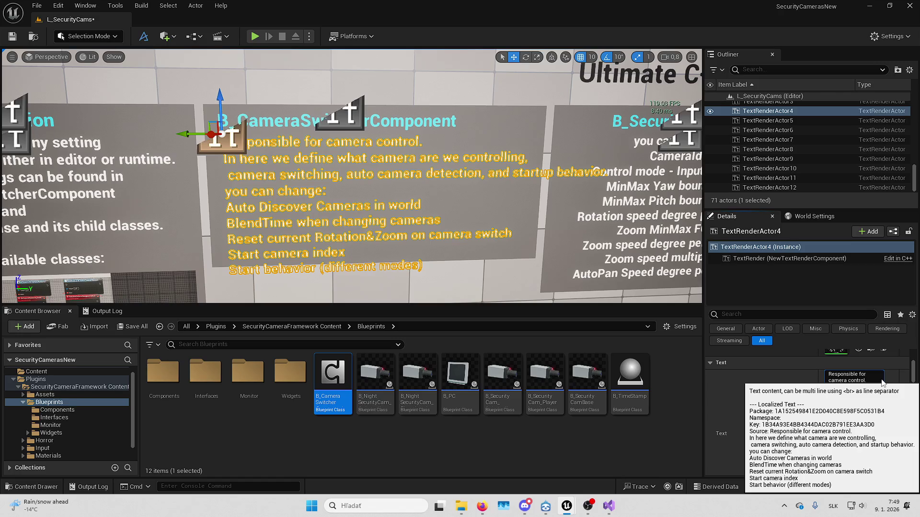
mouse_move(524, 202)
mouse_down()
mouse_move(510, 225)
mouse_move(515, 201)
mouse_move(531, 199)
mouse_up()
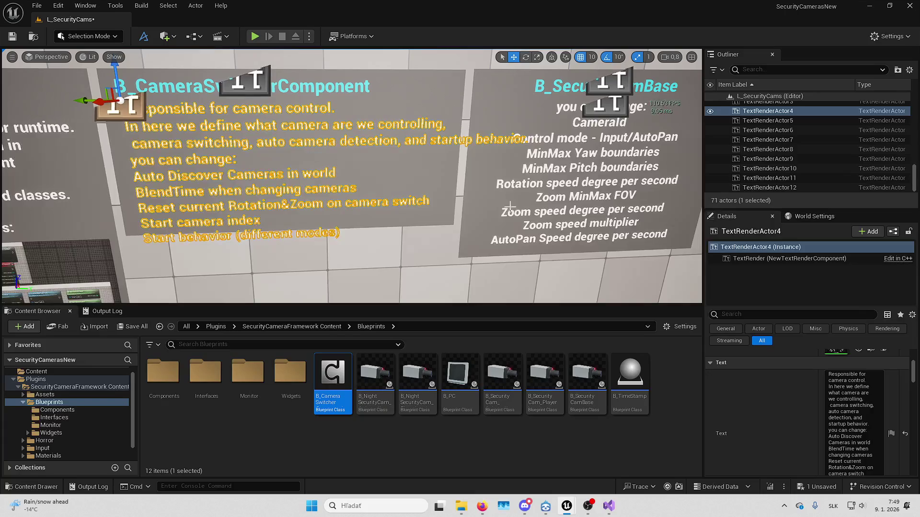
click(854, 418)
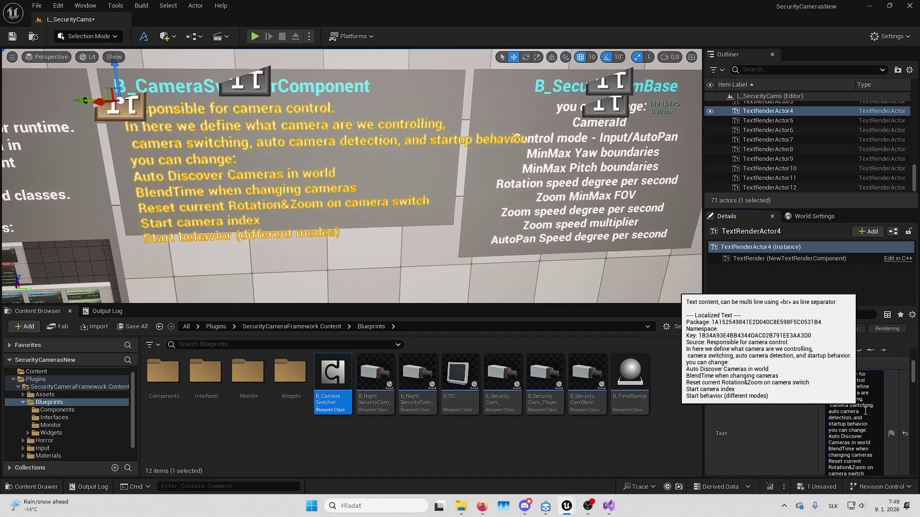
key(shift+Return)
Replace the 'you can change:' heading with 'Properties:' and deselect to preview
drag(244, 215, 247, 215)
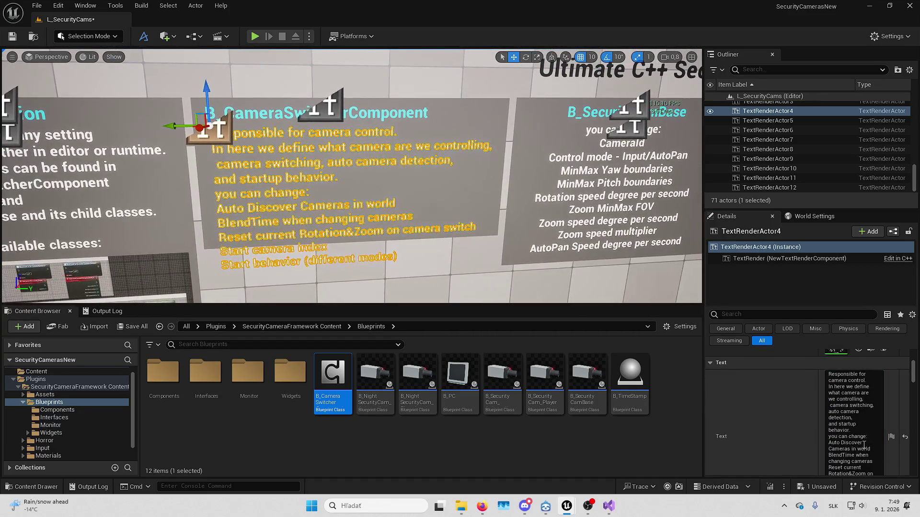
scroll(811, 404, down, 1)
scroll(807, 400, down, 2)
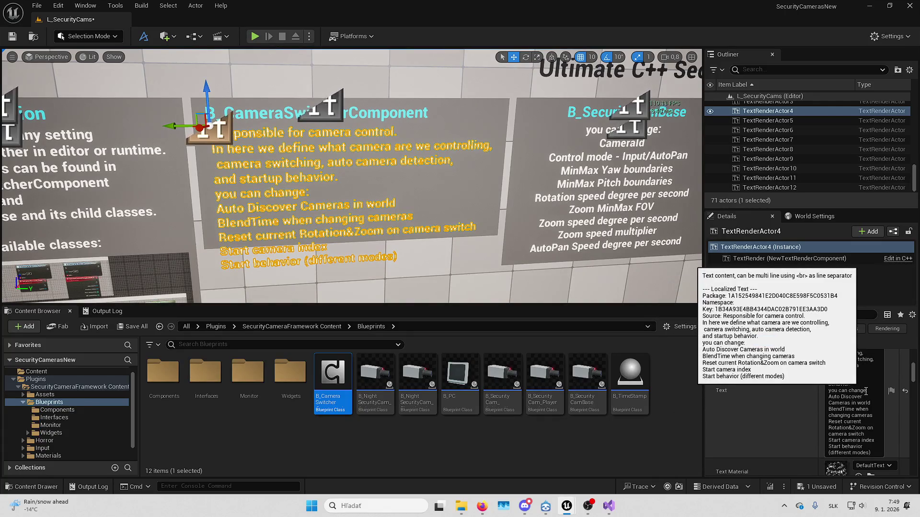
drag(866, 391, 829, 391)
text(P)
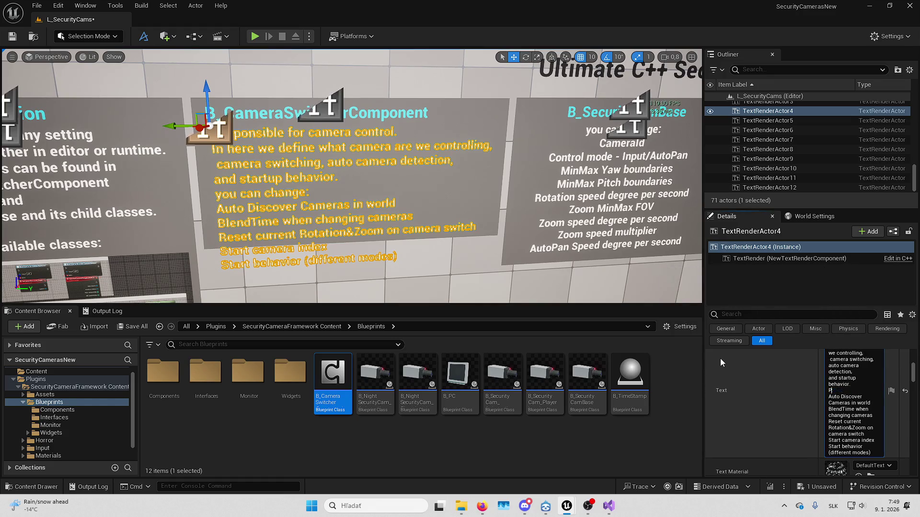
text(roperties)
text(:)
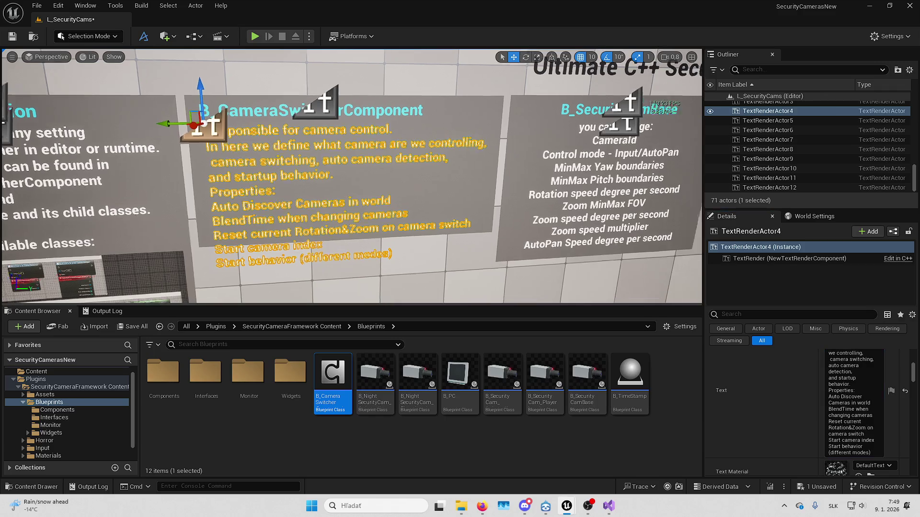
key(Escape)
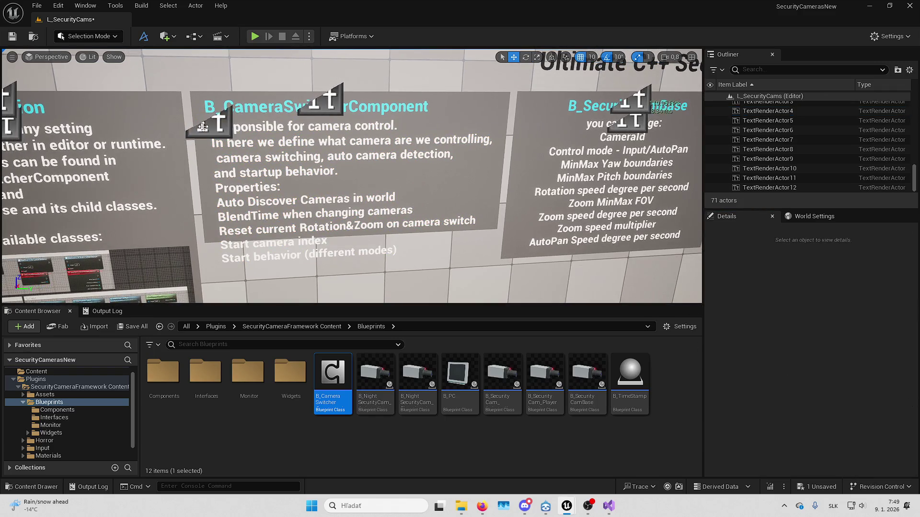
Reselect TextRenderActor4 to commit its edited text
click(214, 120)
scroll(815, 398, up, 2)
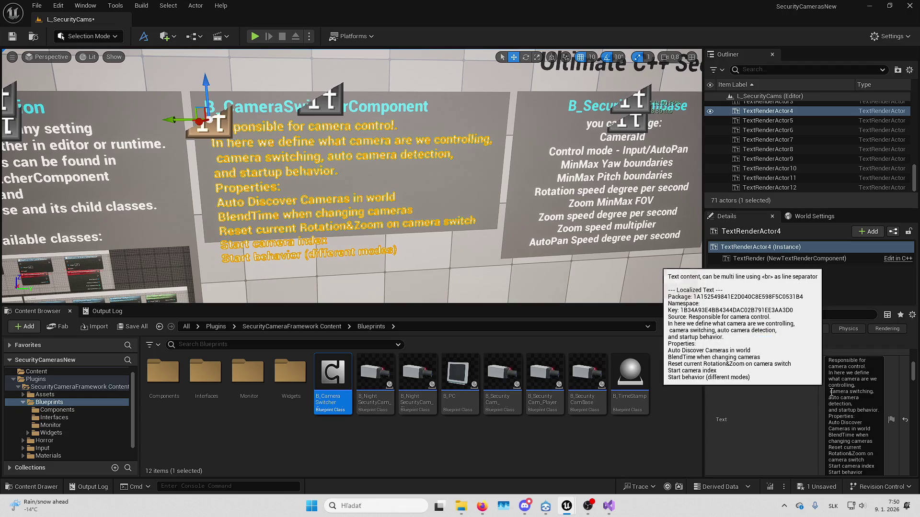
click(766, 407)
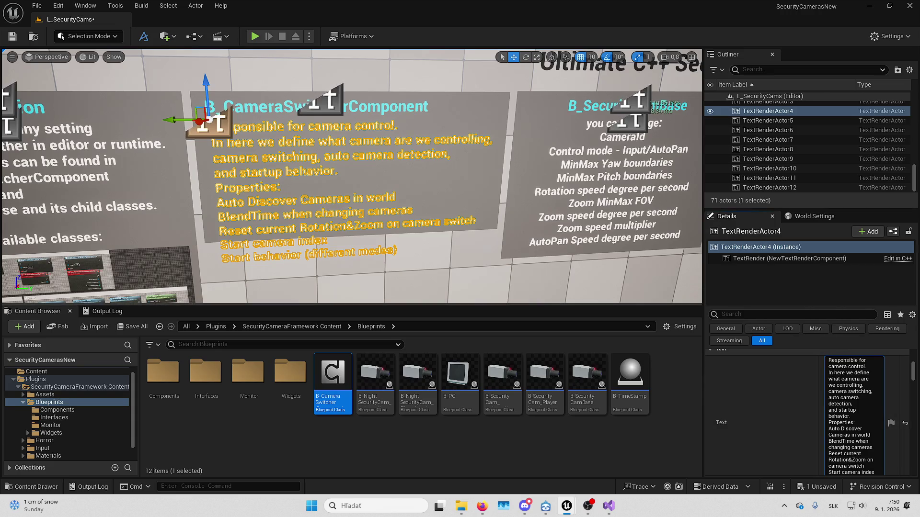
Set the backing Plane2's Scale Y to 4.0
click(364, 173)
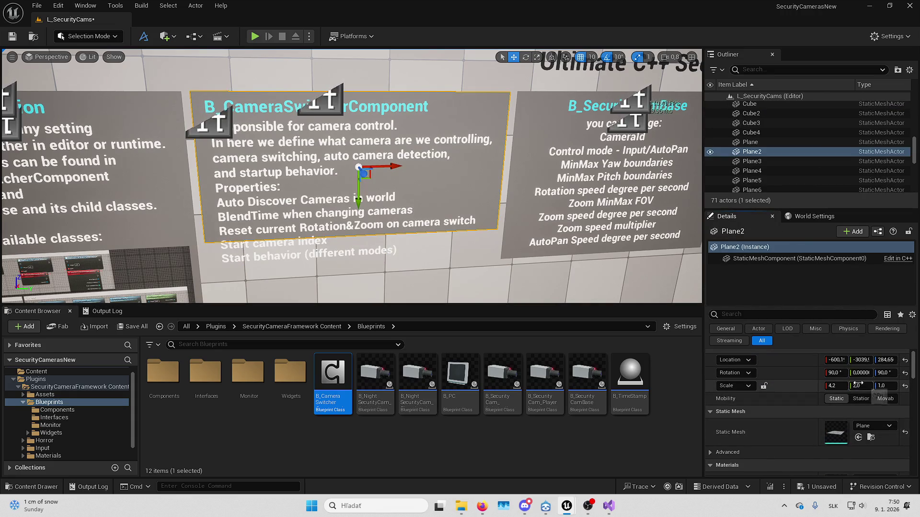
click(857, 385)
text(4)
key(Return)
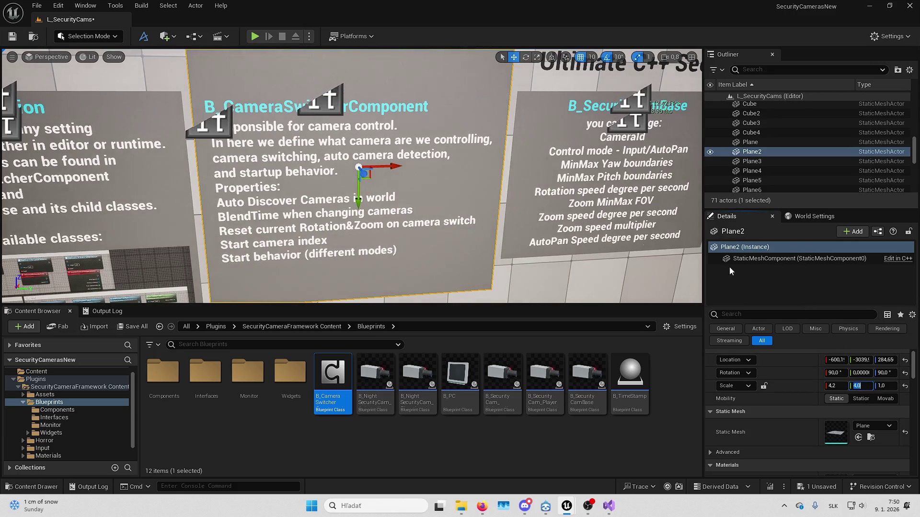
mouse_move(503, 197)
mouse_down()
mouse_move(419, 187)
mouse_move(428, 256)
mouse_move(511, 236)
mouse_move(506, 287)
mouse_move(606, 285)
mouse_up()
Try moving the B_SecurityCamBase title left, then undo the move
click(383, 110)
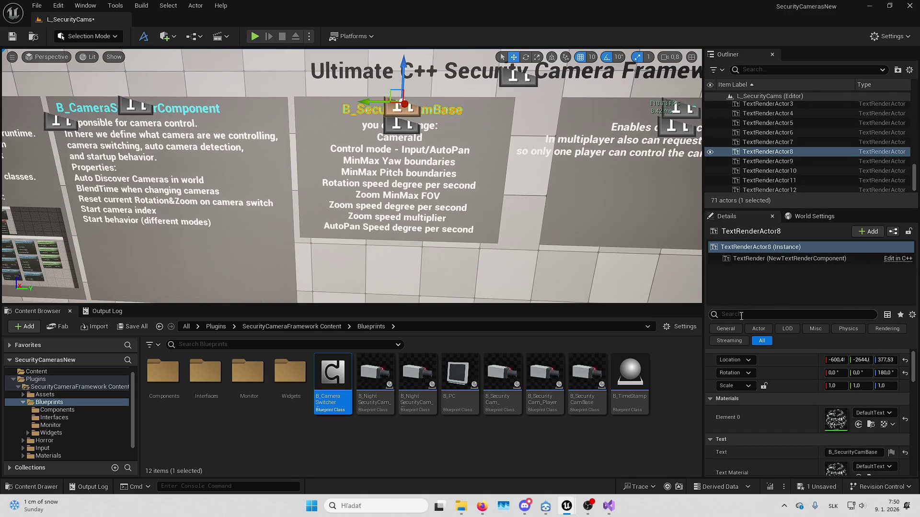
scroll(546, 244, up, 2)
drag(547, 243, 539, 244)
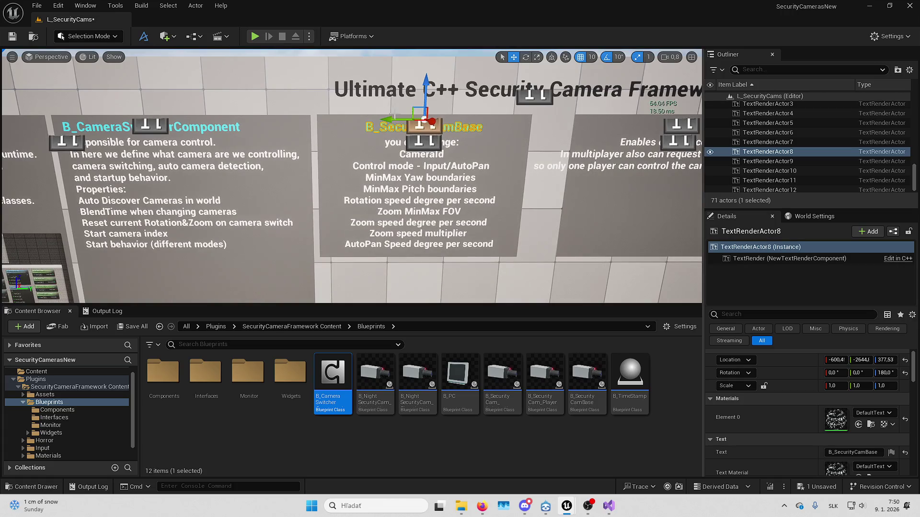
drag(395, 117, 356, 119)
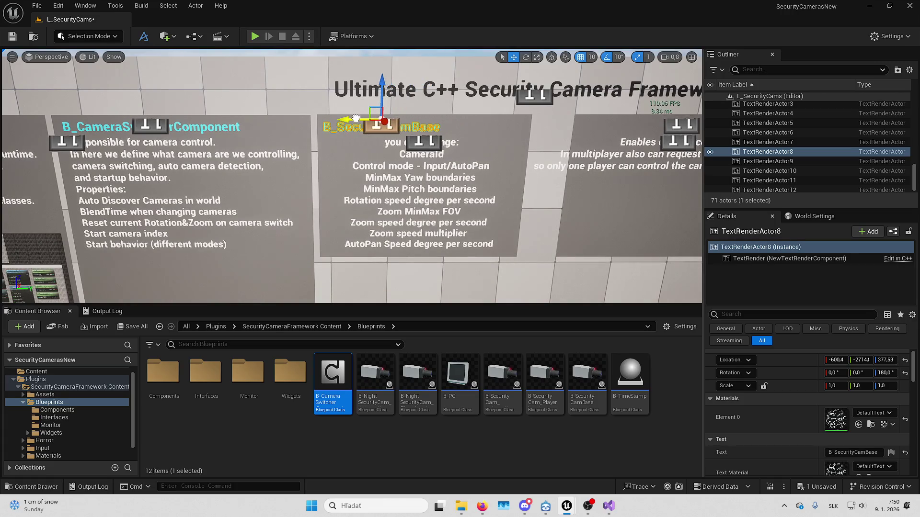
key(ctrl+z)
Left-align TextRenderActor6's settings list and drag it left on the board
click(408, 148)
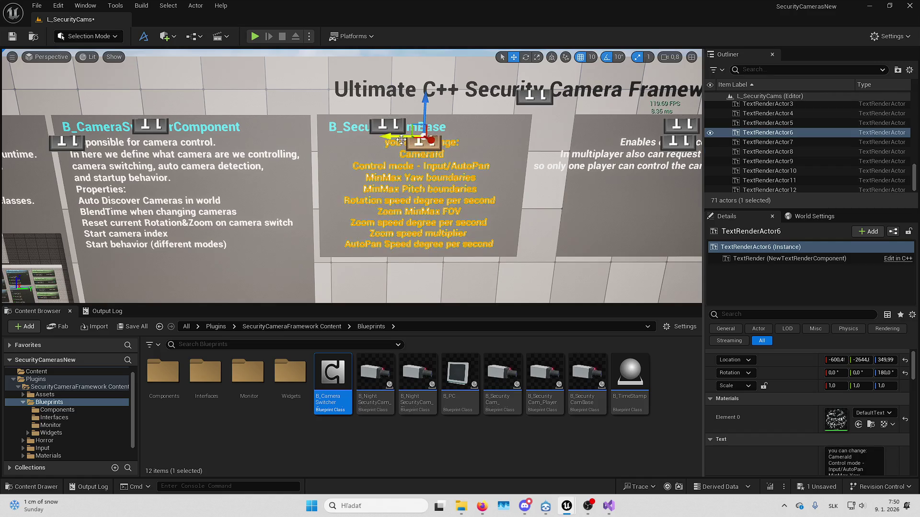
scroll(820, 470, down, 2)
click(867, 456)
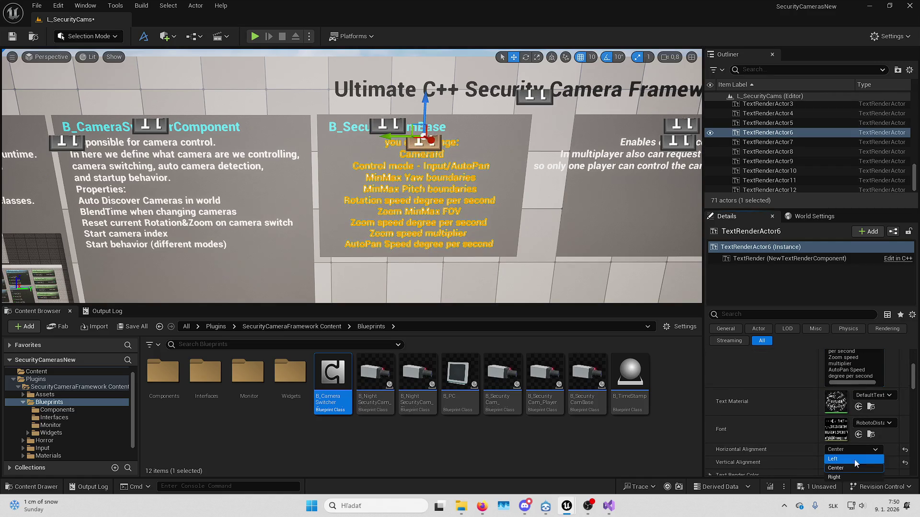
click(854, 461)
mouse_move(400, 134)
mouse_down()
mouse_move(313, 131)
mouse_move(328, 134)
mouse_up()
scroll(810, 431, up, 4)
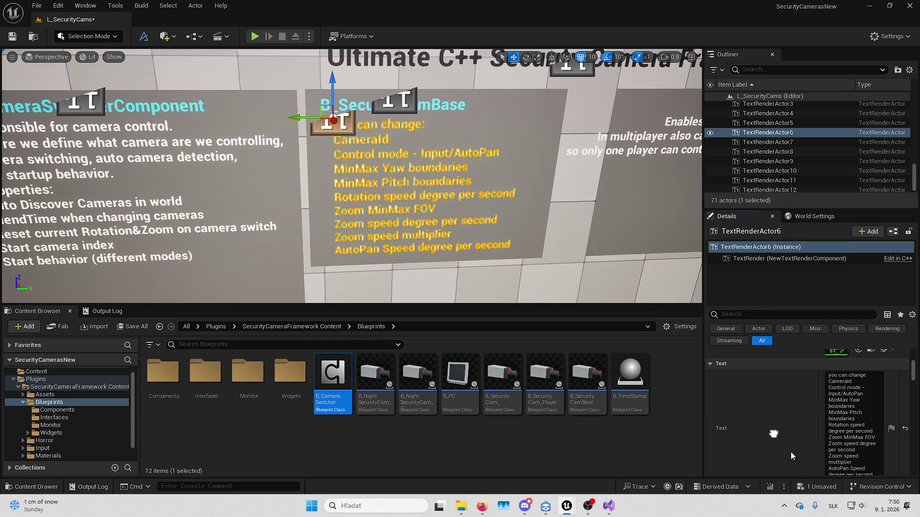
mouse_move(353, 191)
mouse_down()
mouse_move(352, 209)
mouse_move(371, 210)
mouse_up()
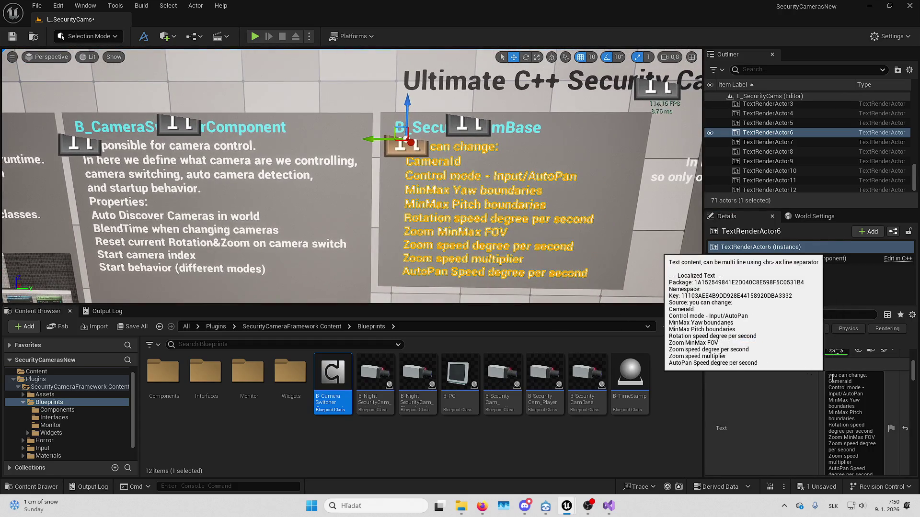
Add a first line 'Settings of the camera' above 'you can change:'
key(shift+Return)
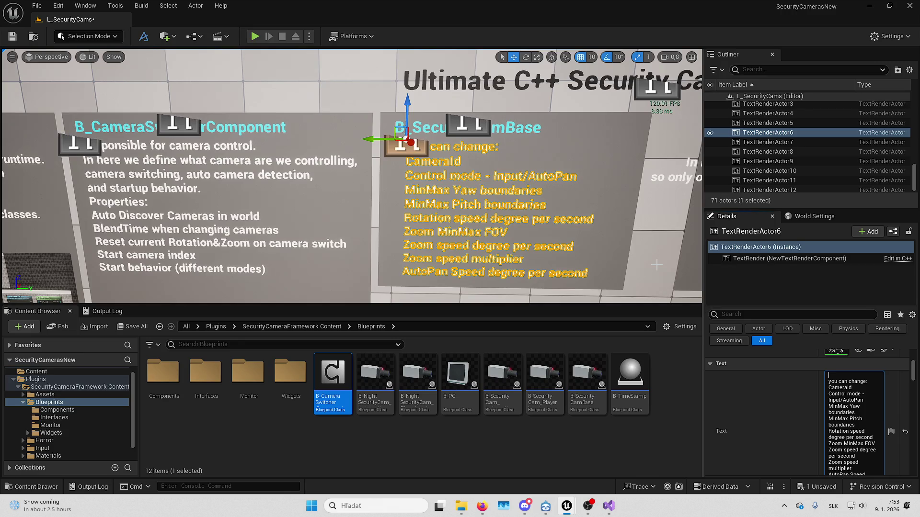
text(Settings of the camera)
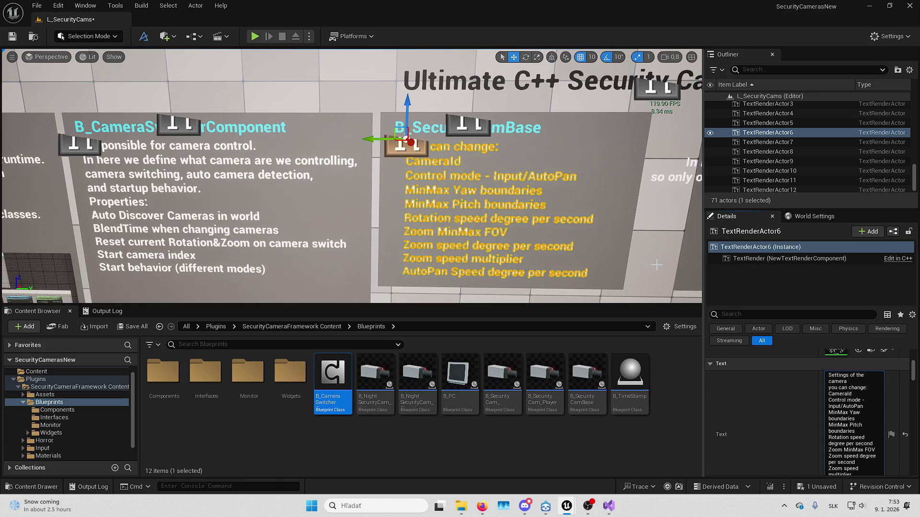
click(854, 383)
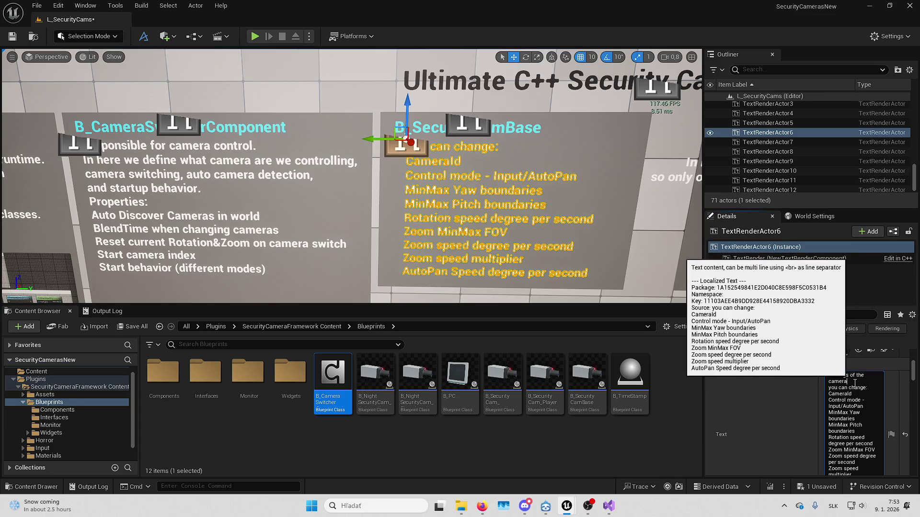